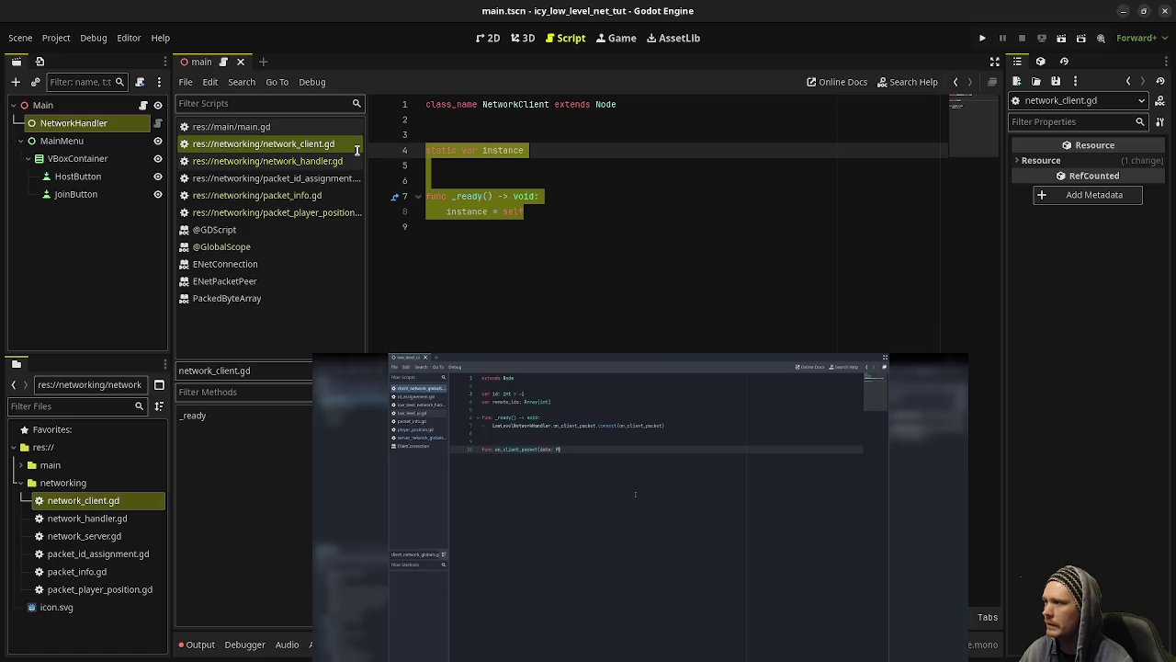
Step: Paste a static instance variable and a _ready() that sets instance = self into network_server.gd
double_click(82, 520)
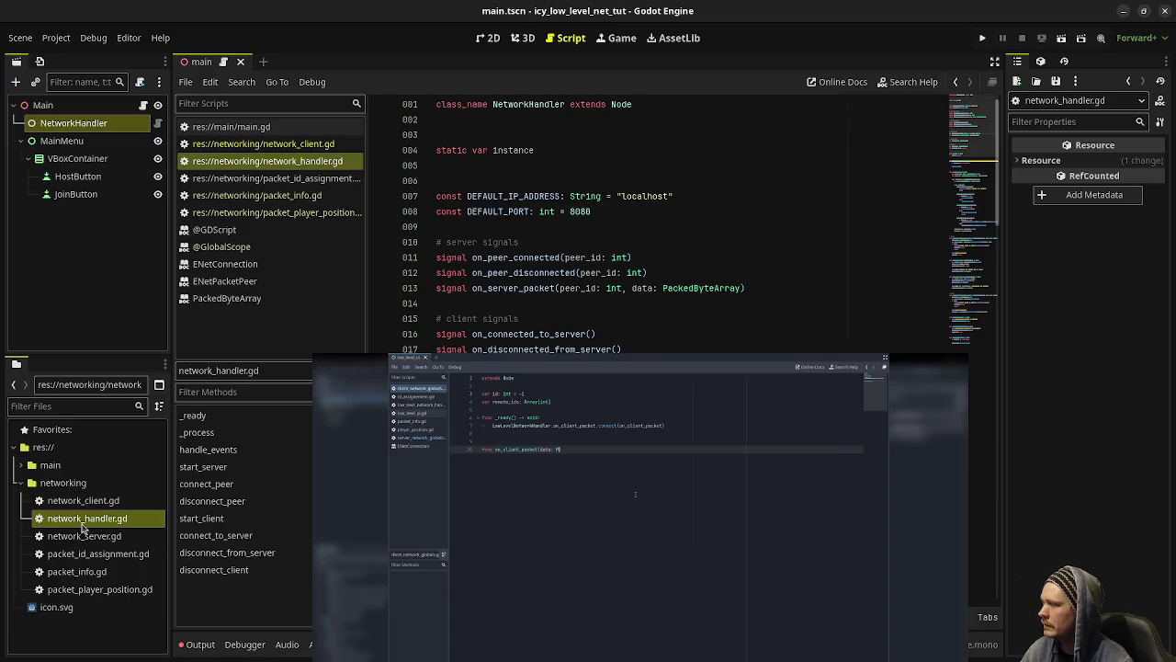
double_click(83, 536)
text(static var instance   func _ready() -> void: 	instance = self)
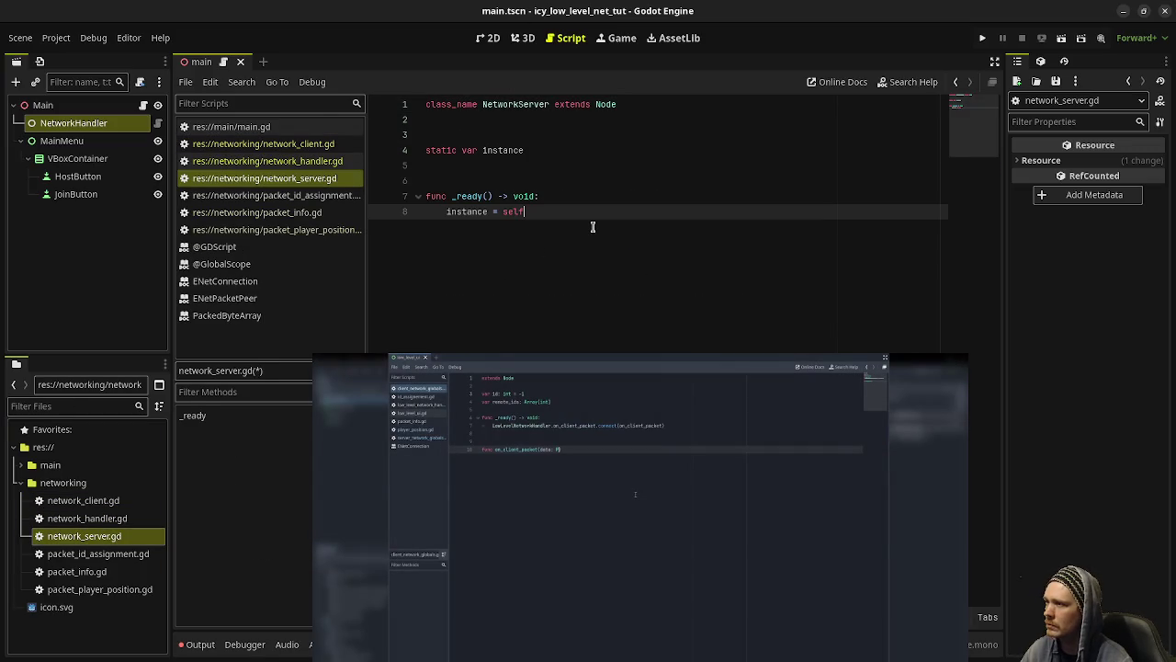
mouse_move(663, 372)
mouse_move(622, 475)
mouse_down()
mouse_move(613, 284)
mouse_move(582, 387)
mouse_up()
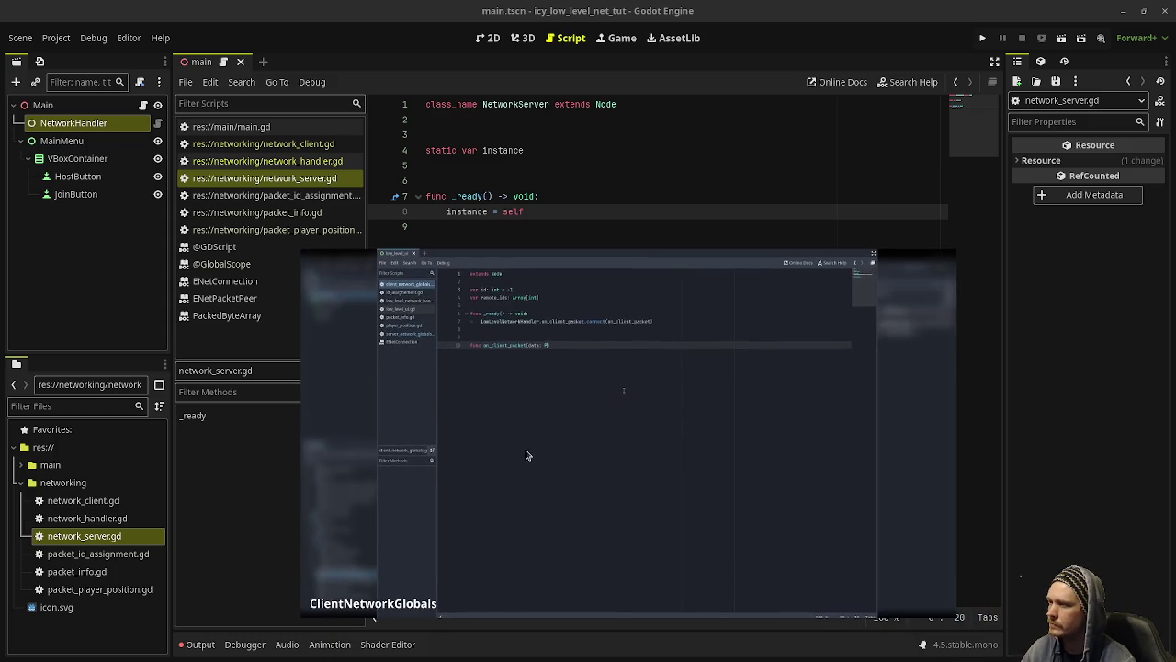
key(alt+Left)
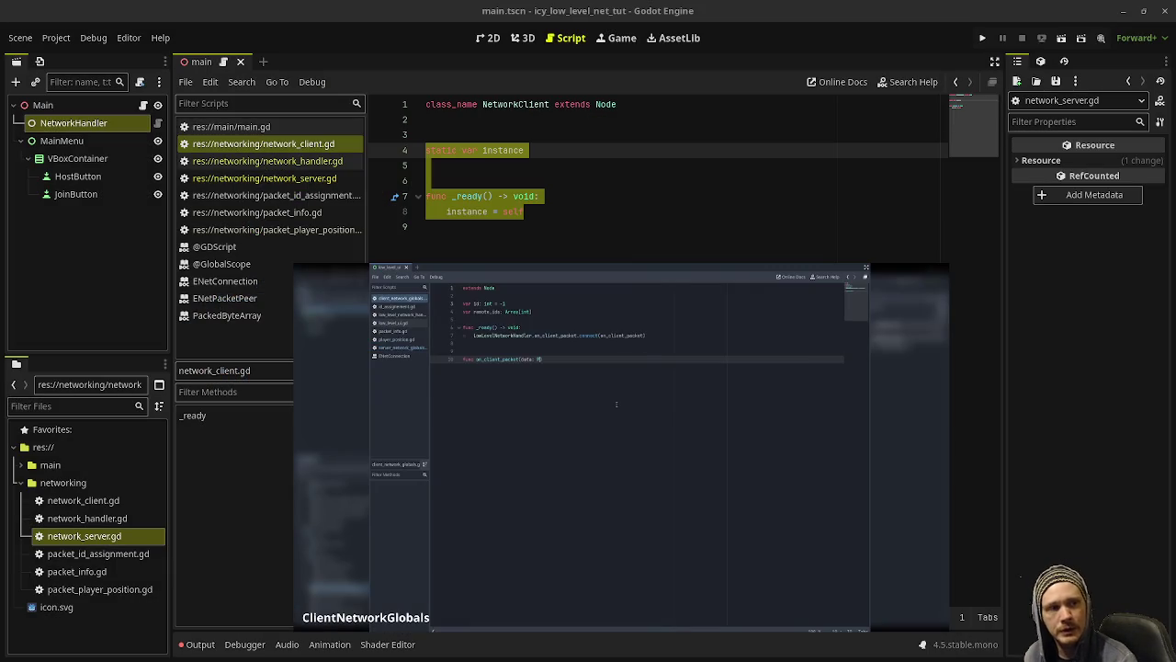
mouse_move(621, 615)
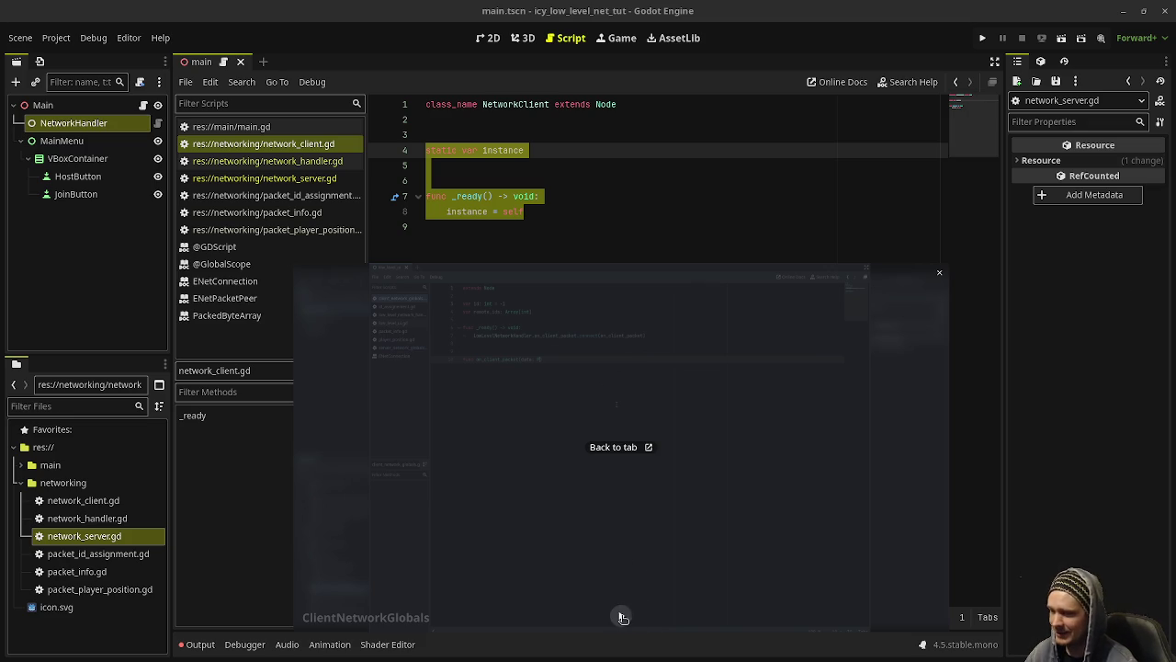
click(623, 614)
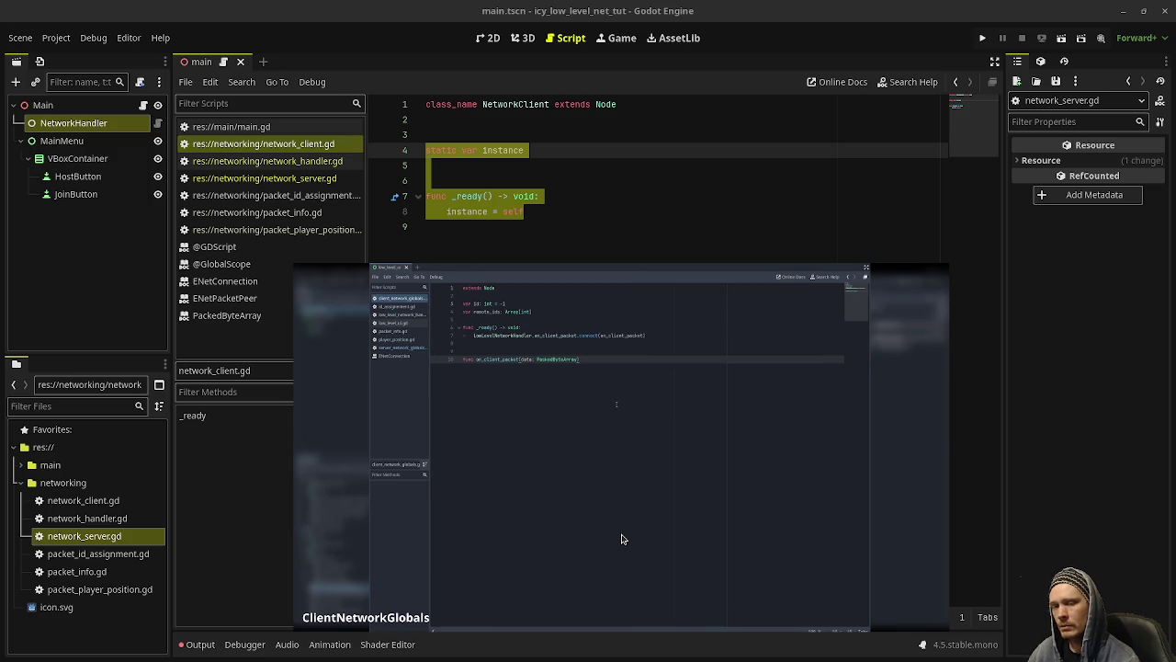
Step: Nudge the reference video upward and deselect lines 4–8 in network_client.gd
mouse_move(642, 495)
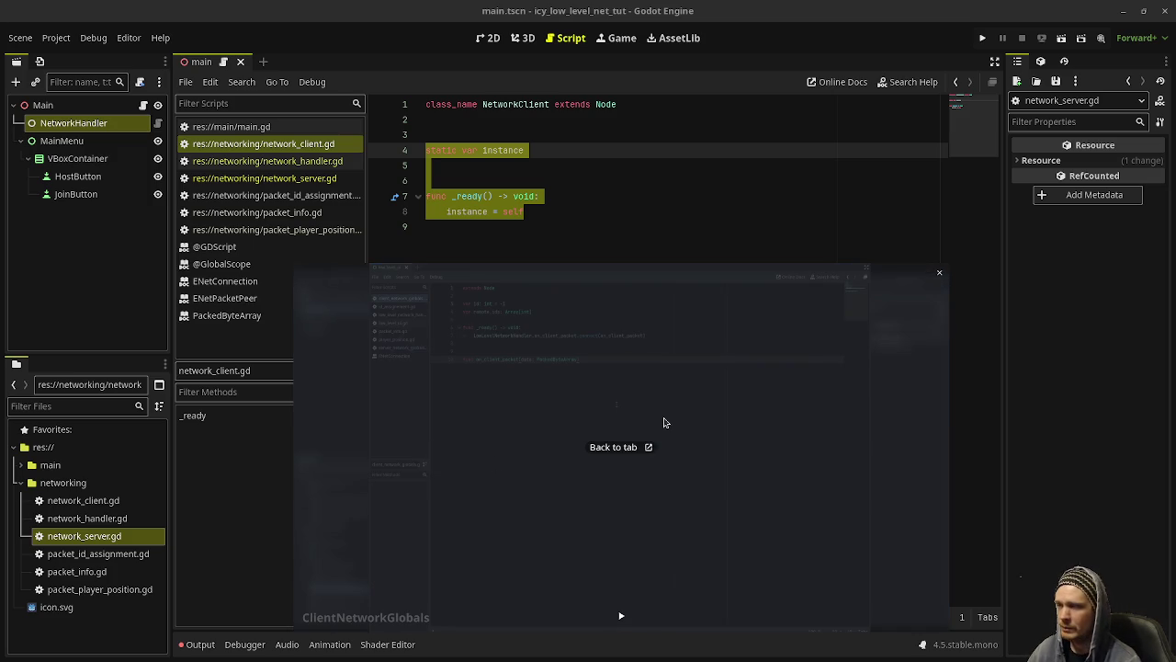
drag(617, 498, 617, 474)
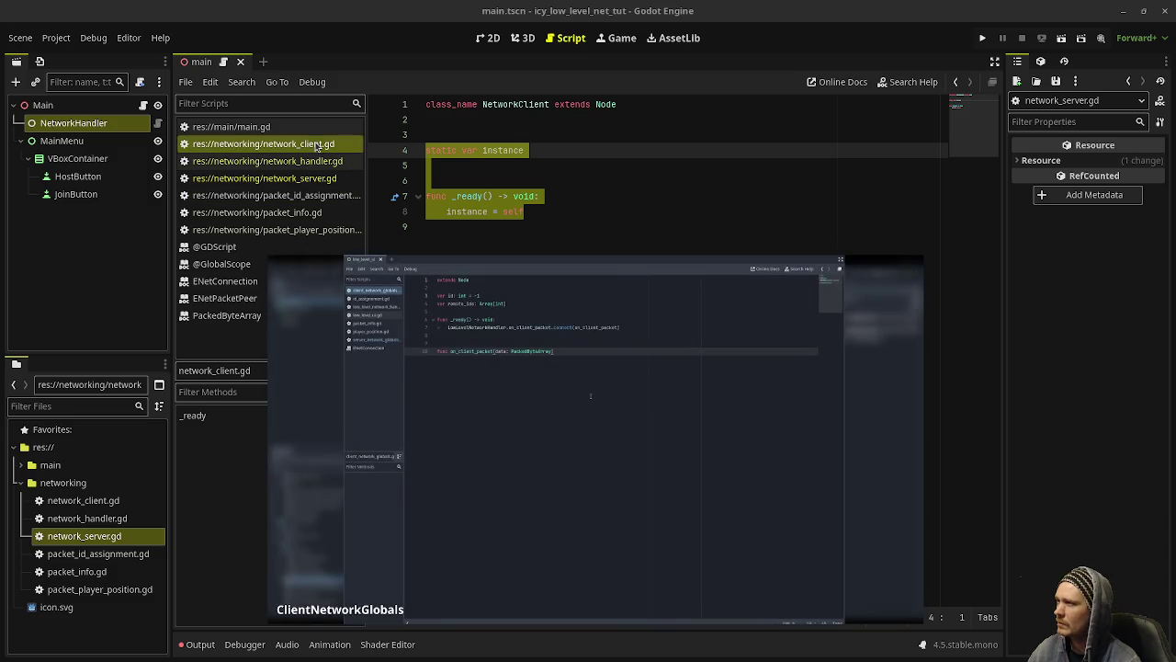
click(266, 147)
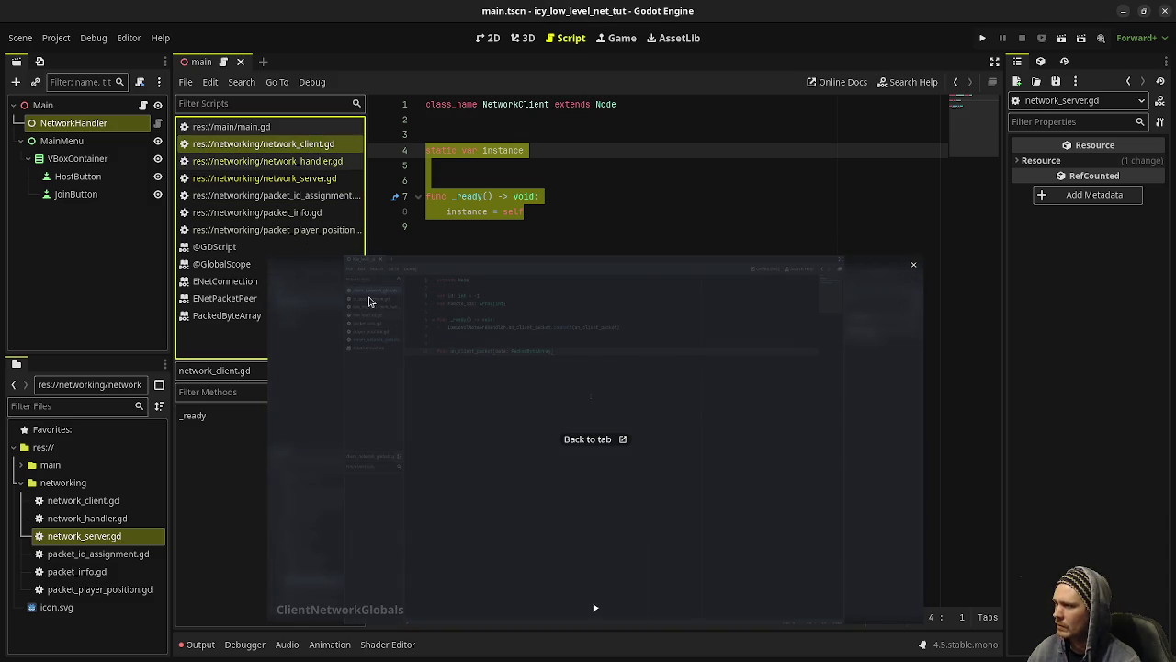
click(540, 181)
click(554, 221)
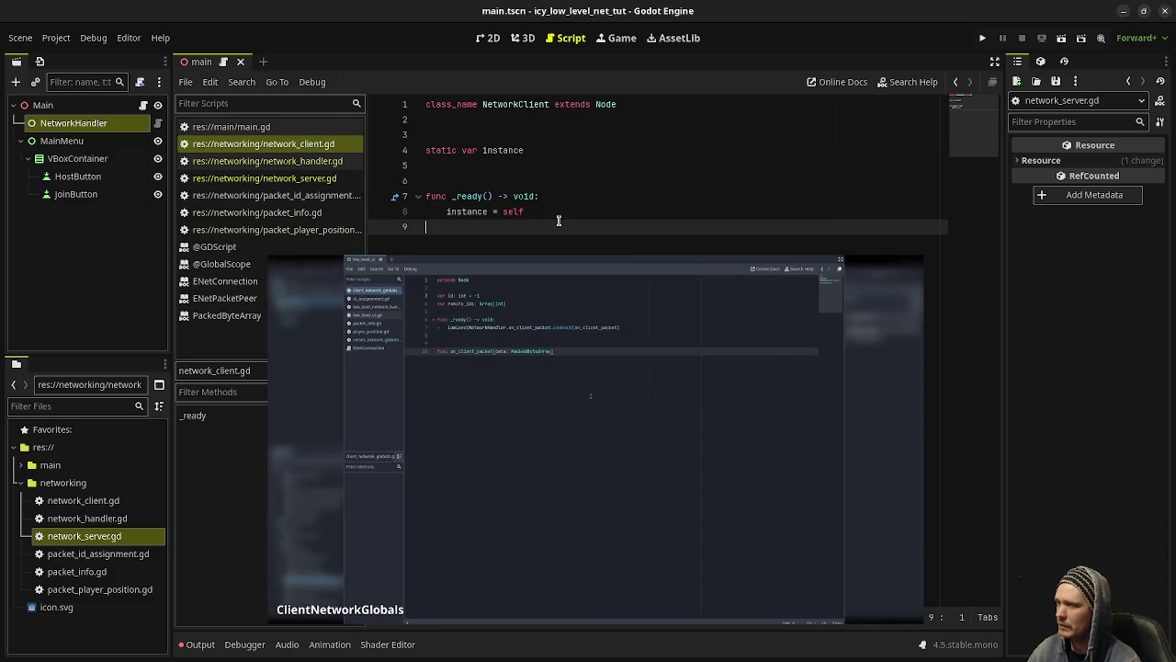
Step: Declare var id: int = -1 and var remote_ids: Array[int] below the static instance
click(552, 171)
key(Return)
key(Return)
key(Return)
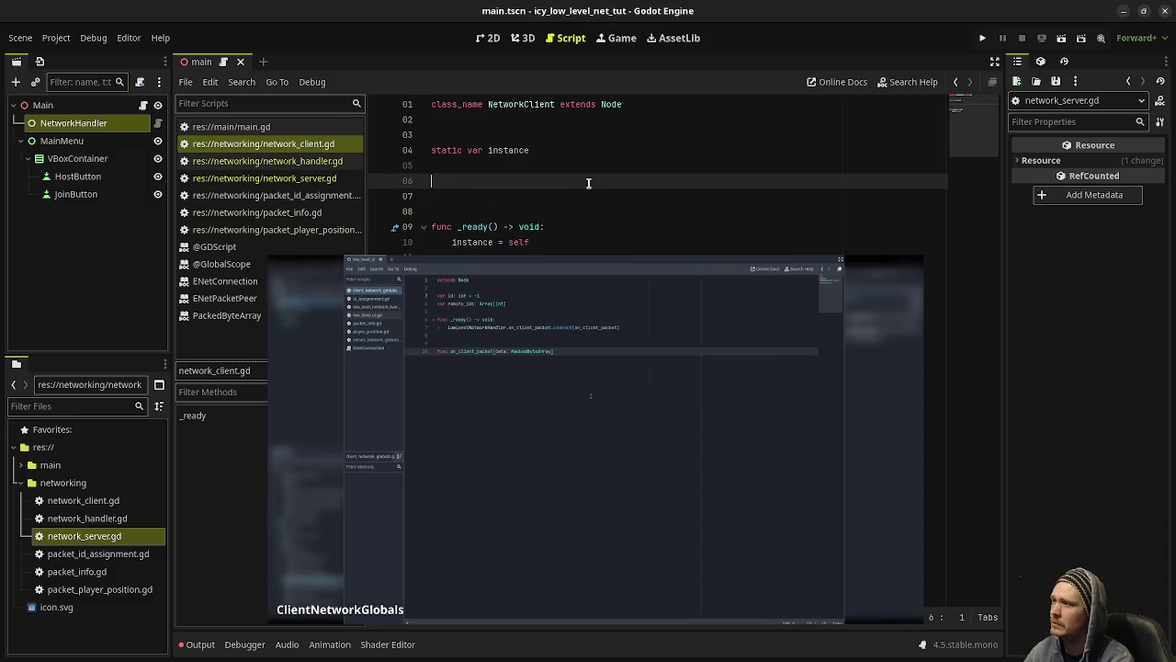
key(Up)
text(var id)
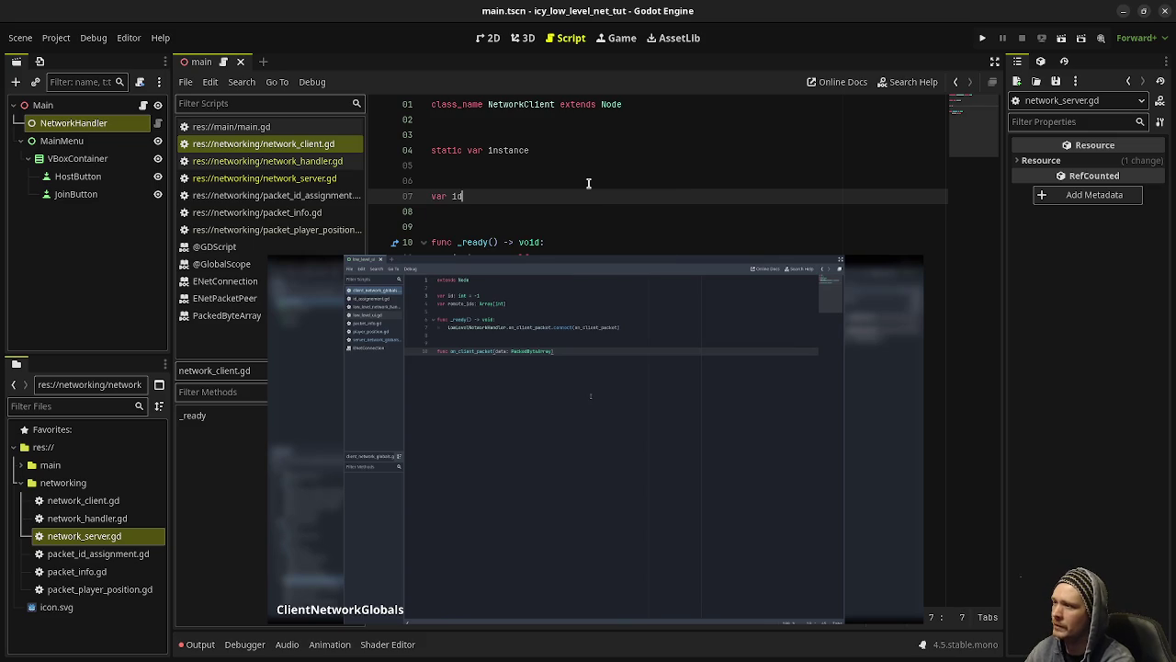
text(: int = -1)
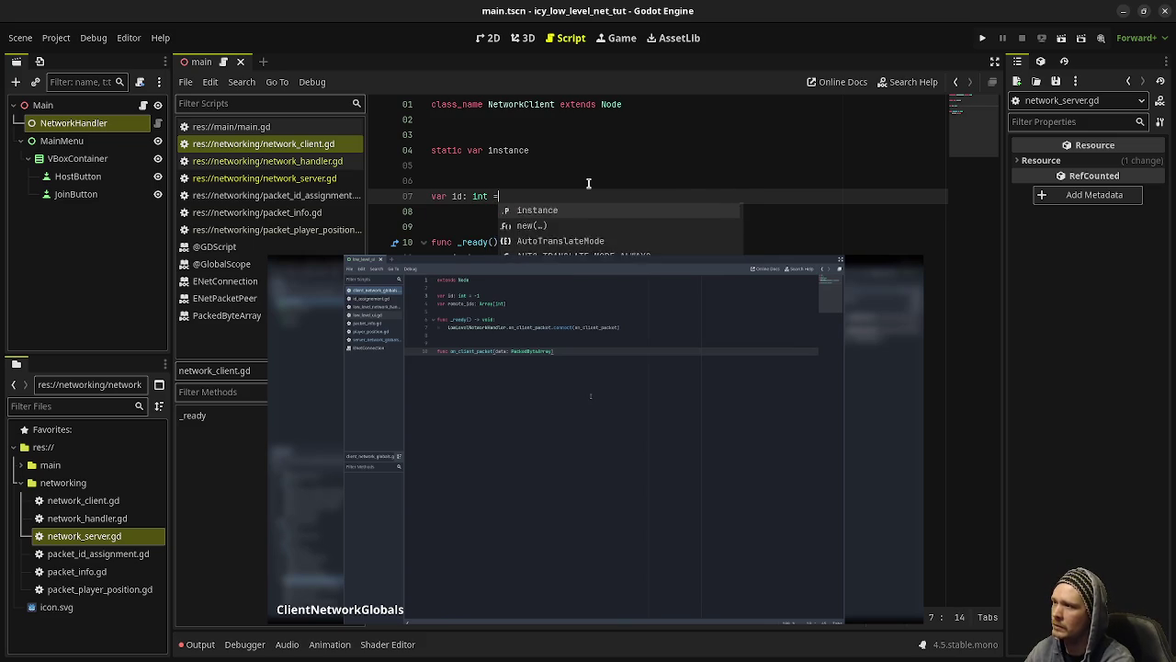
key(Return)
text(var)
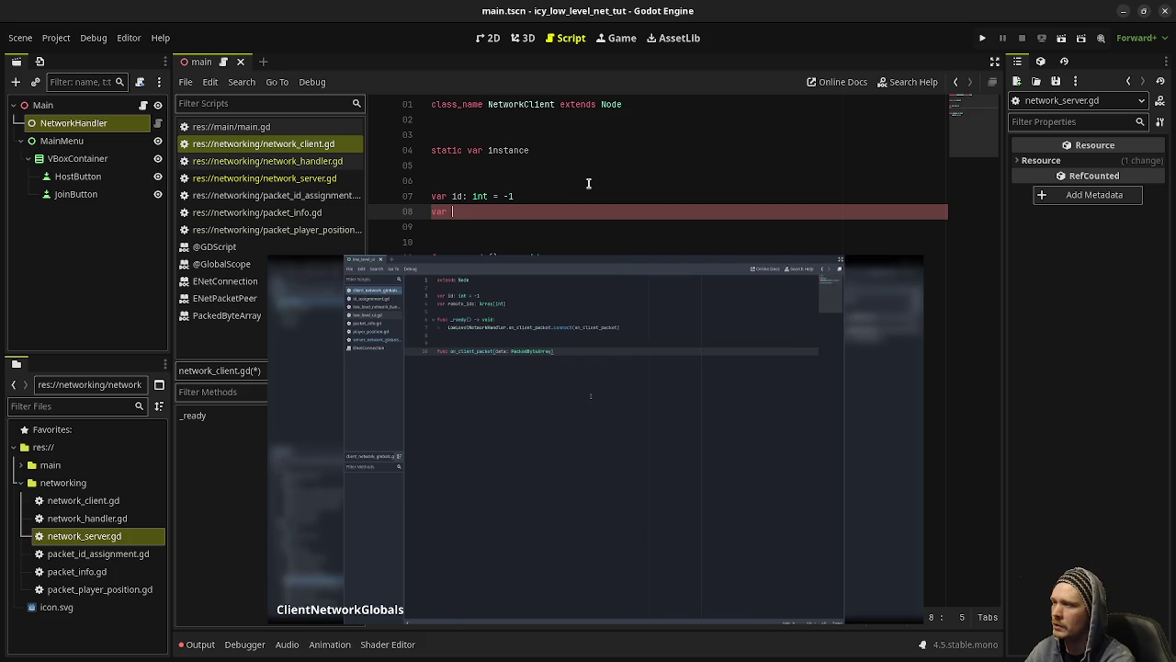
text(remote_ids: Ar)
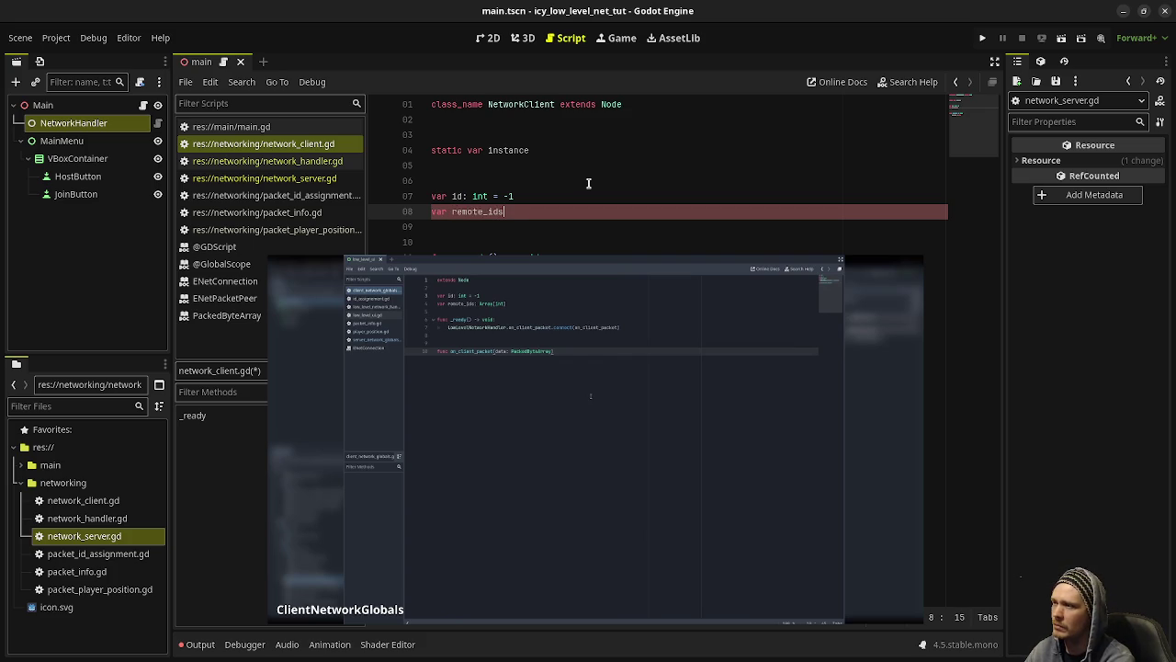
text(ray[int])
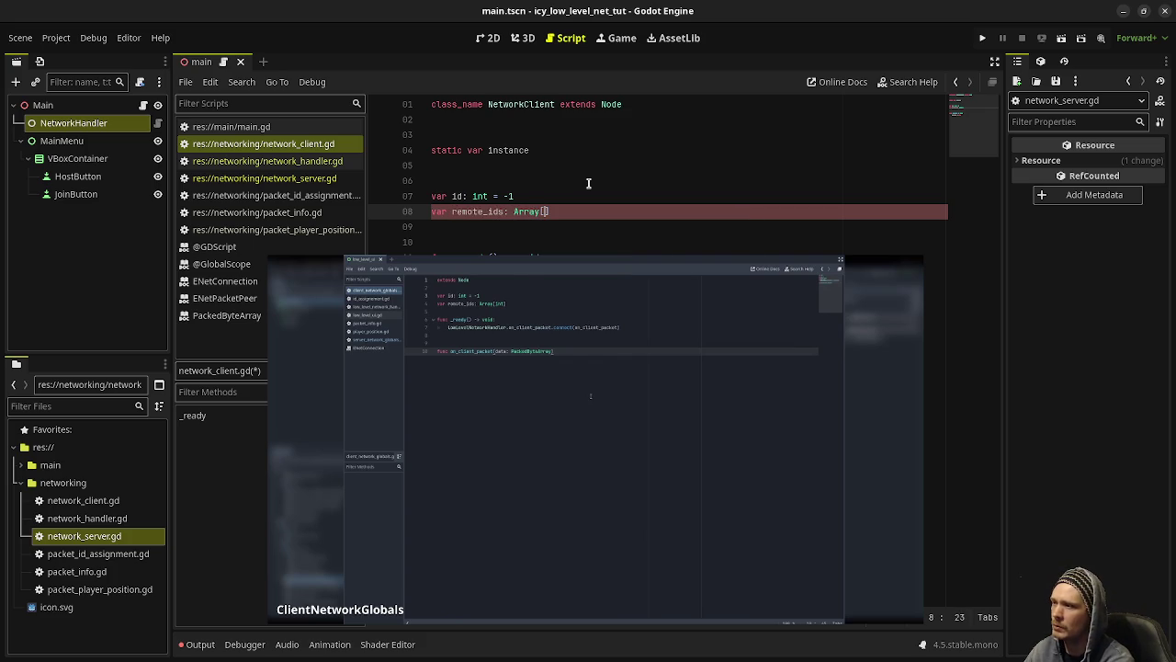
key(Down)
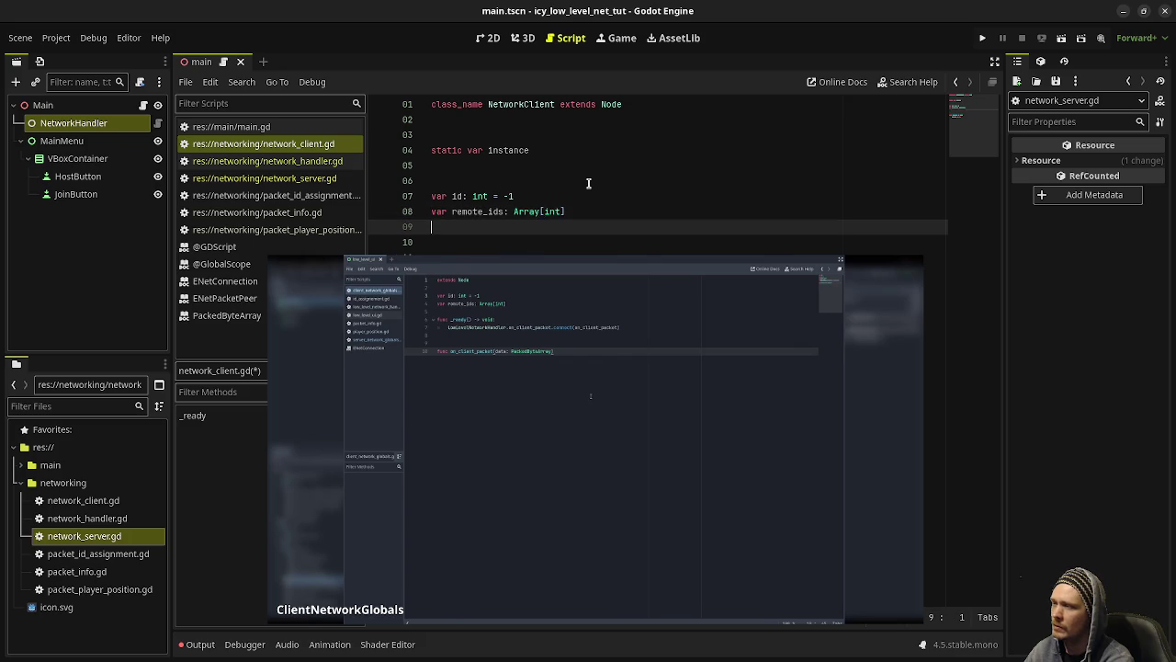
key(Up)
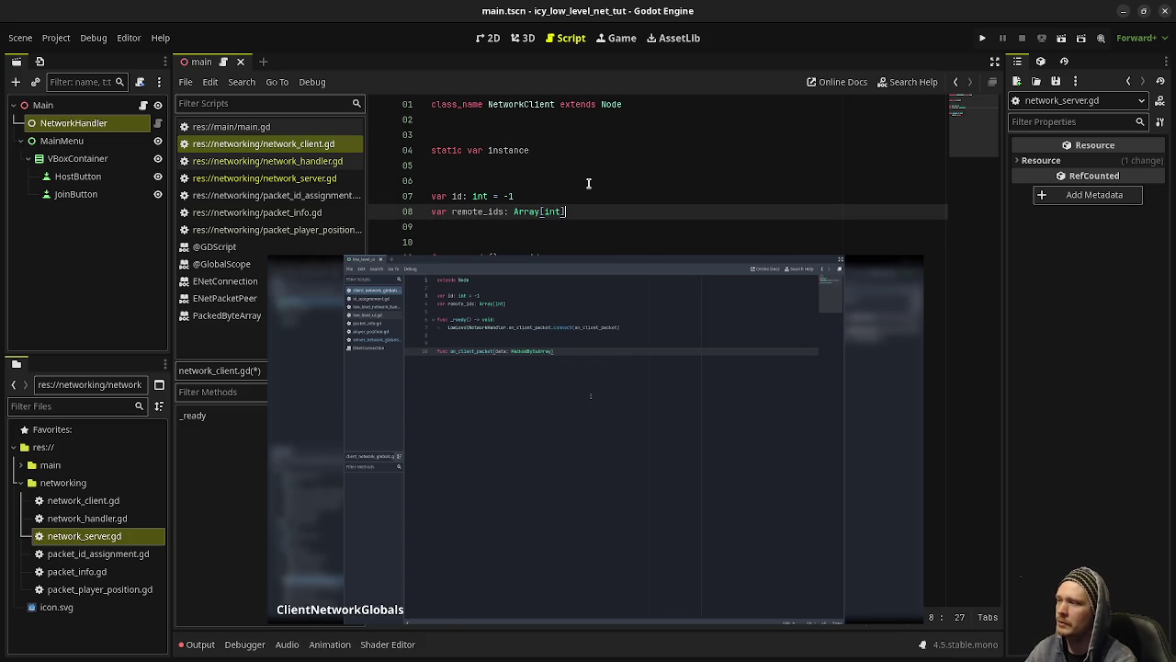
key(Down)
key(Down)
key(Down)
key(Down)
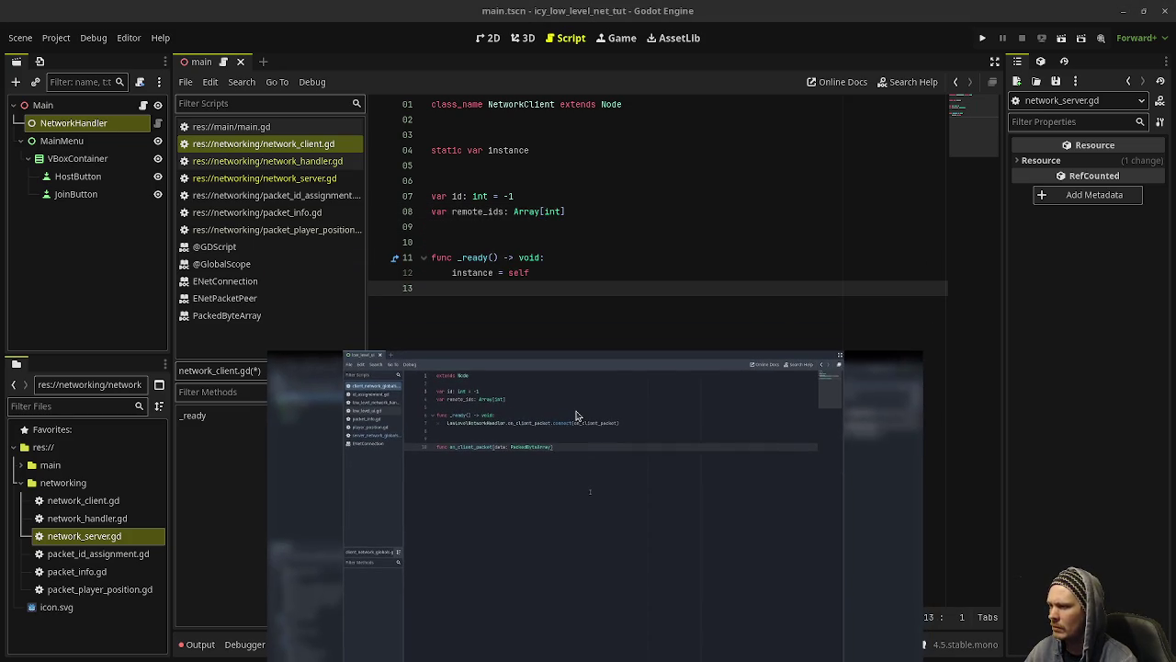
Step: In _ready(), add NetworkHandler.instance.on_client_packet.connect(on_client_packet)
click(559, 275)
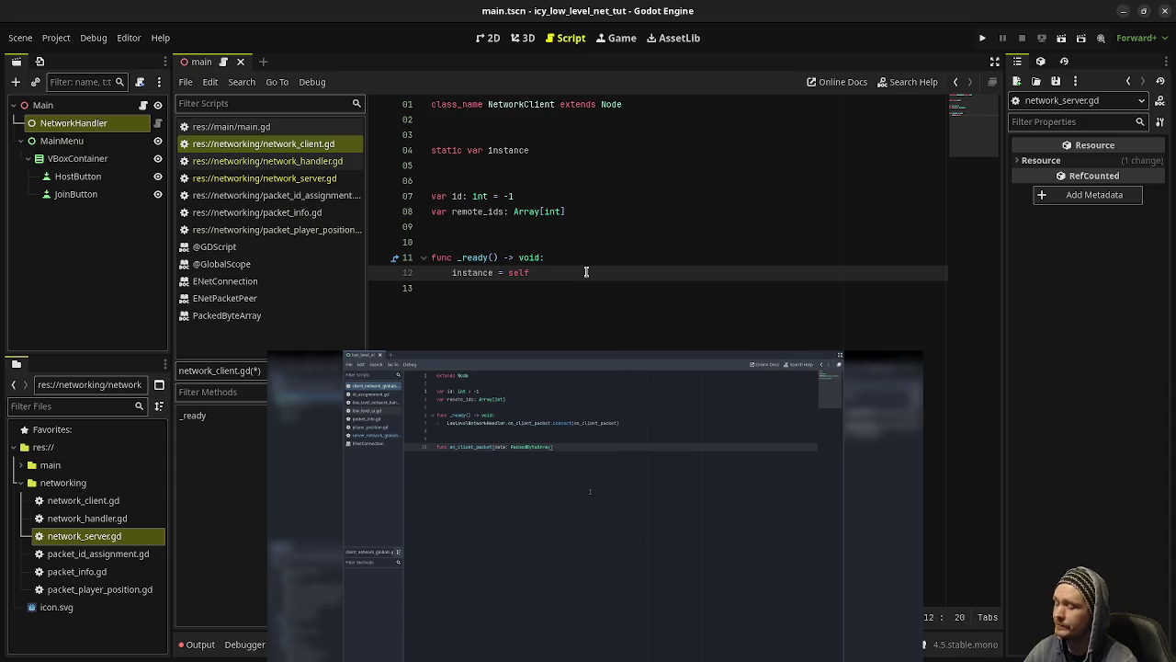
key(Return)
text(NetworkHandl)
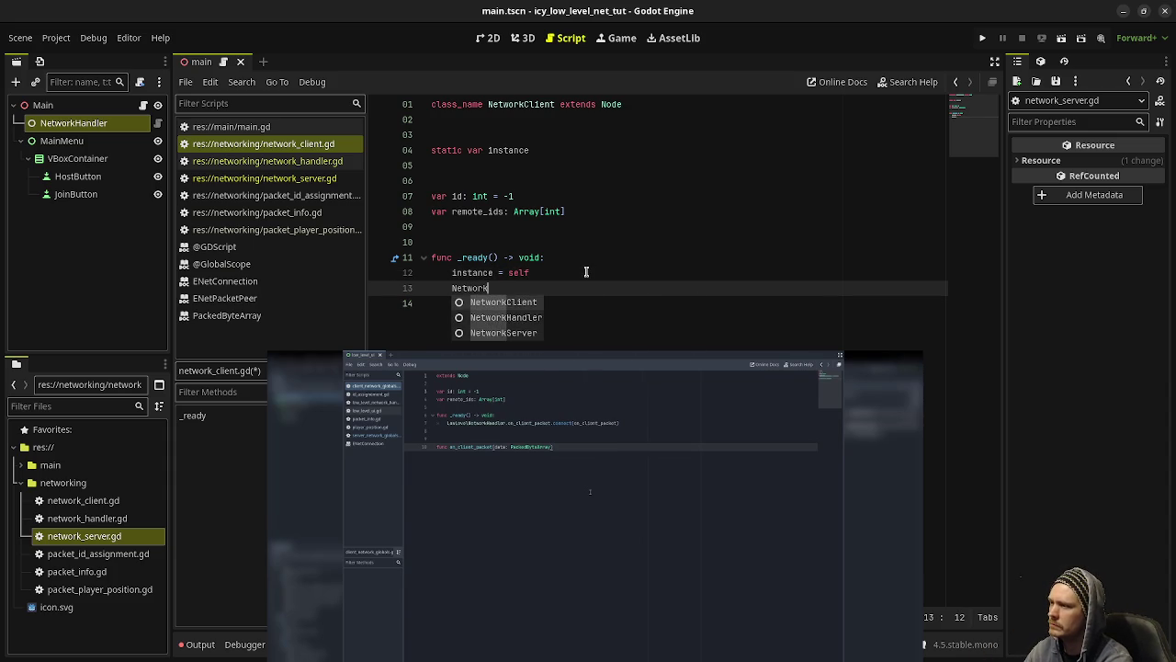
key(Return)
text(.i)
key(Return)
text(.)
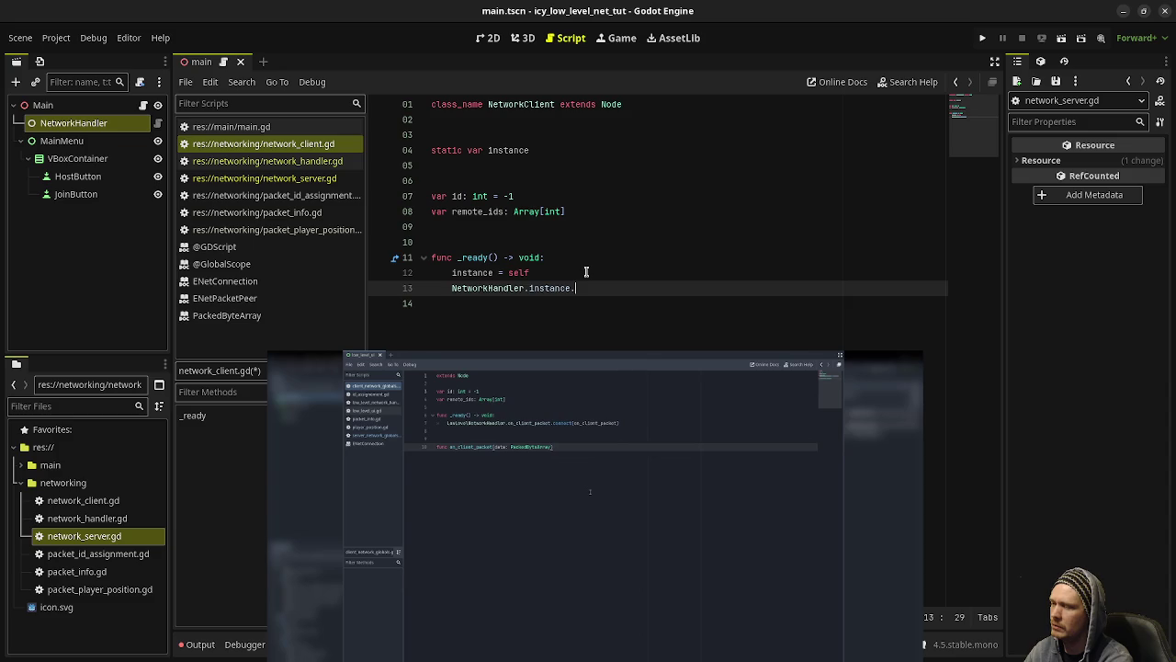
text(on_client_pack)
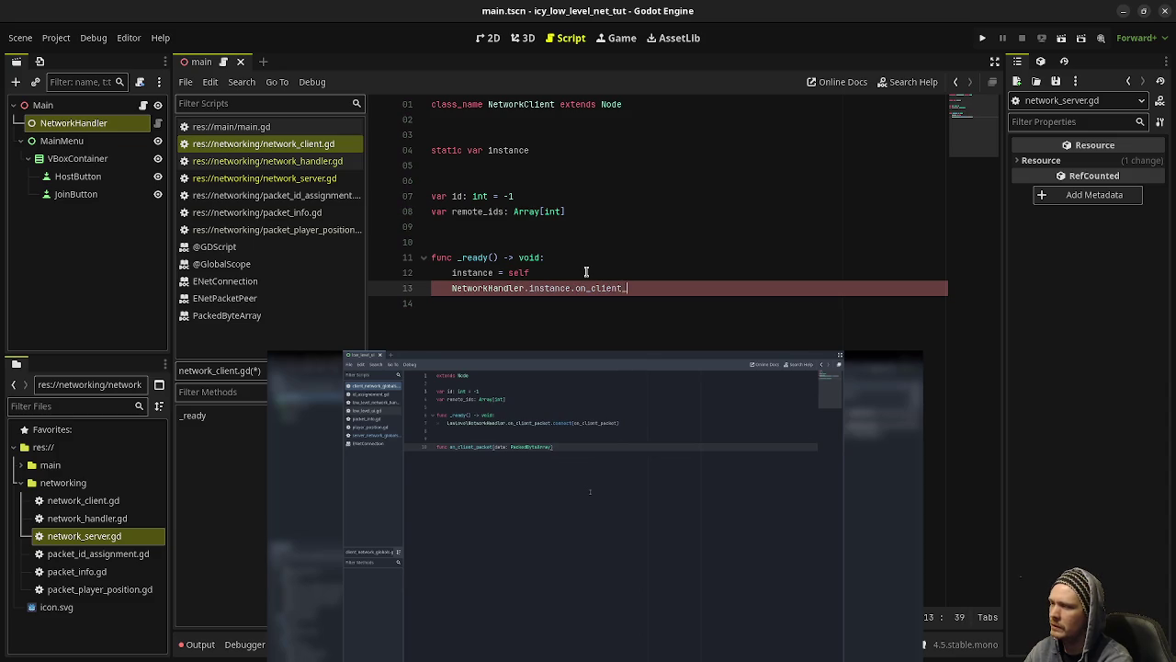
text(et.conn)
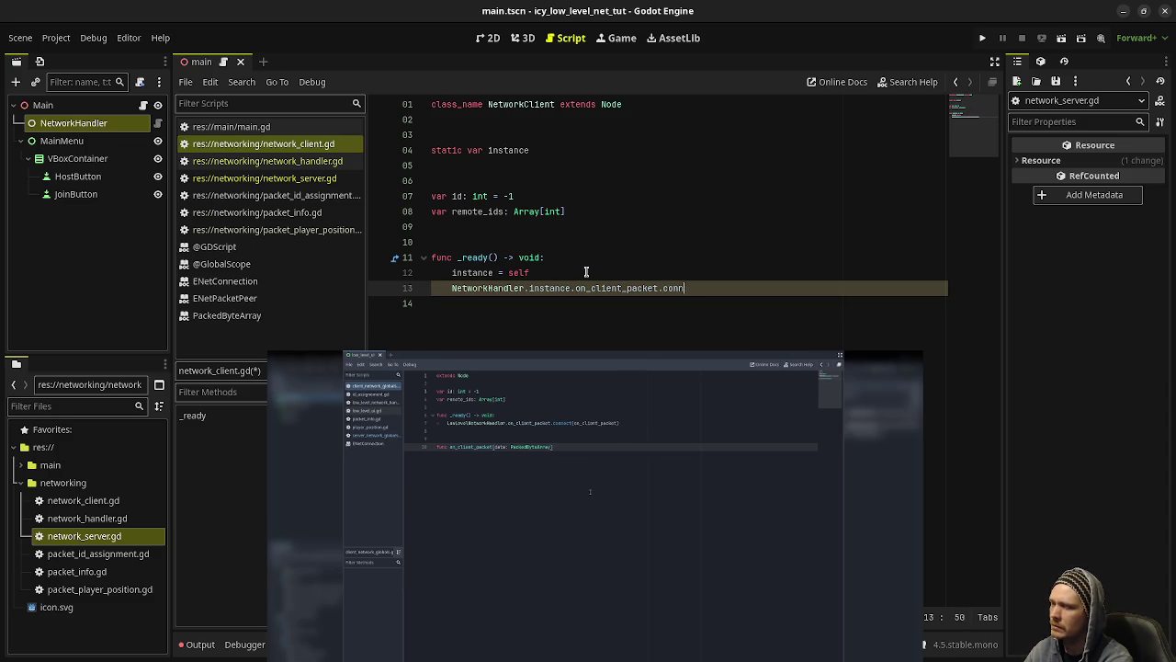
text(ect(on_client_packet)
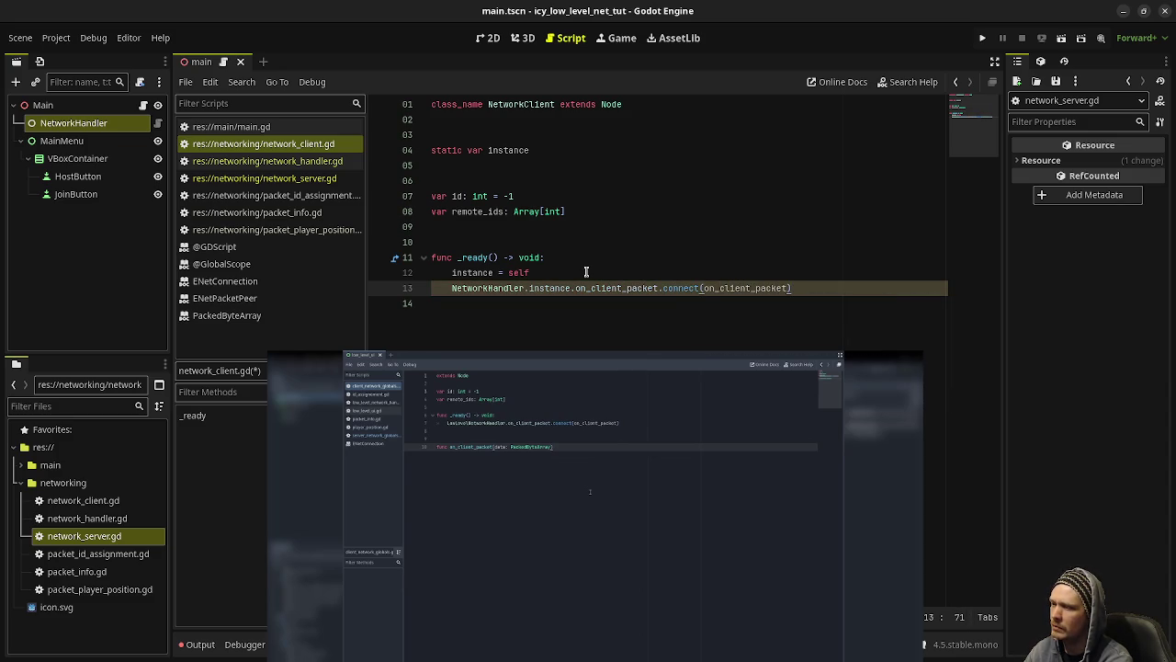
Step: Add func on_client_packet(data: PackedByteArray) -> void: with a pass body
key(Down)
key(Return)
key(Return)
text(func on_c)
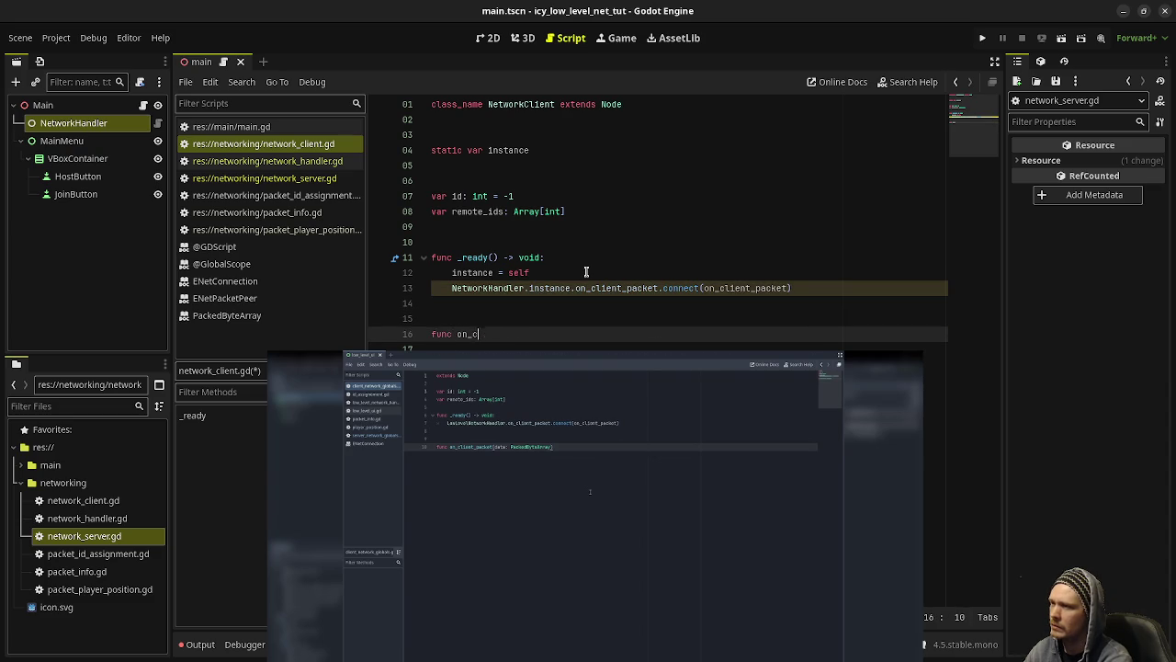
text(lient_packet)
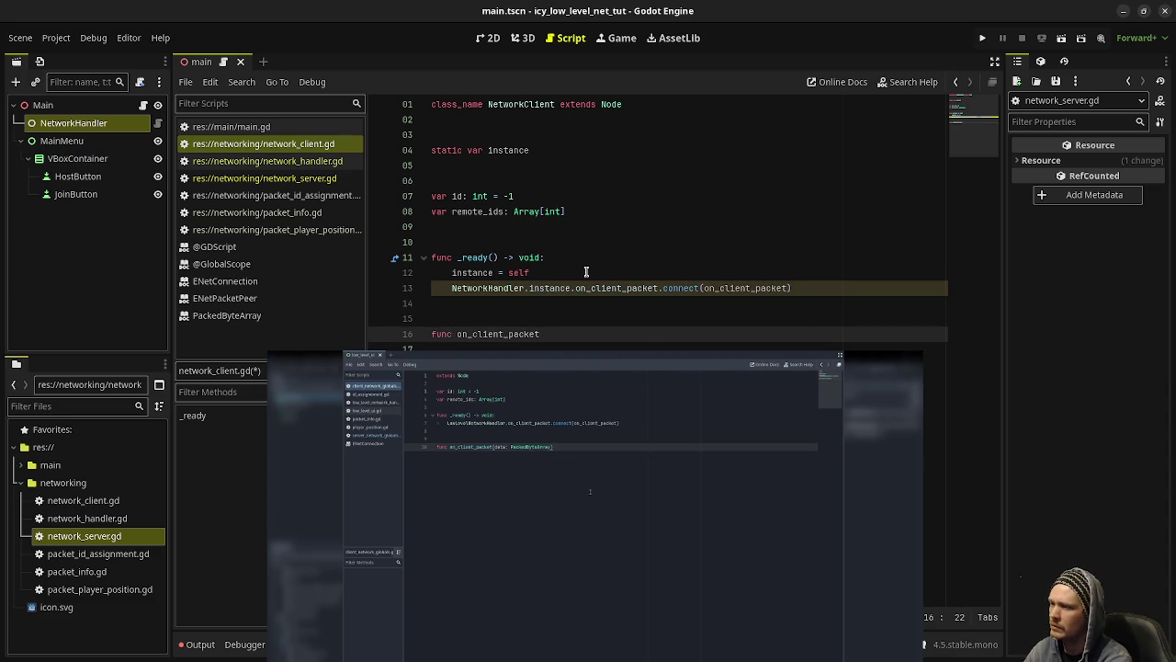
text(()
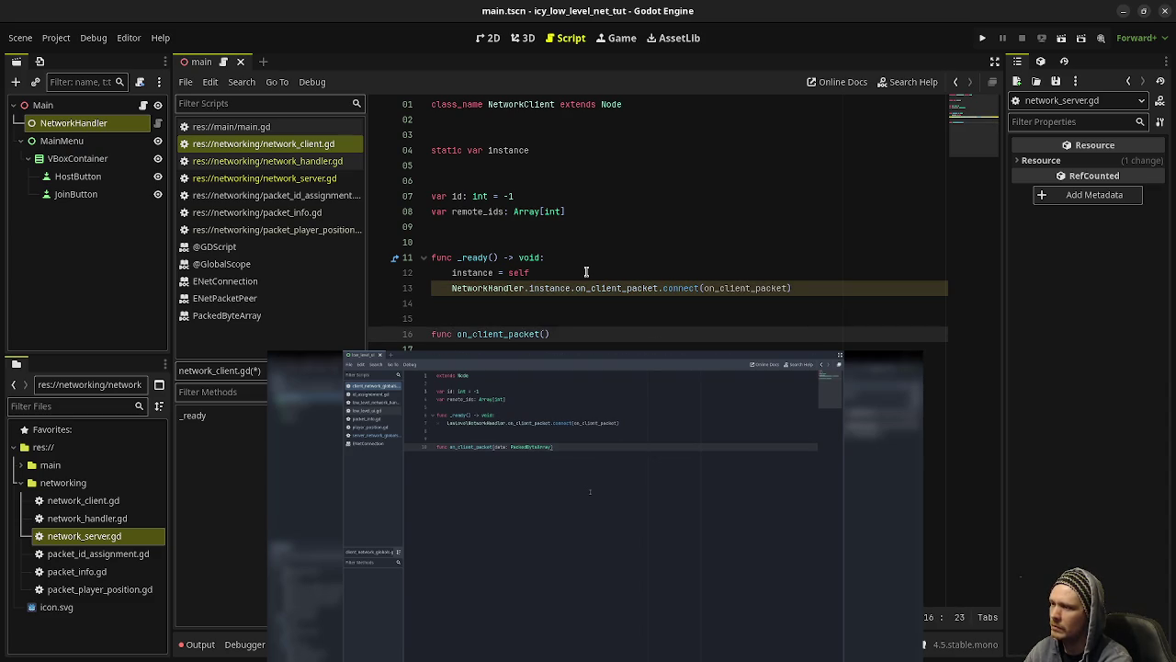
text() -> vo)
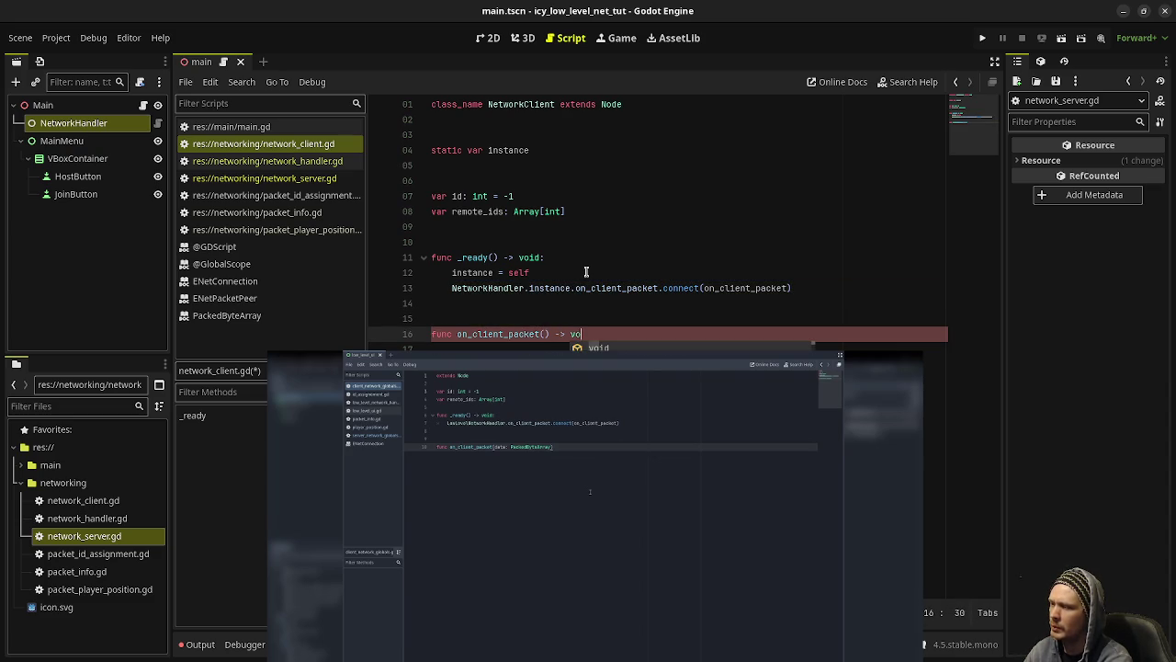
key(BackSpace)
key(BackSpace)
key(BackSpace)
key(BackSpace)
key(BackSpace)
key(BackSpace)
key(BackSpace)
text(data: )
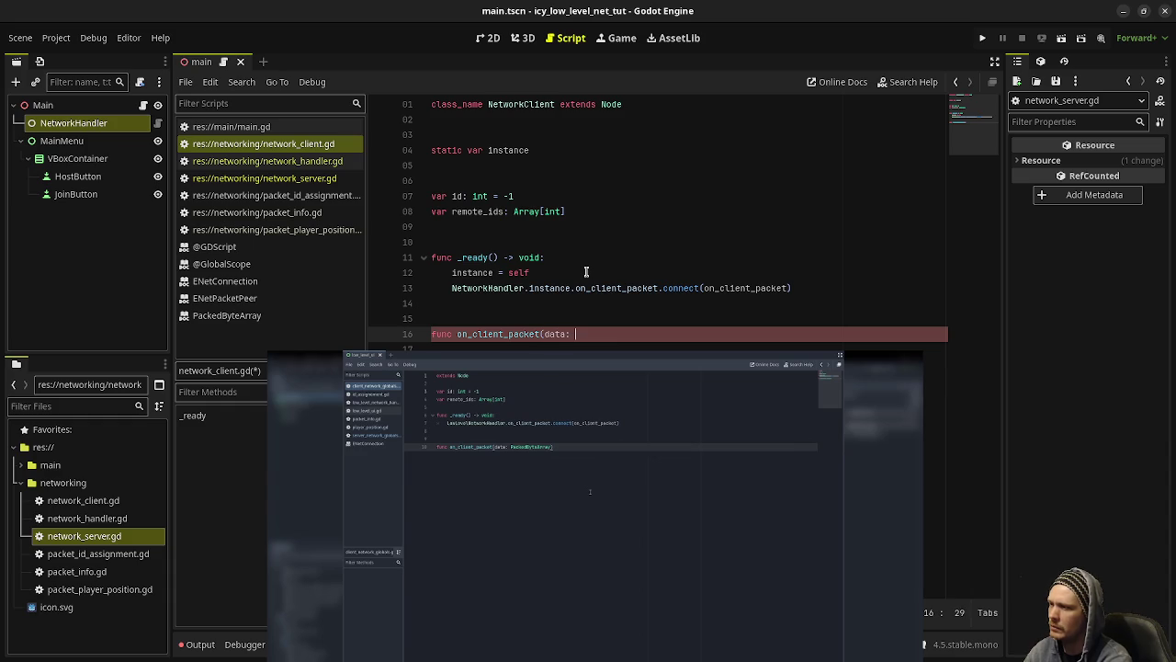
text(PackedB)
key(Return)
text() -)
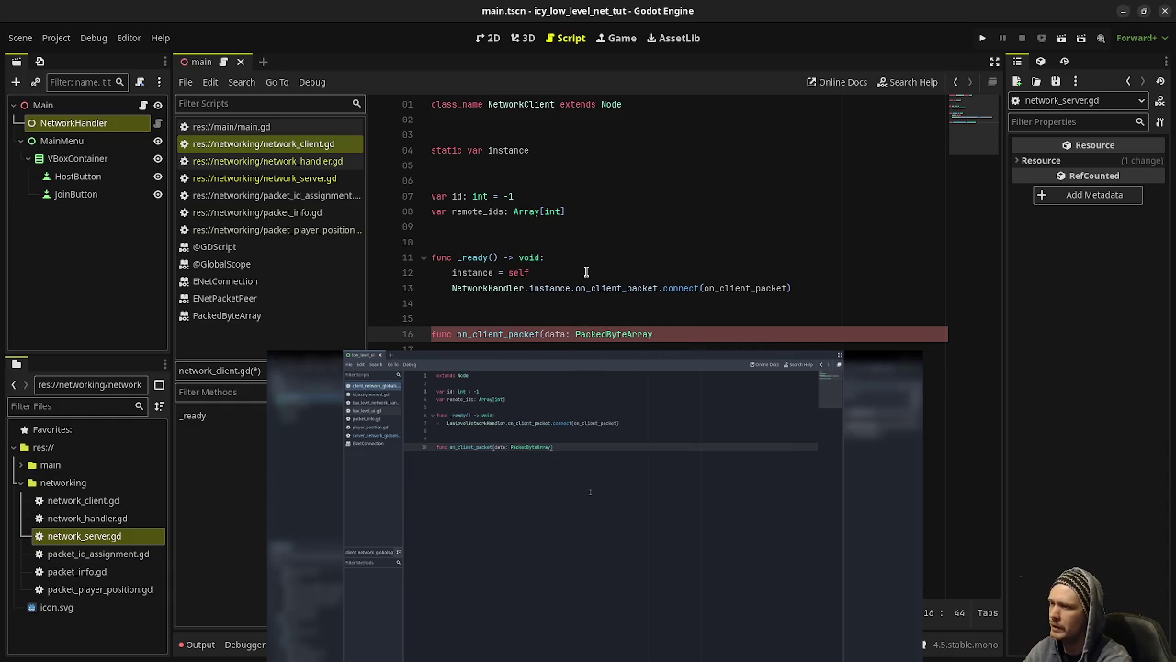
text(> void:)
key(Return)
text(pass)
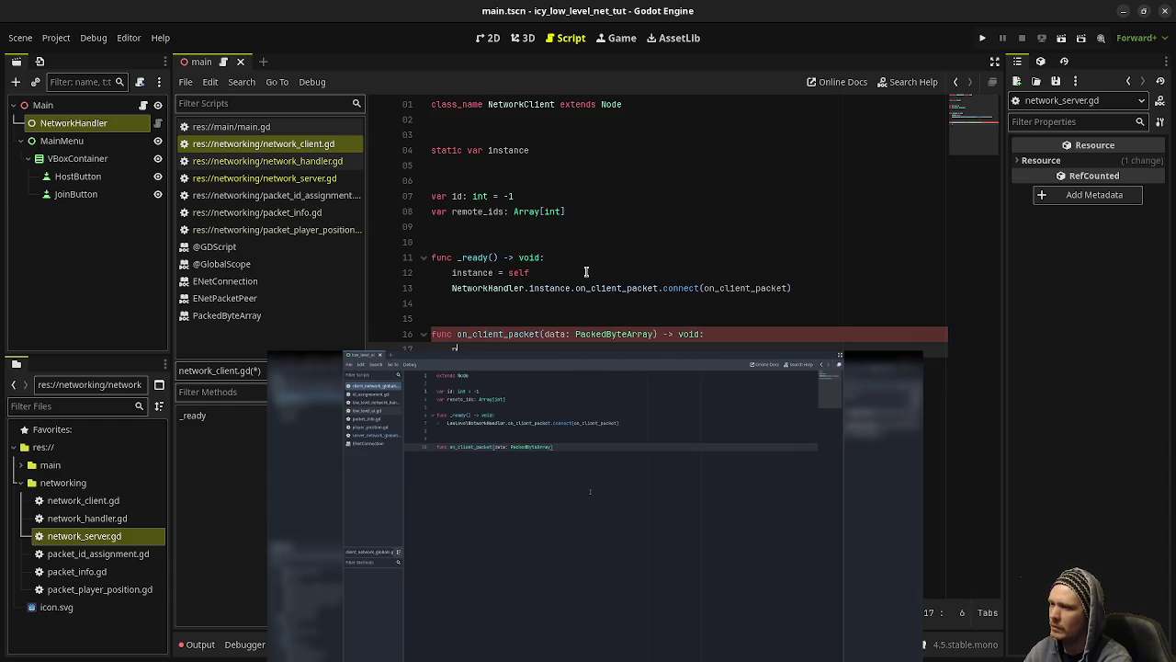
Step: Save network_client.gd and select PackedByteArray to view its documentation
key(ctrl+s)
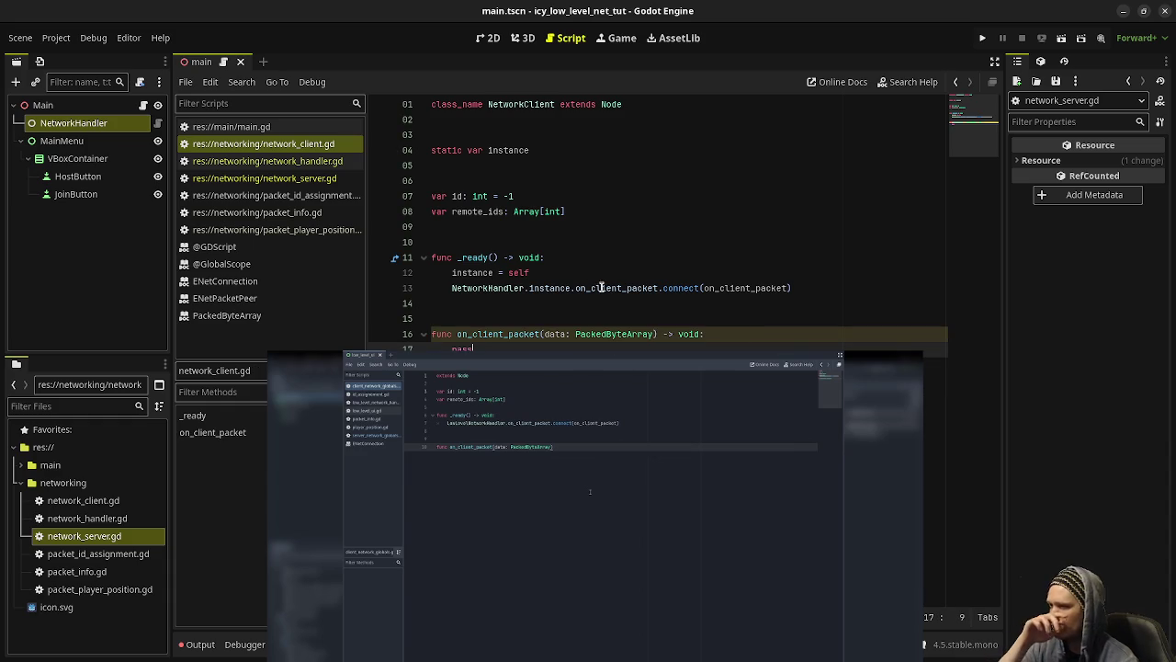
double_click(596, 336)
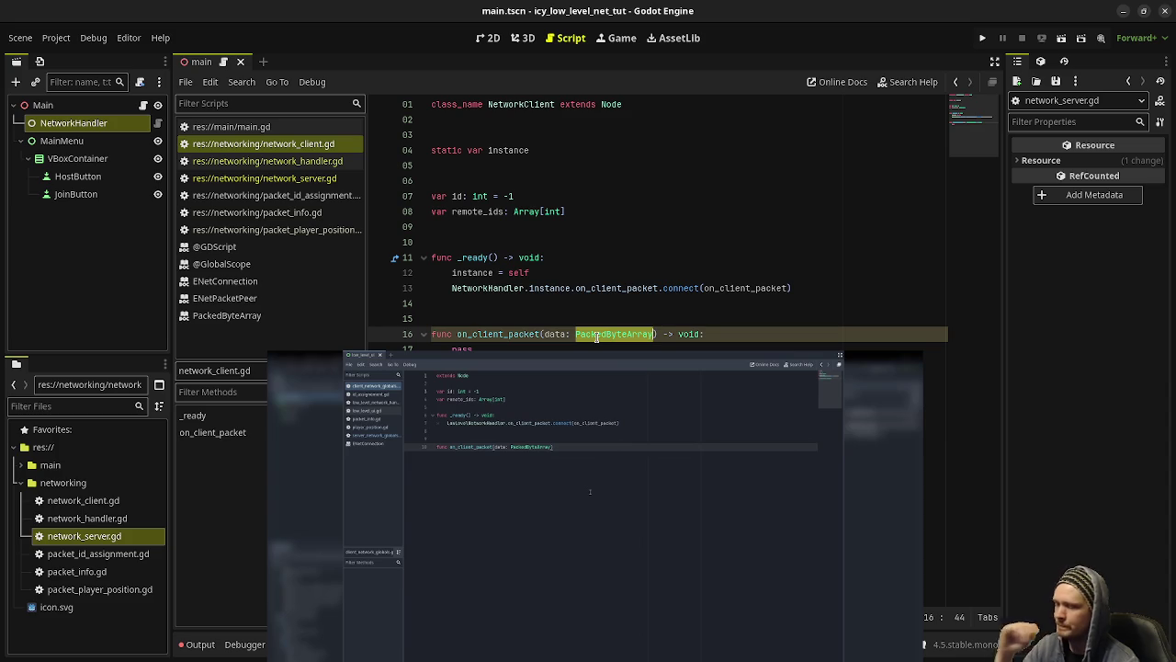
click(599, 334)
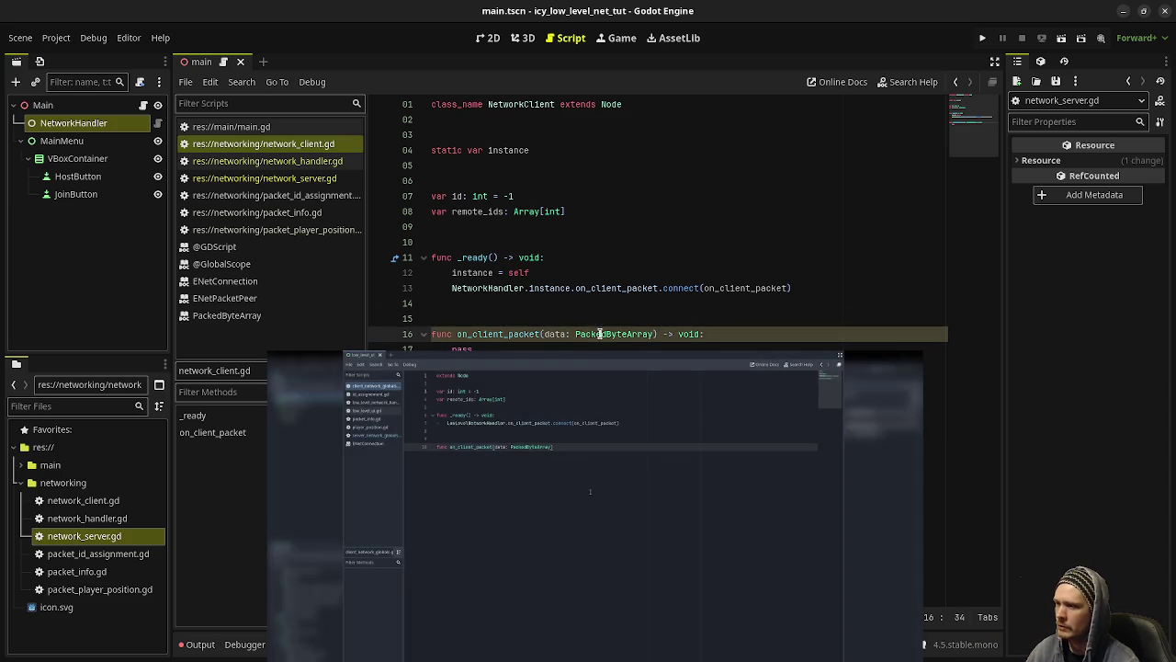
double_click(600, 335)
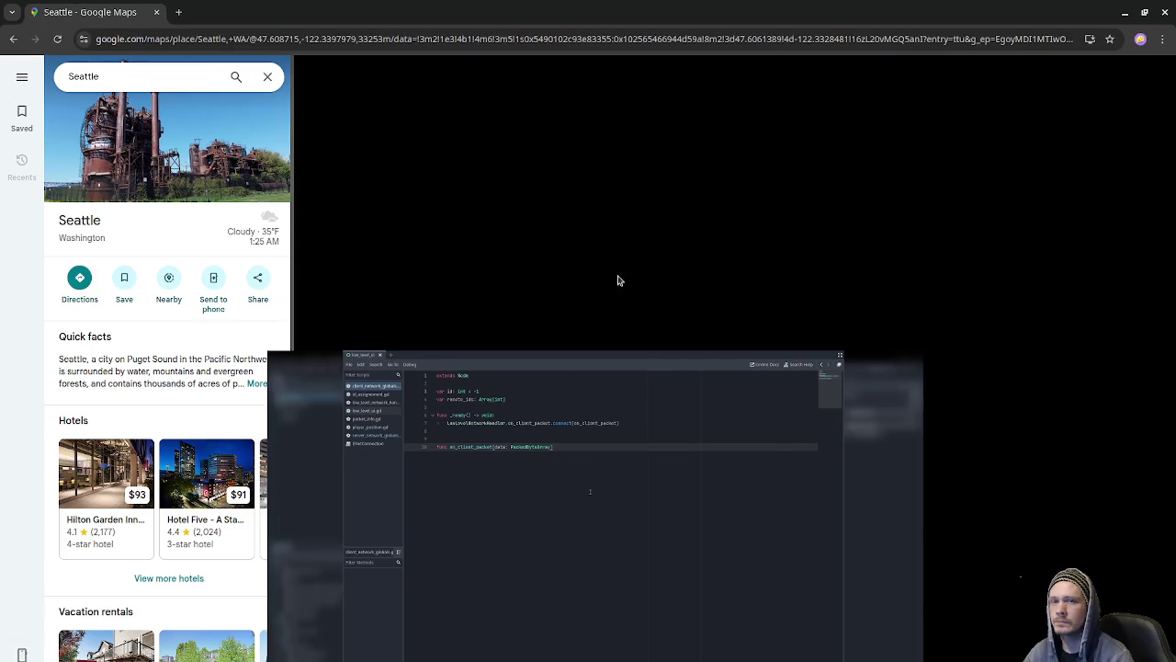
Step: Zoom into Belltown on the satellite map, then zoom out and pan toward downtown and Capitol Hill
scroll(562, 331, up, 5)
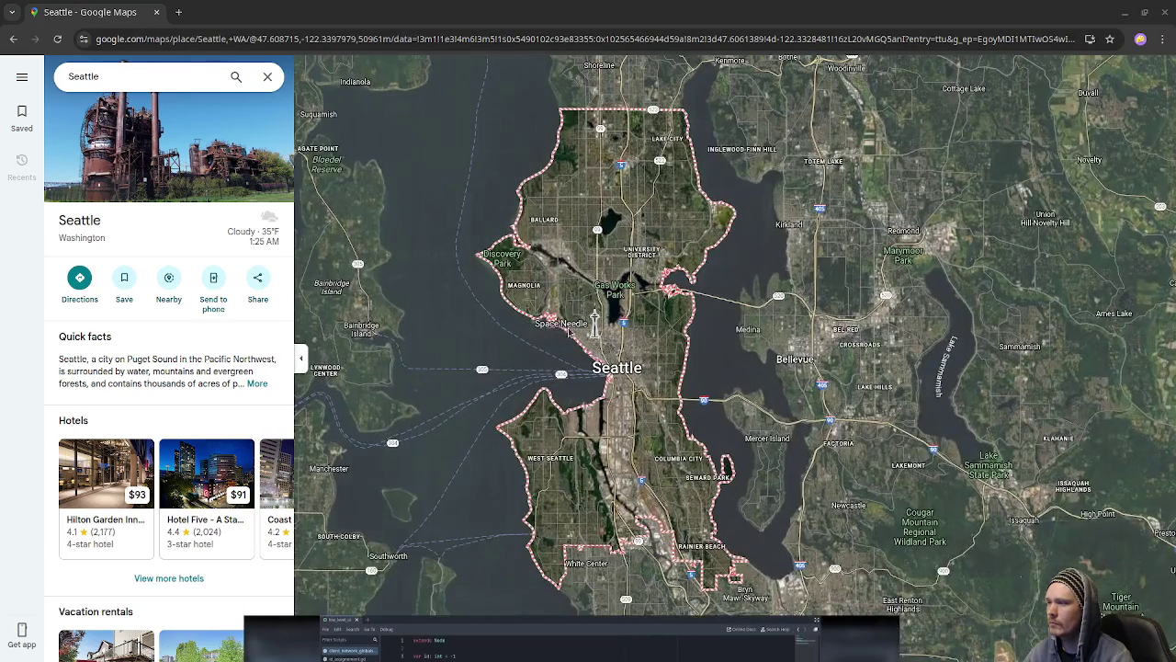
scroll(611, 397, up, 5)
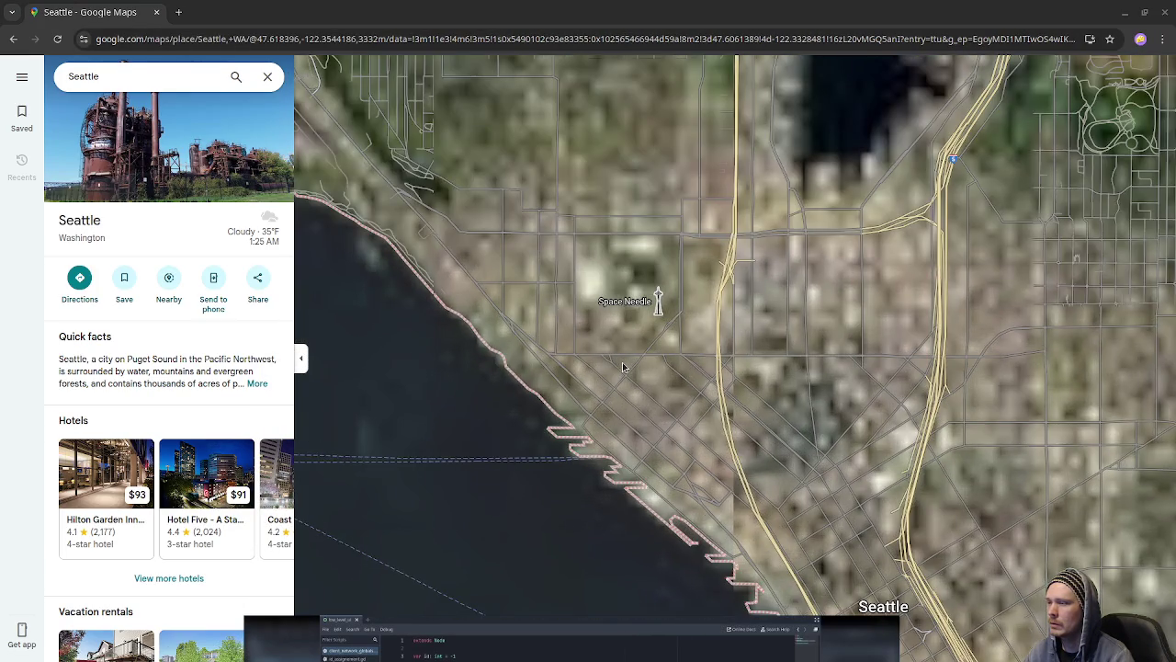
scroll(633, 405, up, 3)
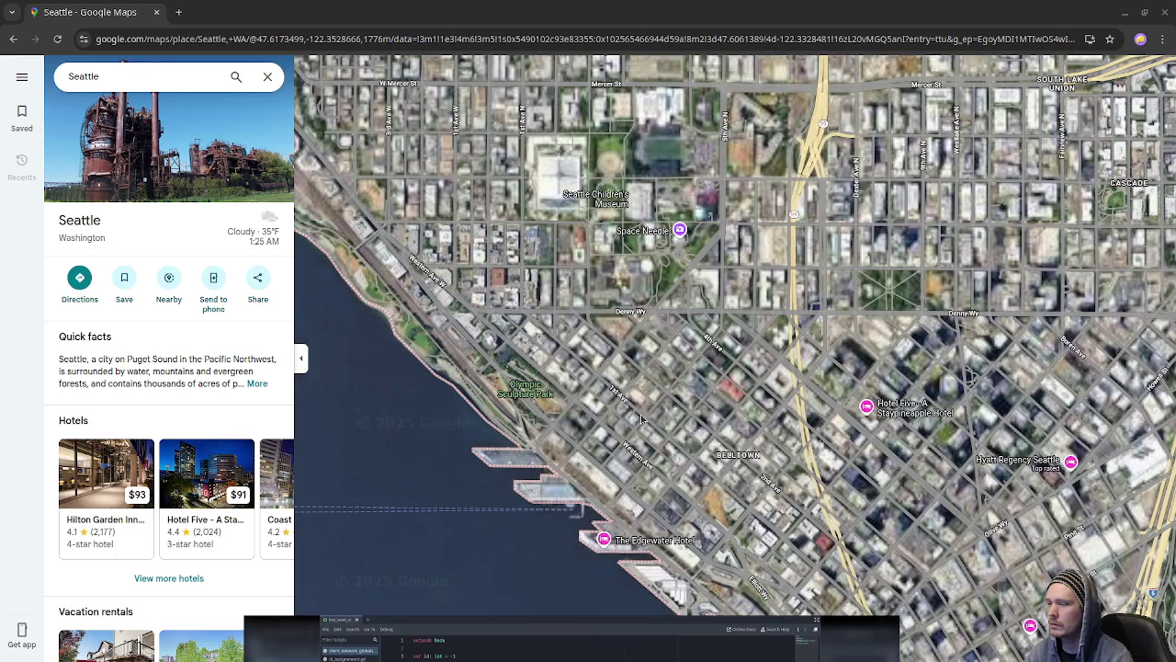
scroll(644, 414, up, 3)
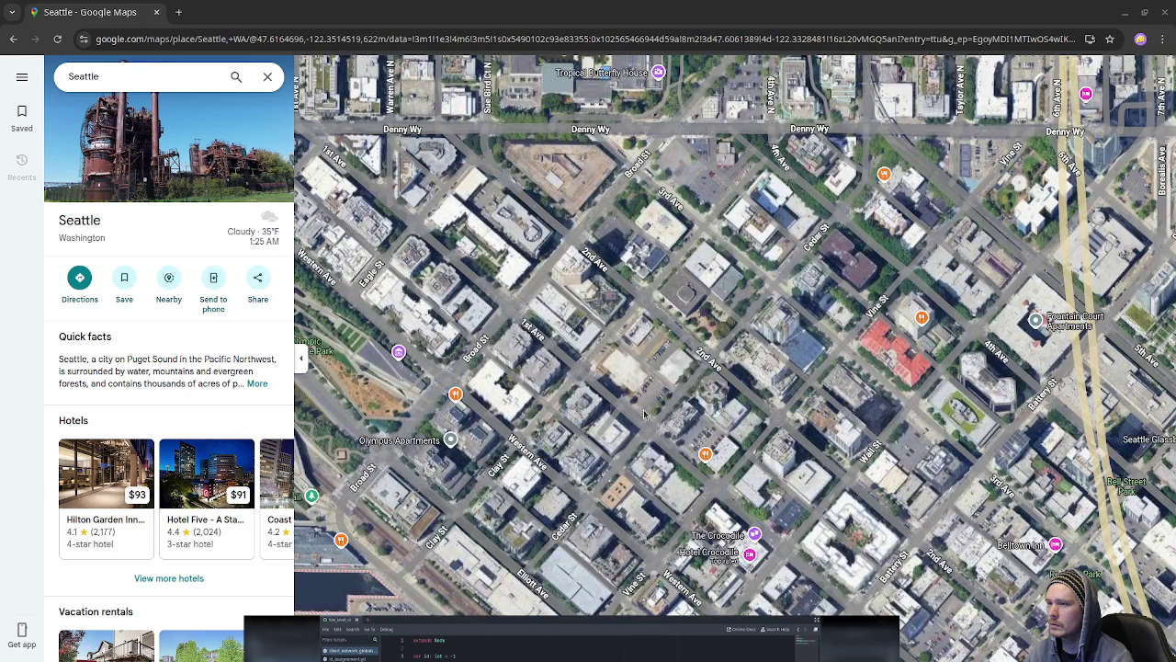
drag(733, 471, 641, 397)
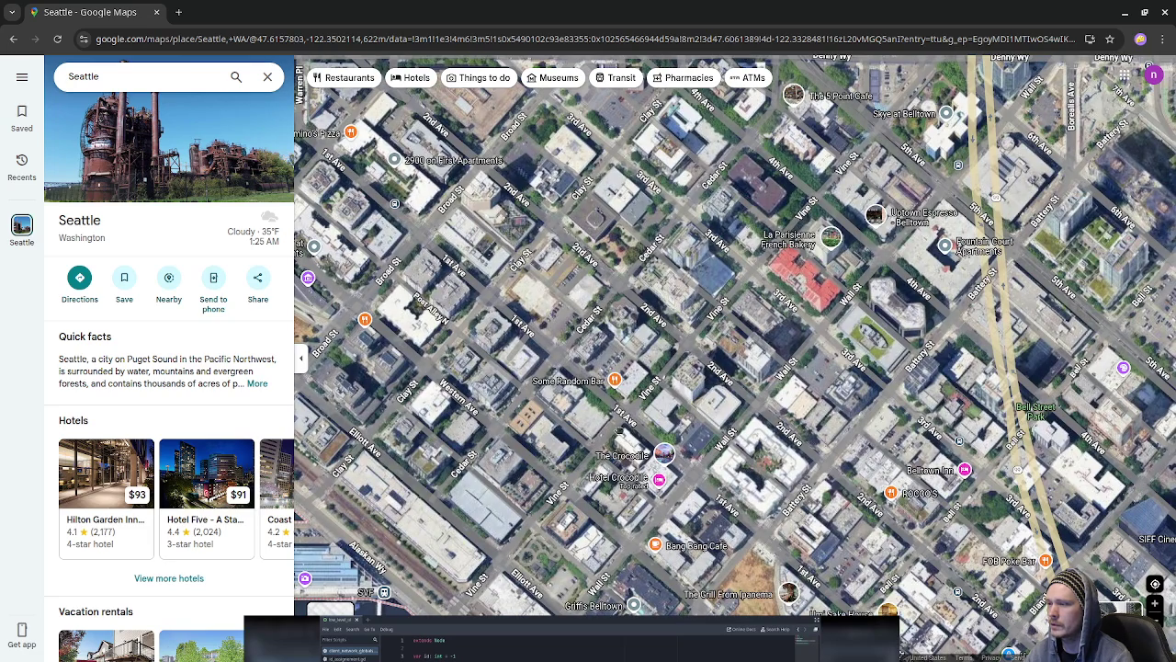
scroll(648, 390, down, 1)
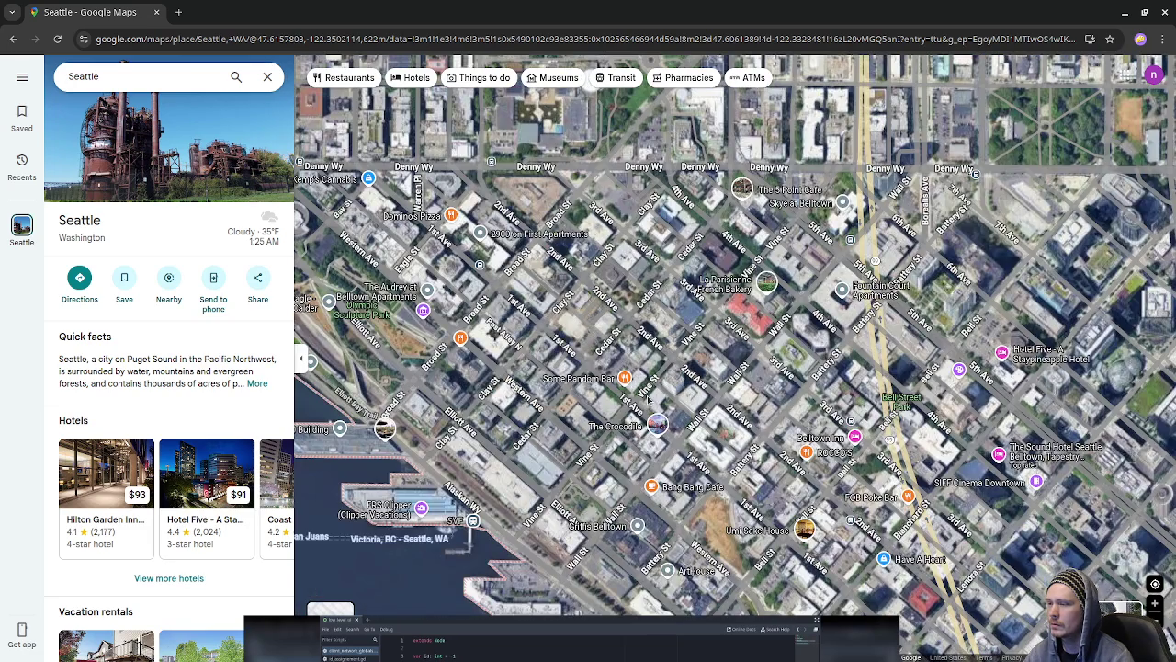
scroll(646, 393, down, 3)
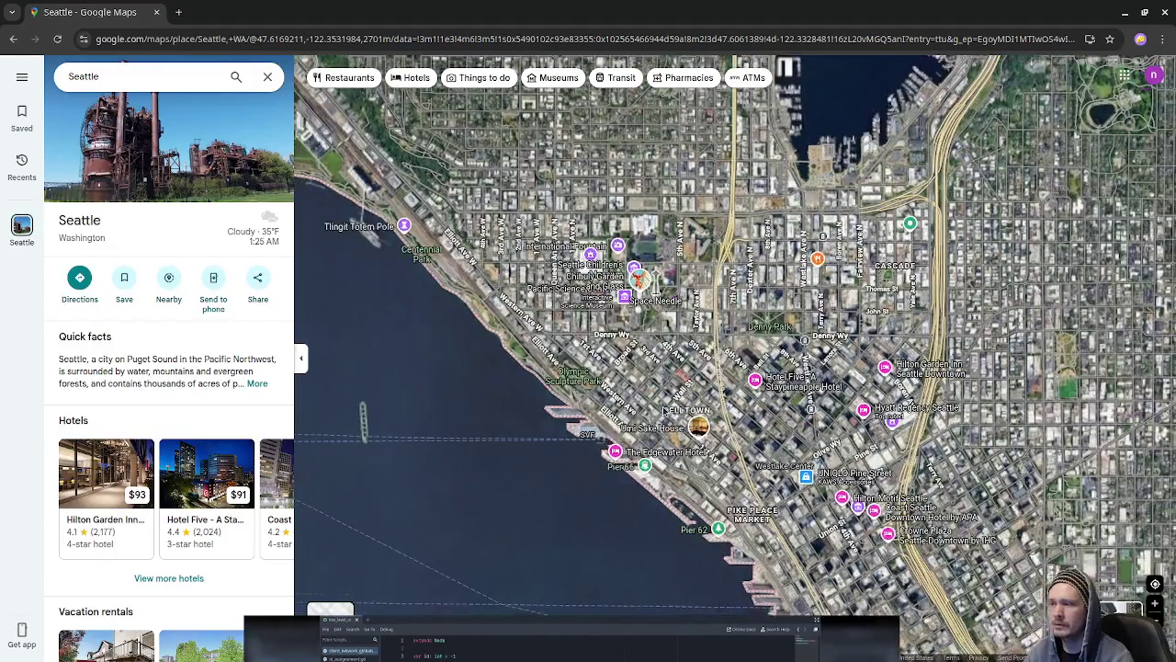
scroll(663, 411, down, 2)
drag(663, 411, 610, 382)
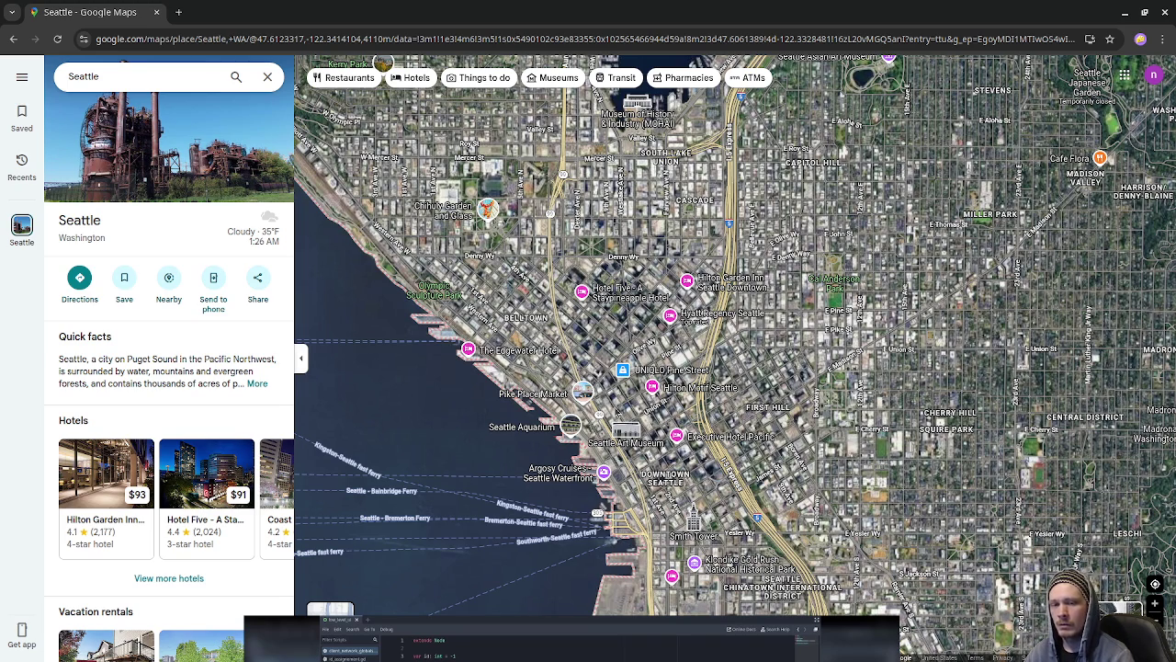
Step: Pan the satellite map past Belltown and the Space Needle, then back to downtown near Pike Place
scroll(643, 408, up, 2)
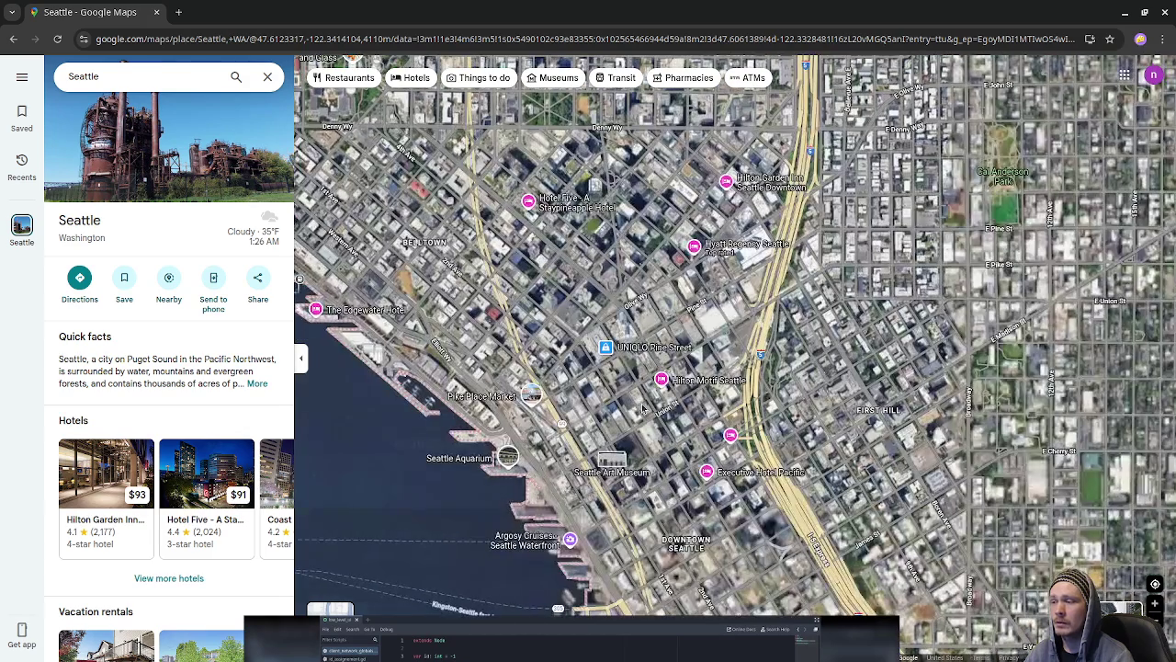
scroll(643, 408, up, 1)
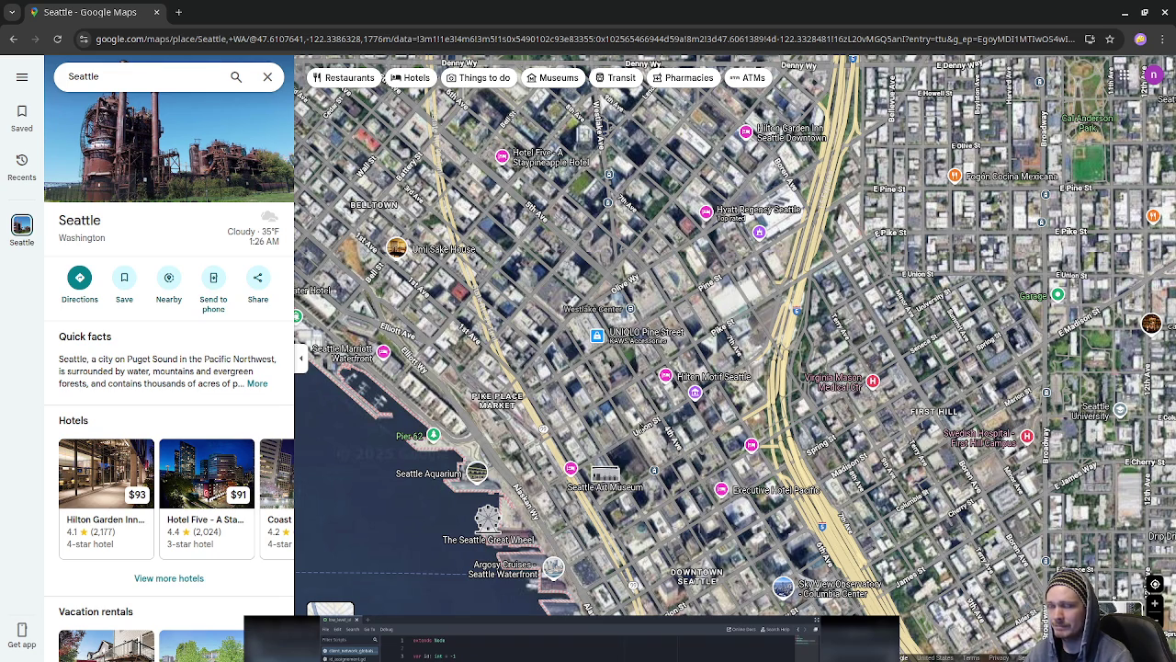
scroll(650, 439, up, 2)
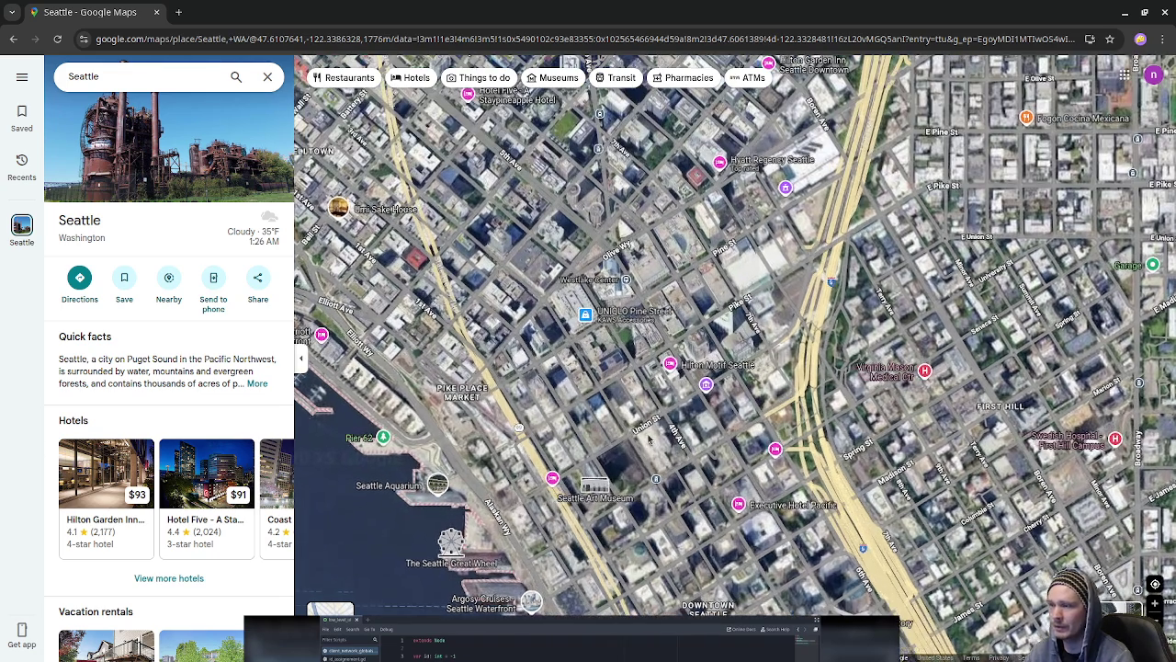
scroll(676, 456, up, 2)
drag(676, 457, 679, 430)
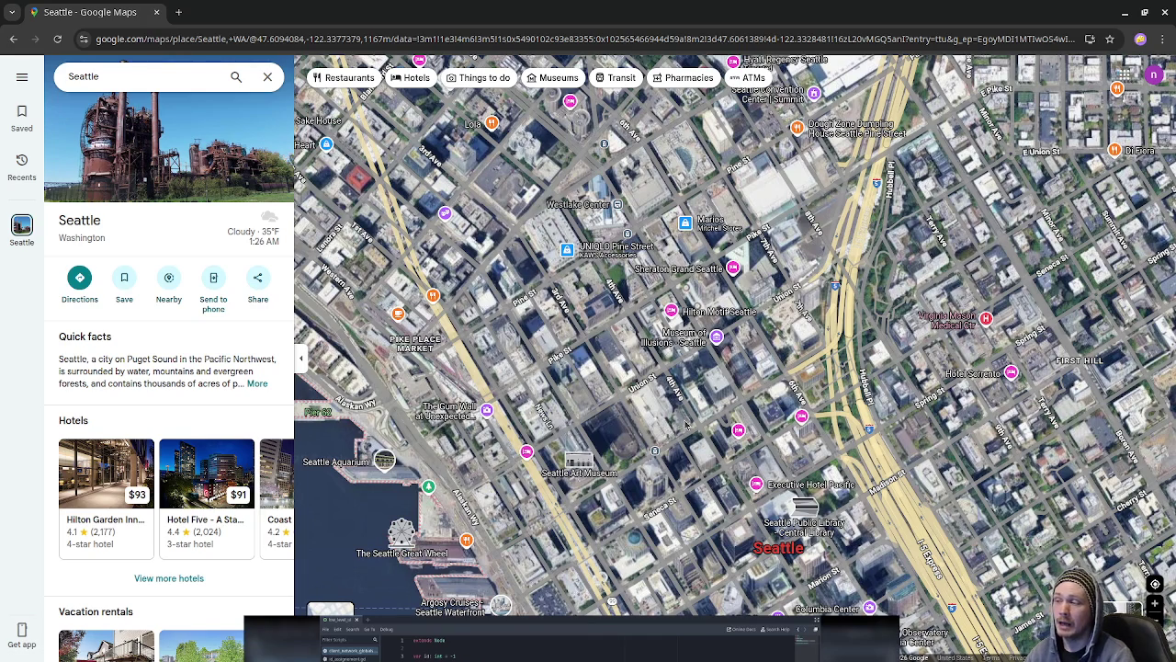
drag(561, 271, 1057, 281)
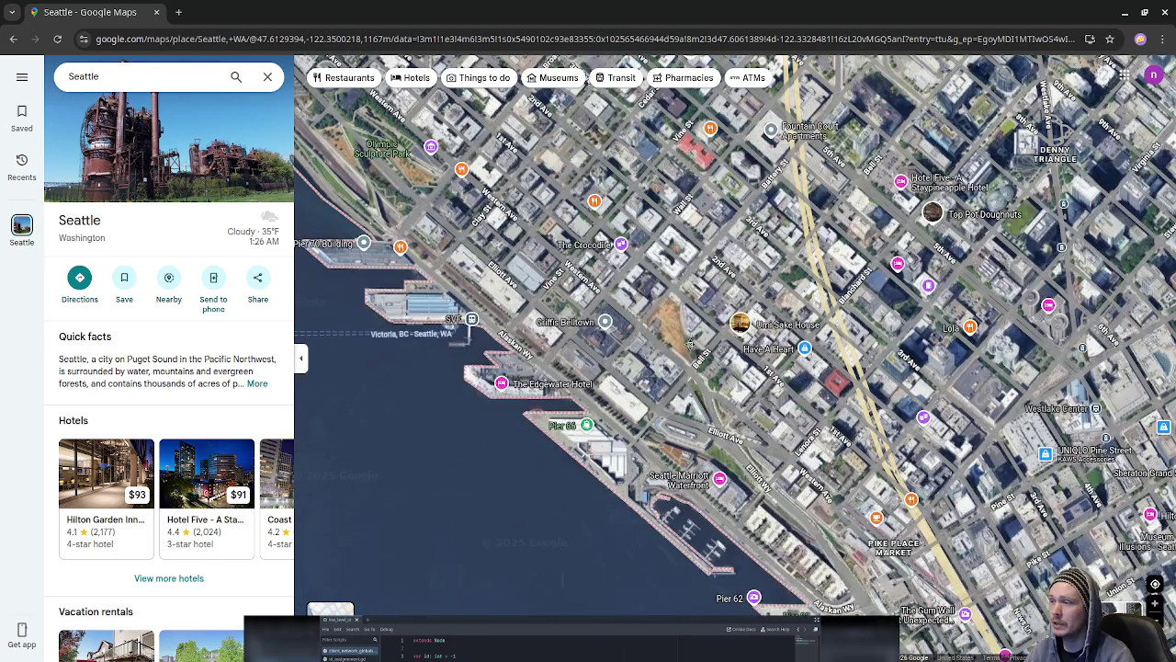
drag(695, 299, 657, 489)
scroll(658, 490, down, 1)
scroll(648, 465, down, 1)
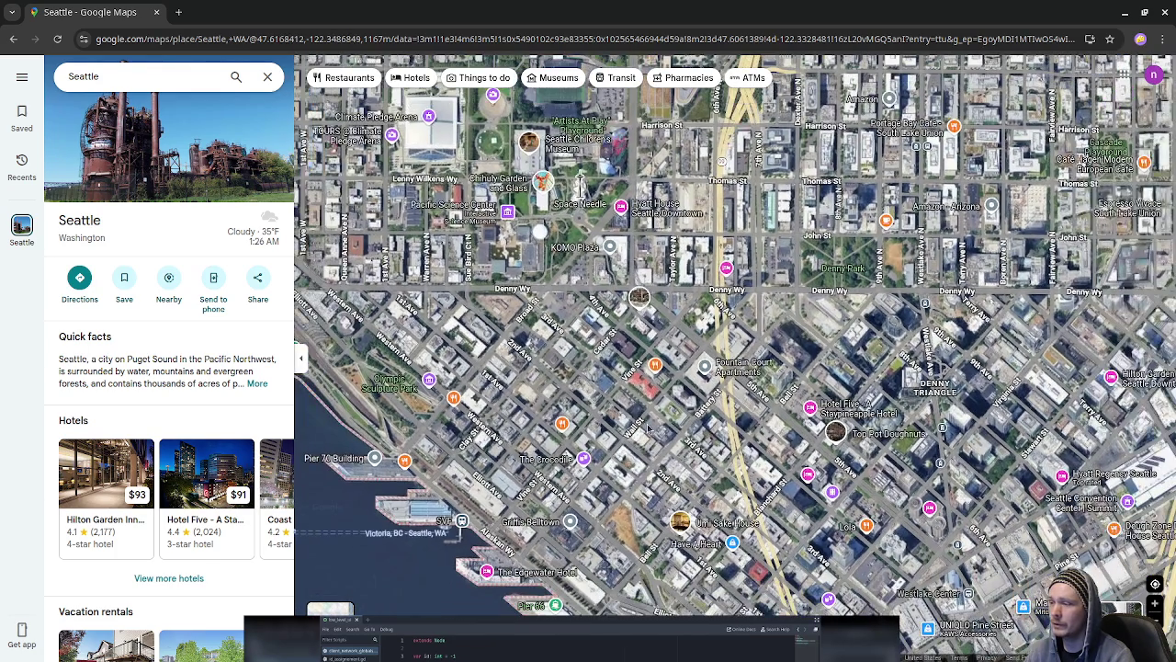
drag(660, 439, 827, 525)
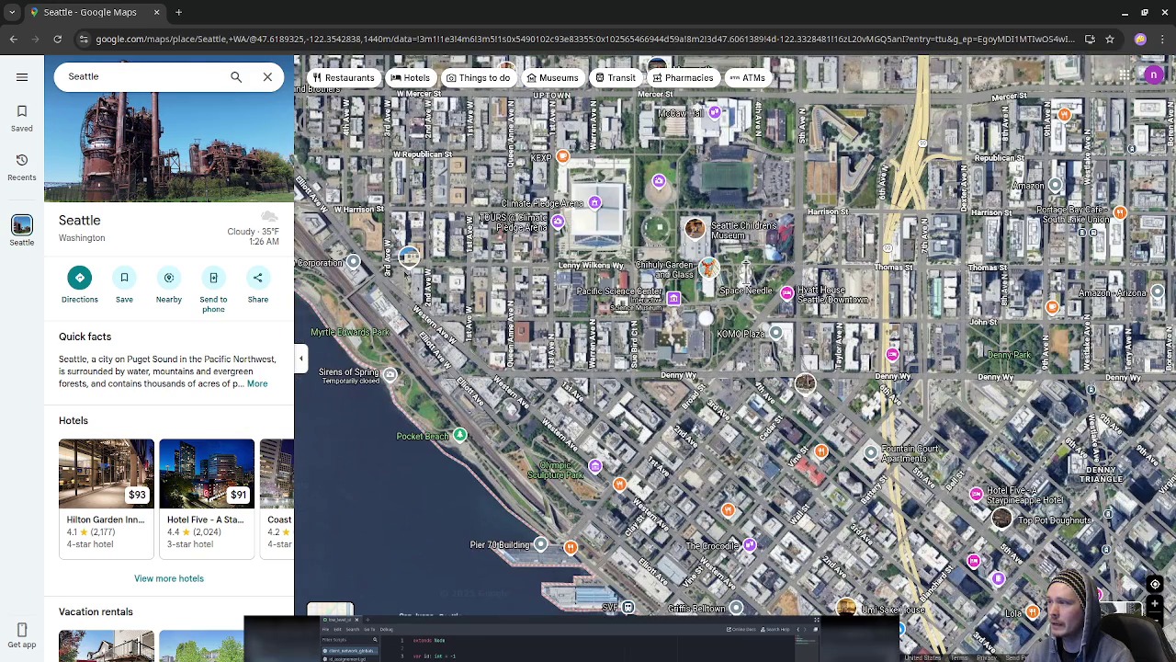
drag(804, 607, 464, 338)
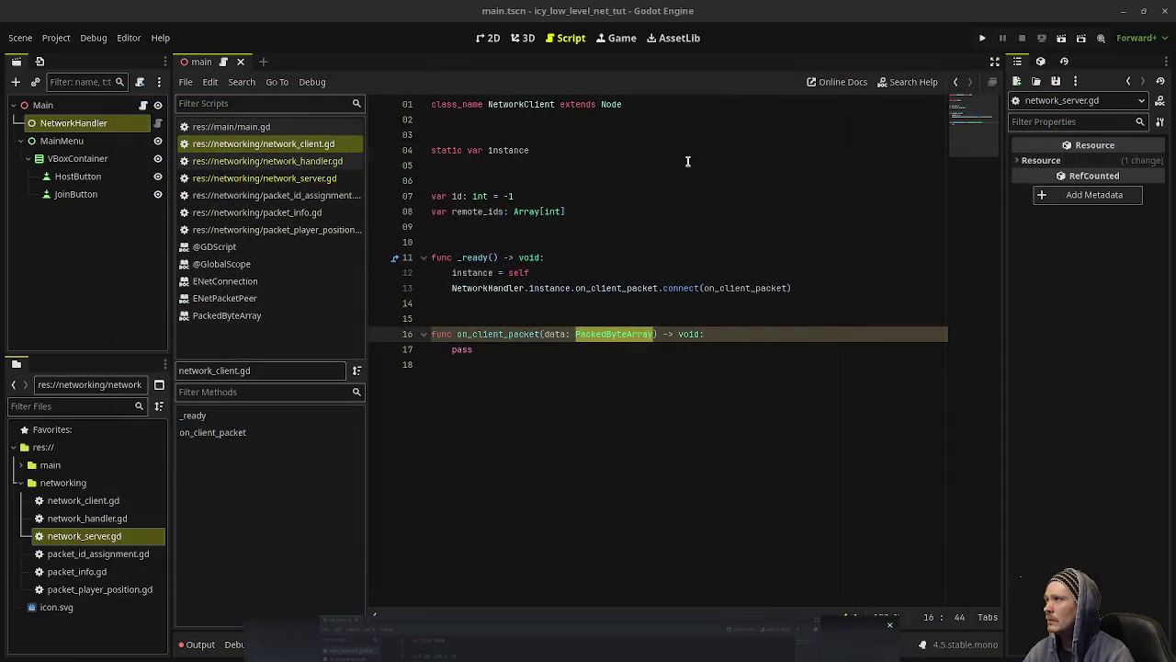
click(726, 287)
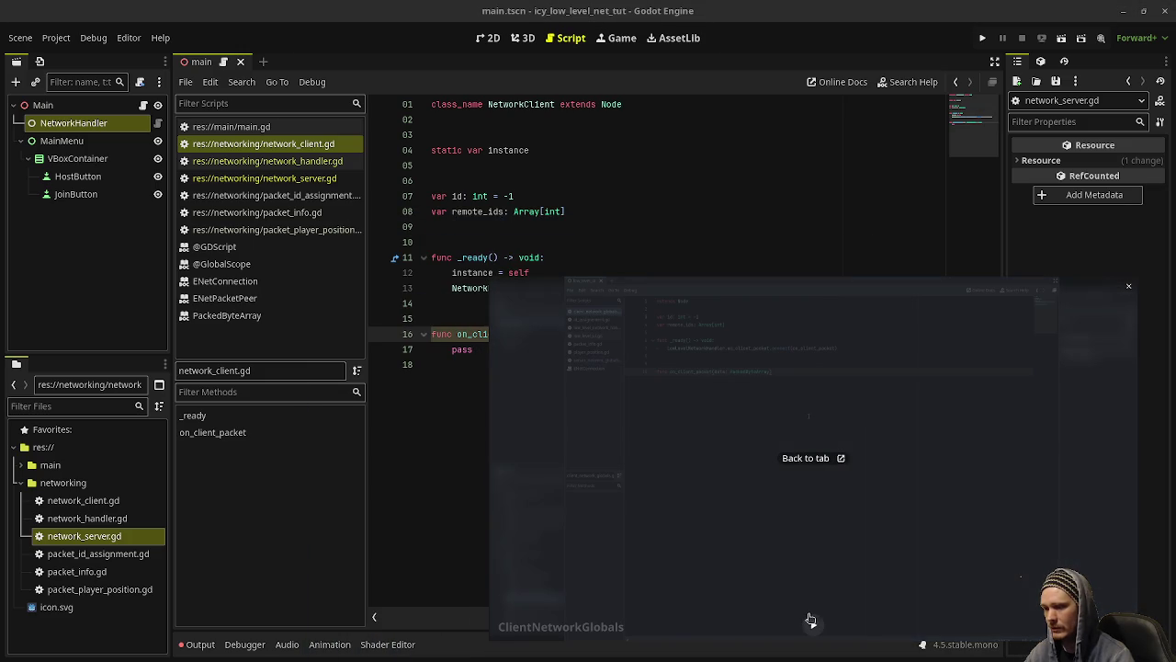
Step: Replace pass on line 17 with 'var packet_type : int = data.'
click(813, 625)
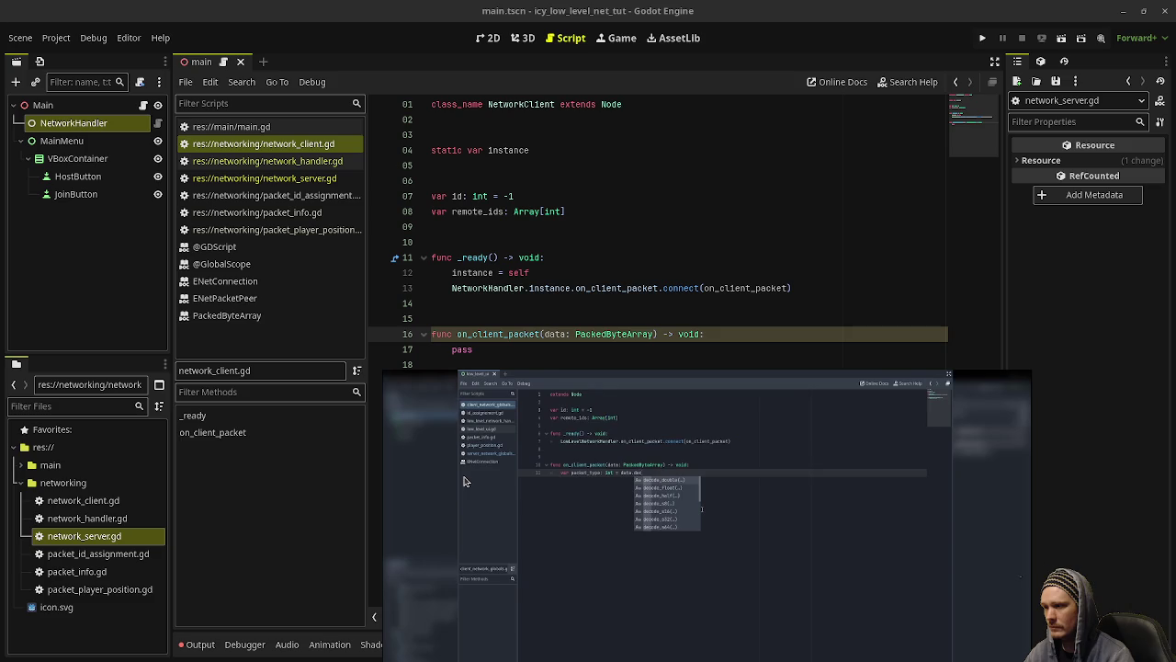
double_click(464, 350)
text(var packet_type )
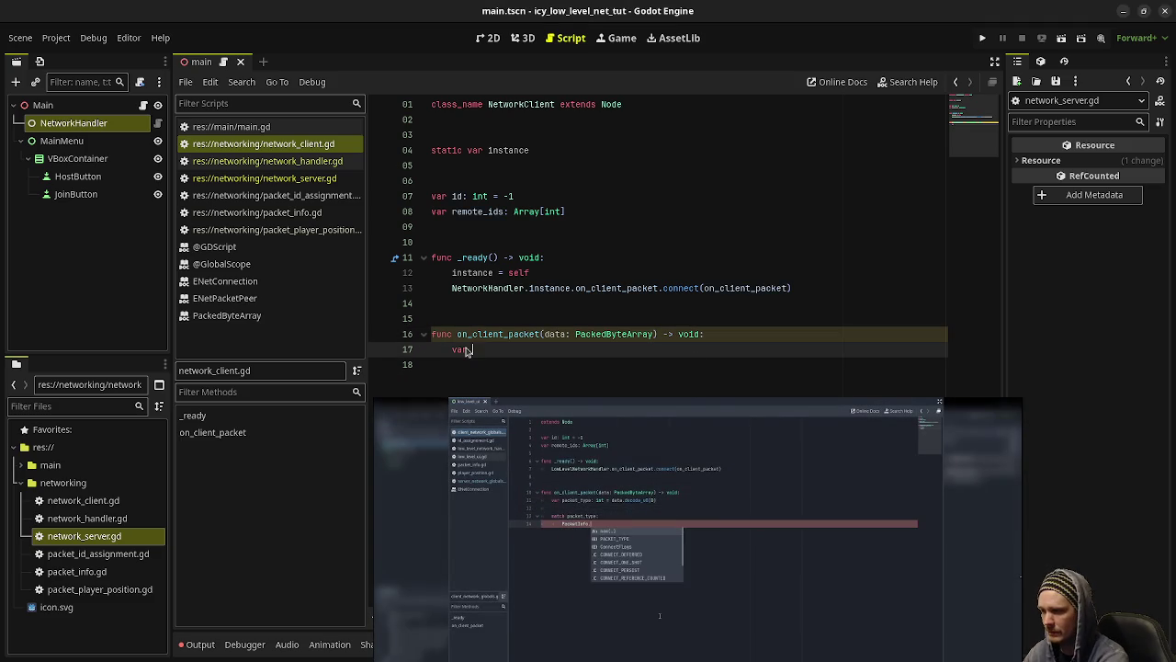
text(: )
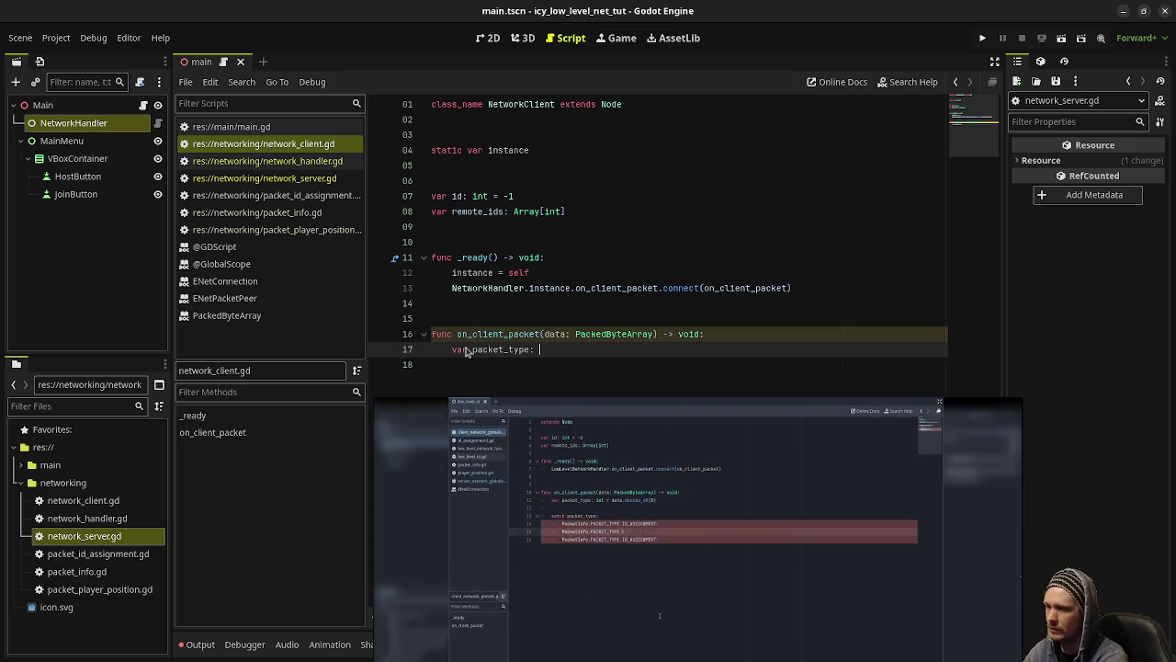
text(int = data.)
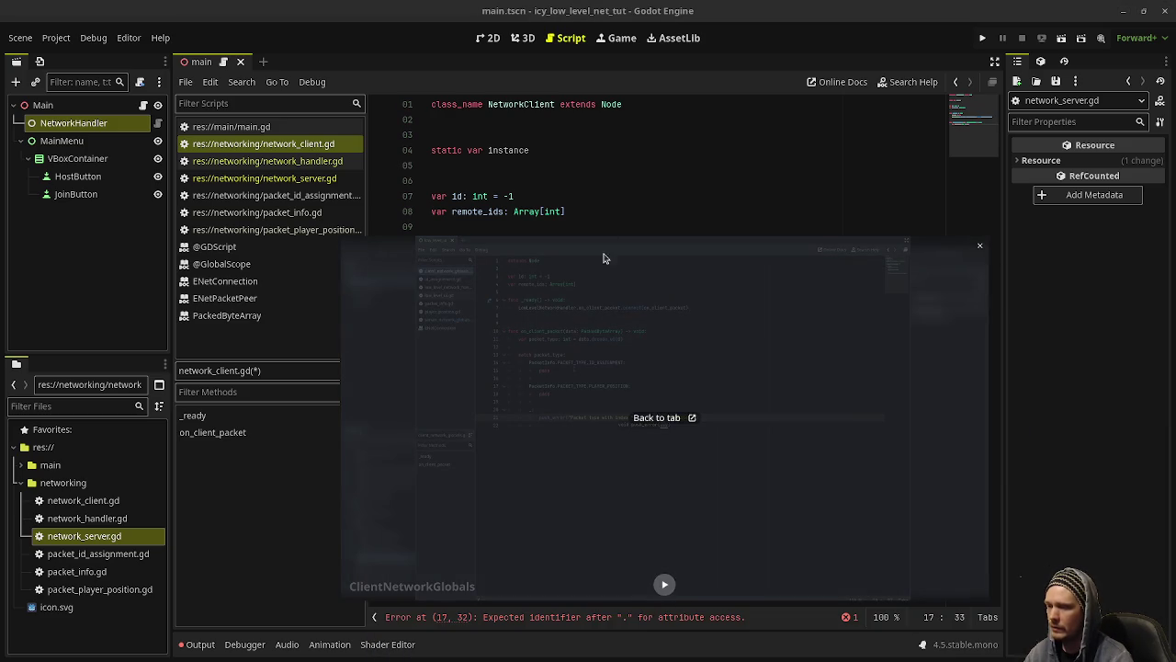
Step: Complete the packet_type declaration as data.decode_u8(0)
click(607, 165)
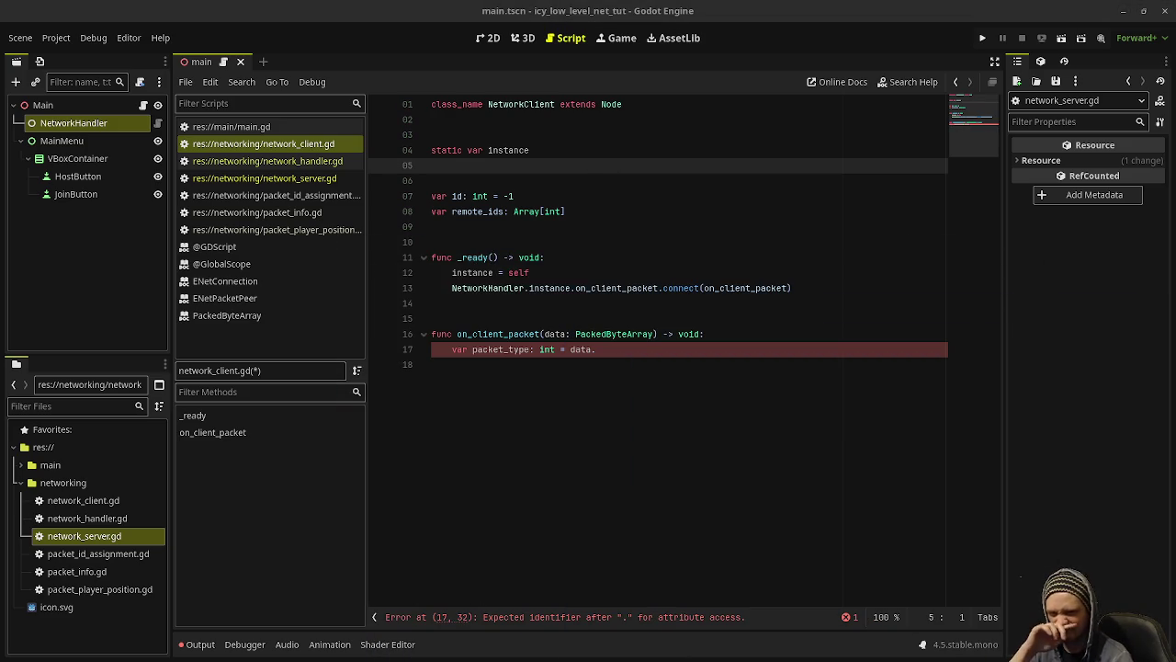
click(609, 349)
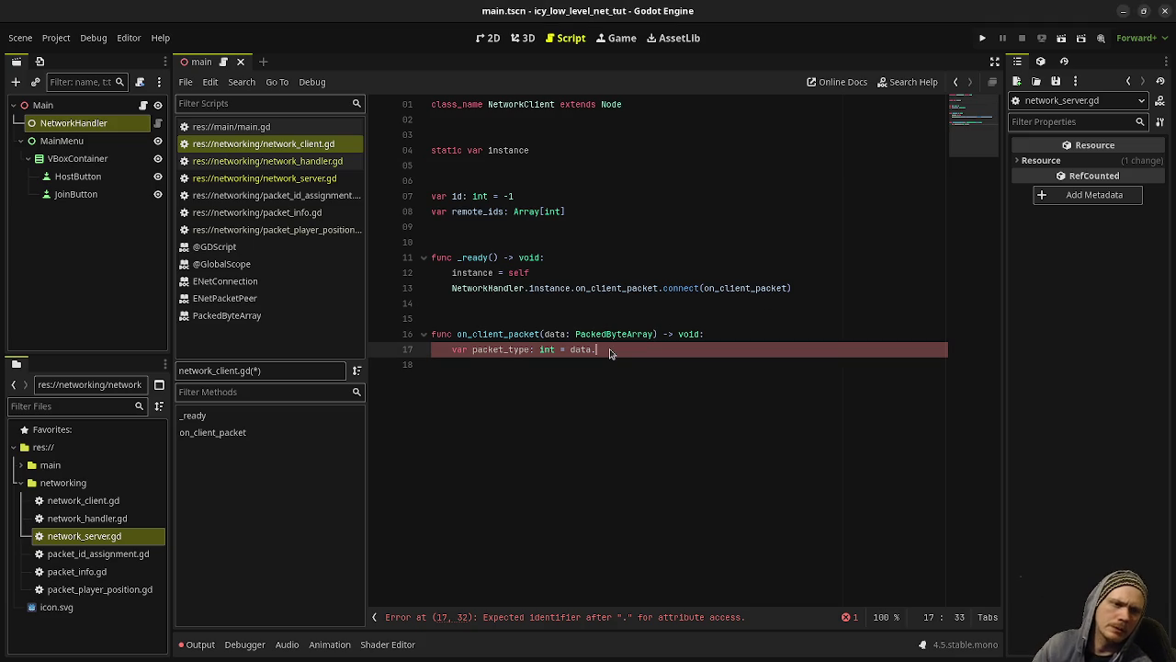
text(decode_u)
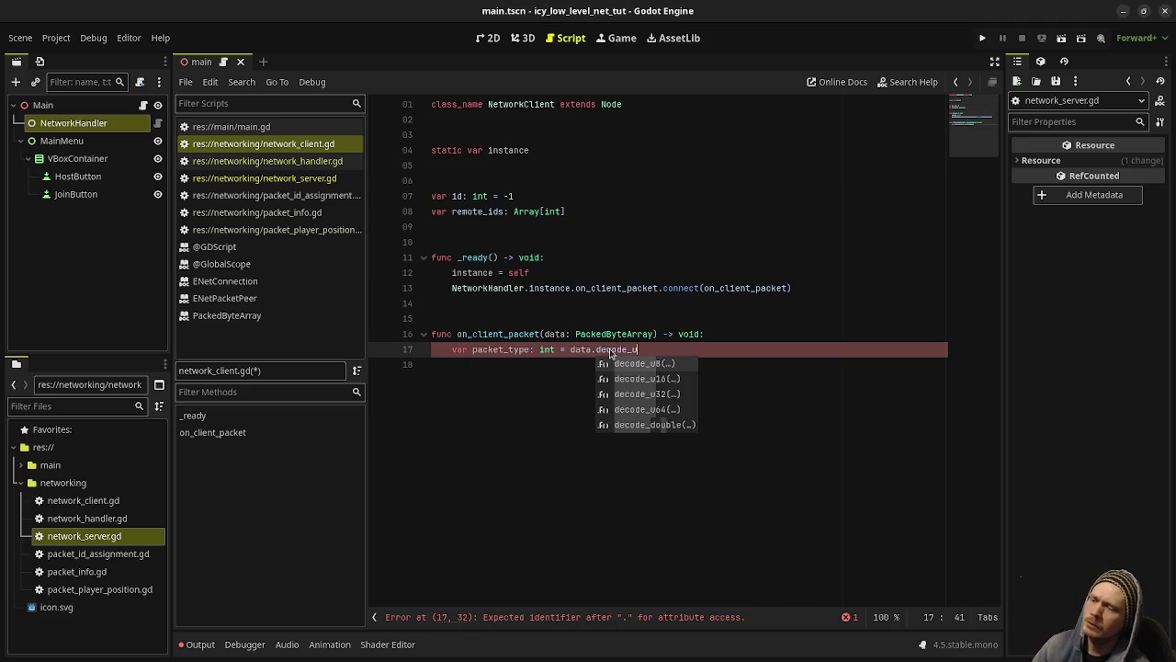
text(8)
key(Return)
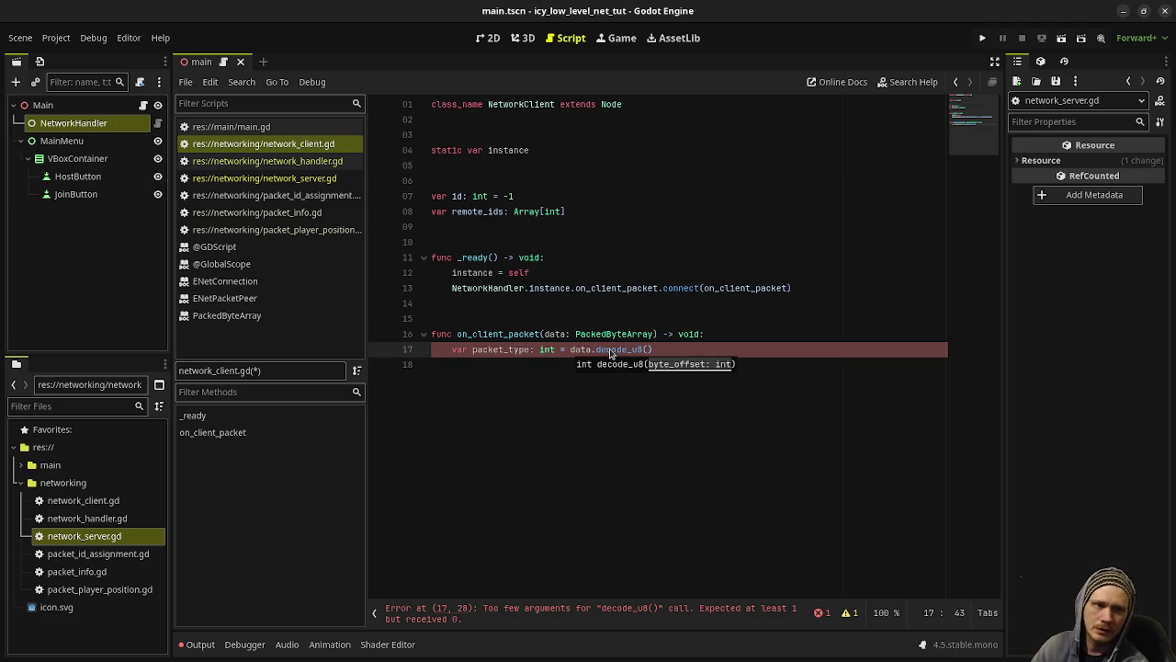
text())
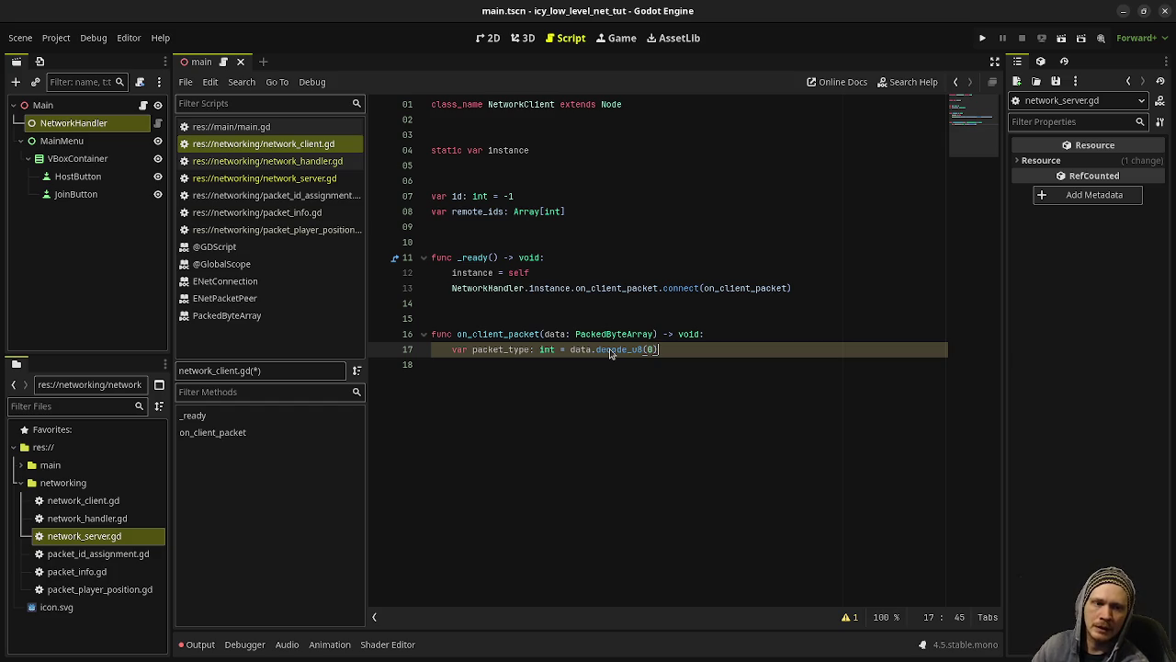
Step: Add match packet_type: with a PacketInfo.PACKET_TYPE.ID_ASSIGNMENT branch holding pass
key(Return)
key(Return)
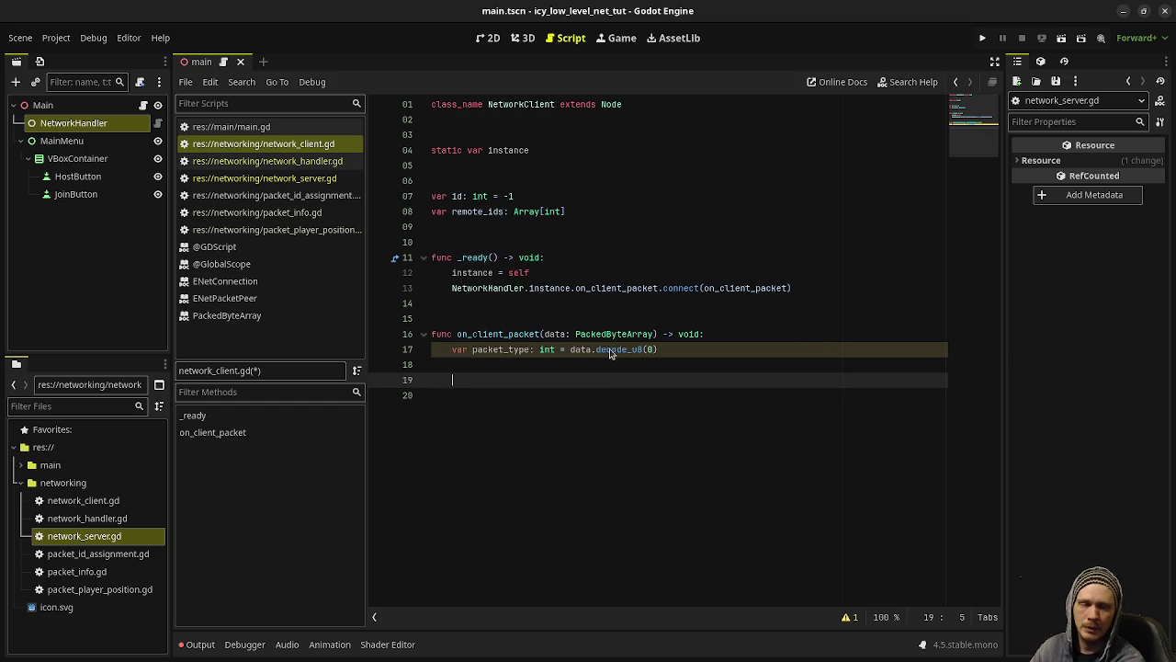
text(mat)
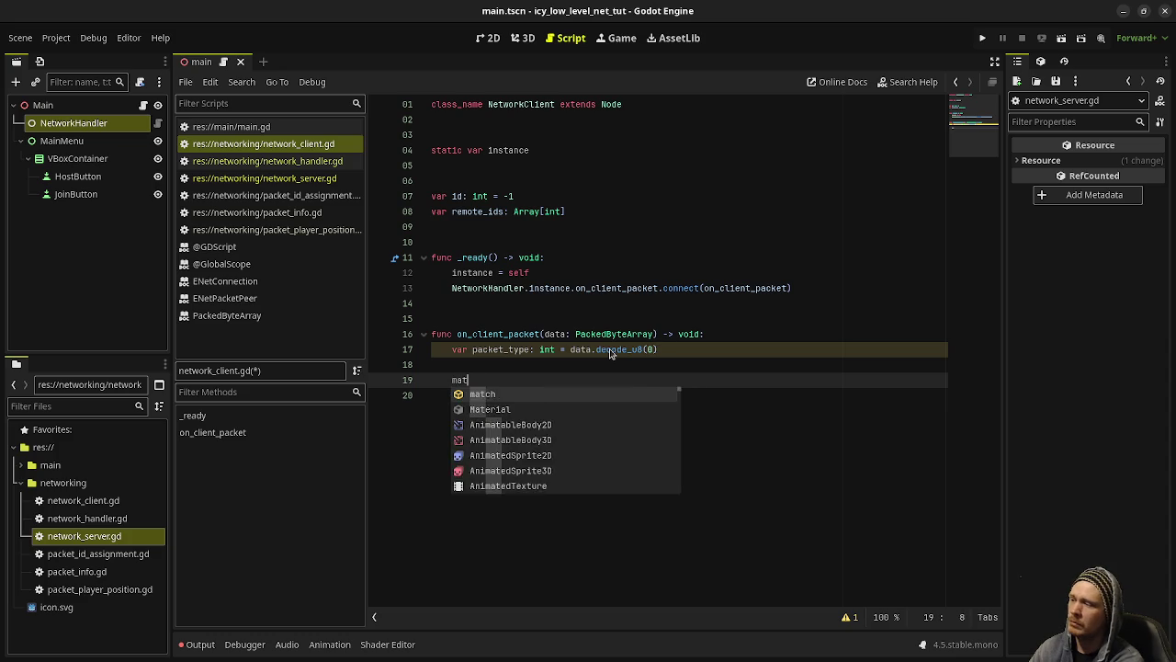
text(ch packet_type:)
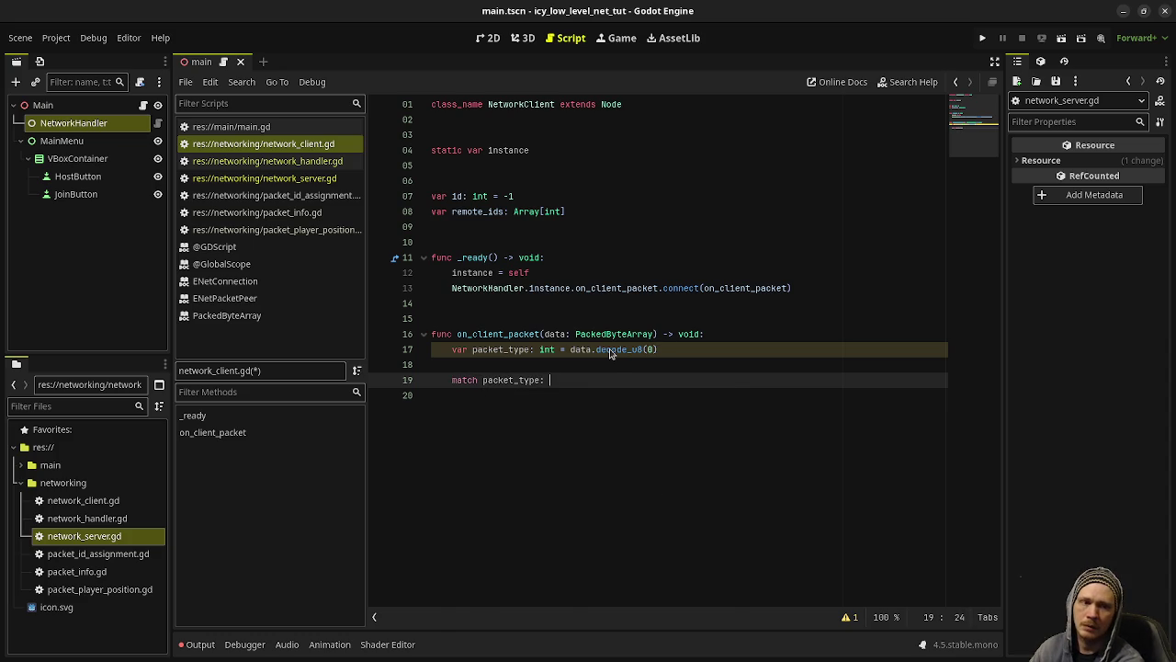
key(Return)
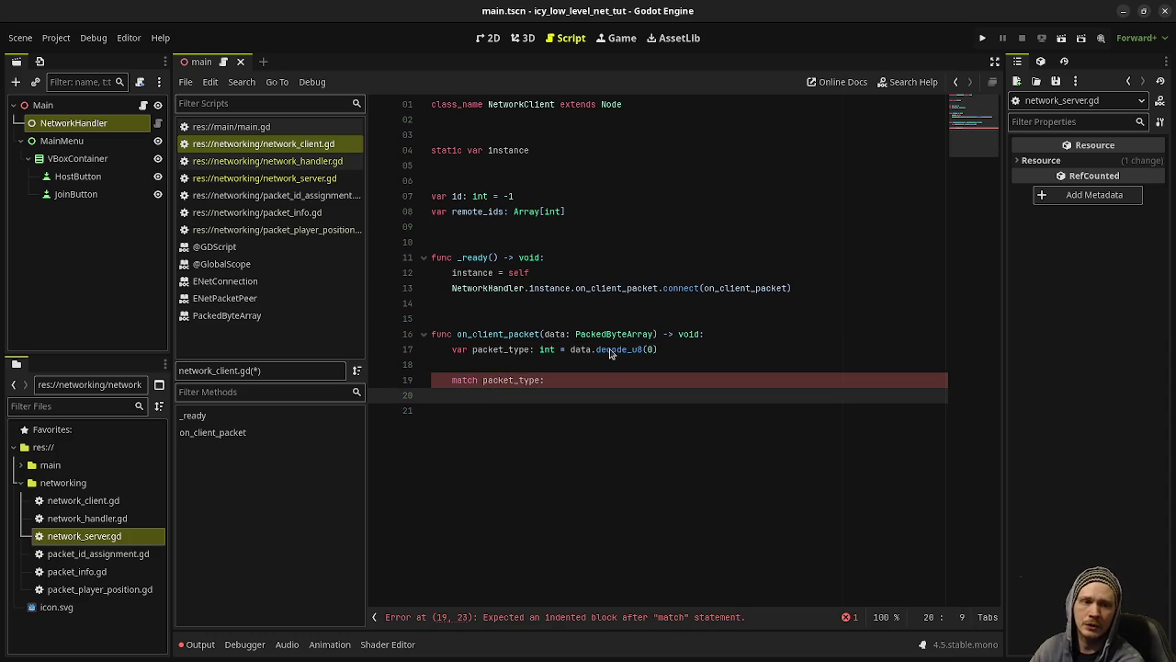
text(Packet)
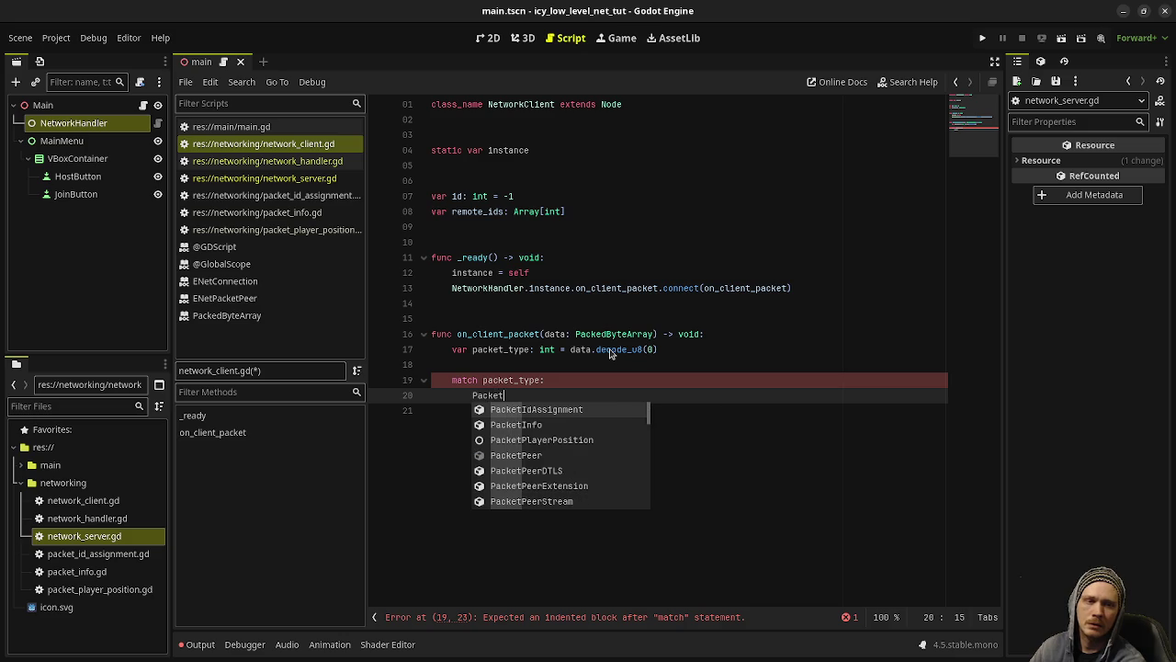
text(Info.PACKET_)
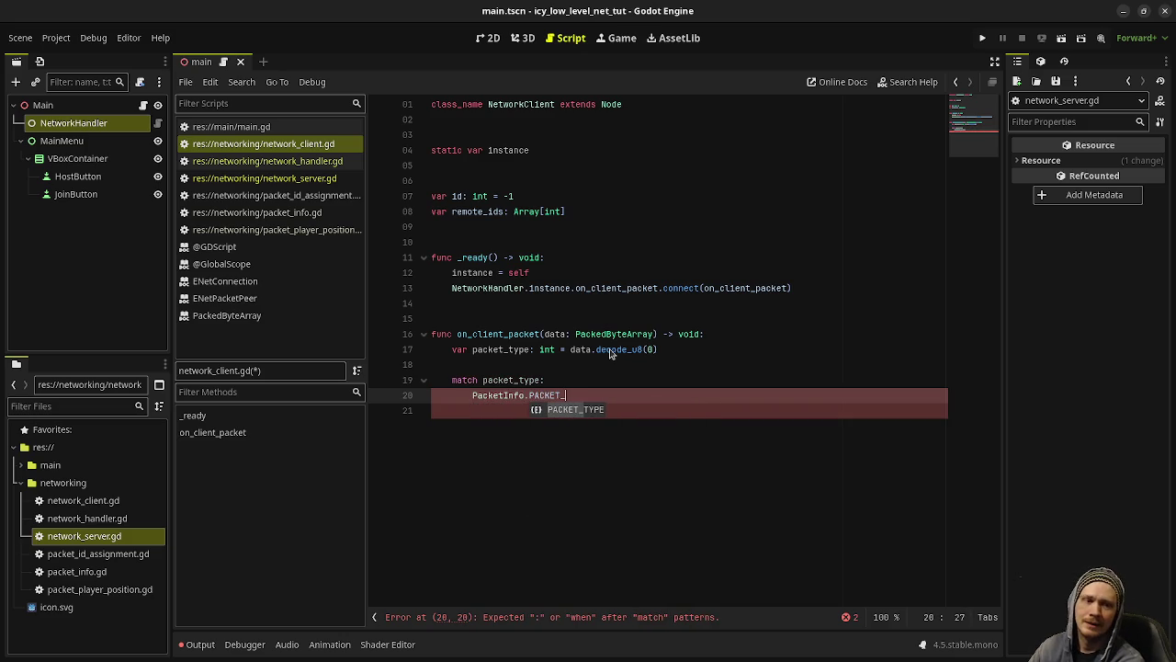
text(TYPE.ID)
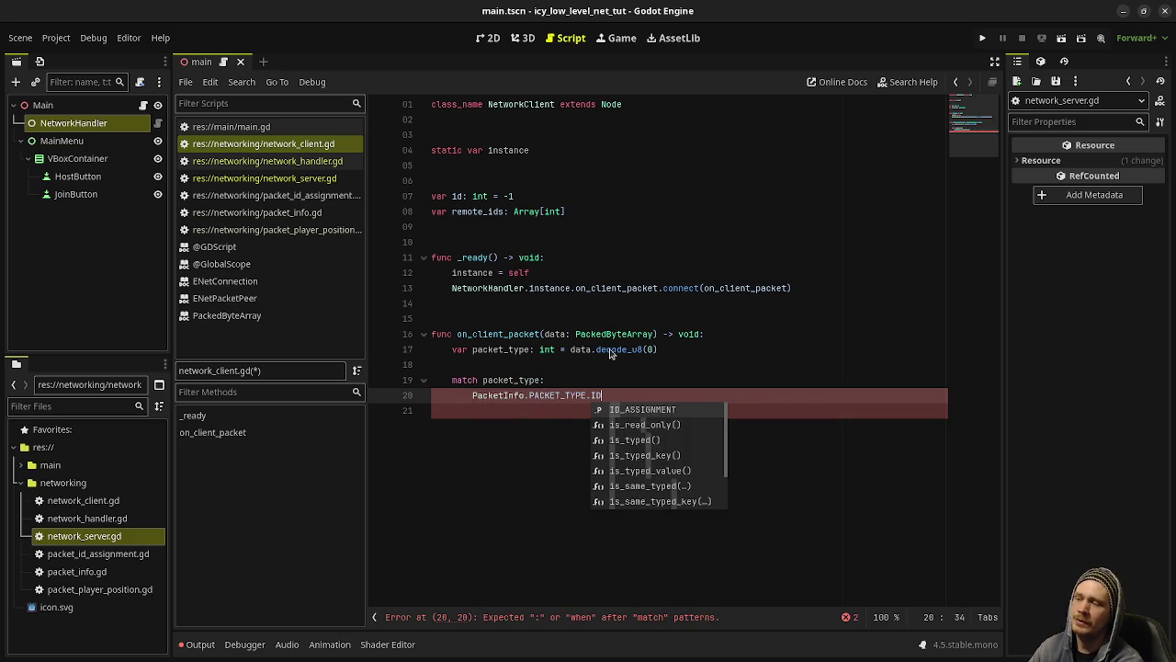
key(Return)
text(:)
key(Return)
text(pass)
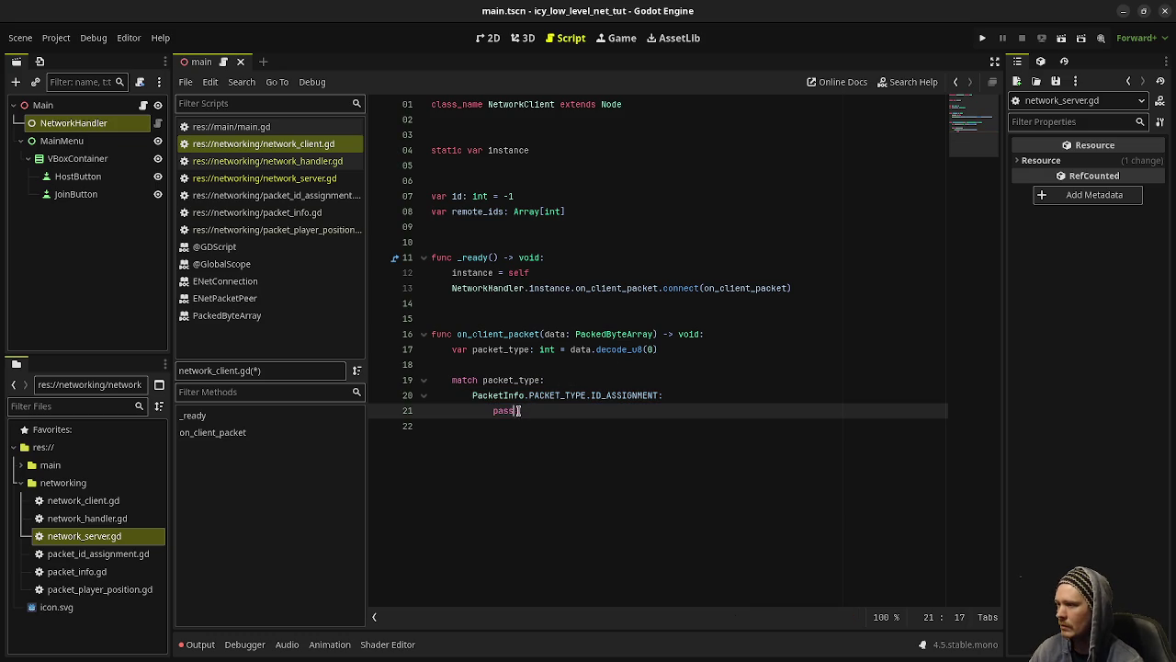
Step: Duplicate the branch and change its case to PLAYER_POSITION
drag(526, 411, 470, 397)
key(ctrl+c)
key(Down)
key(End)
key(Return)
key(Return)
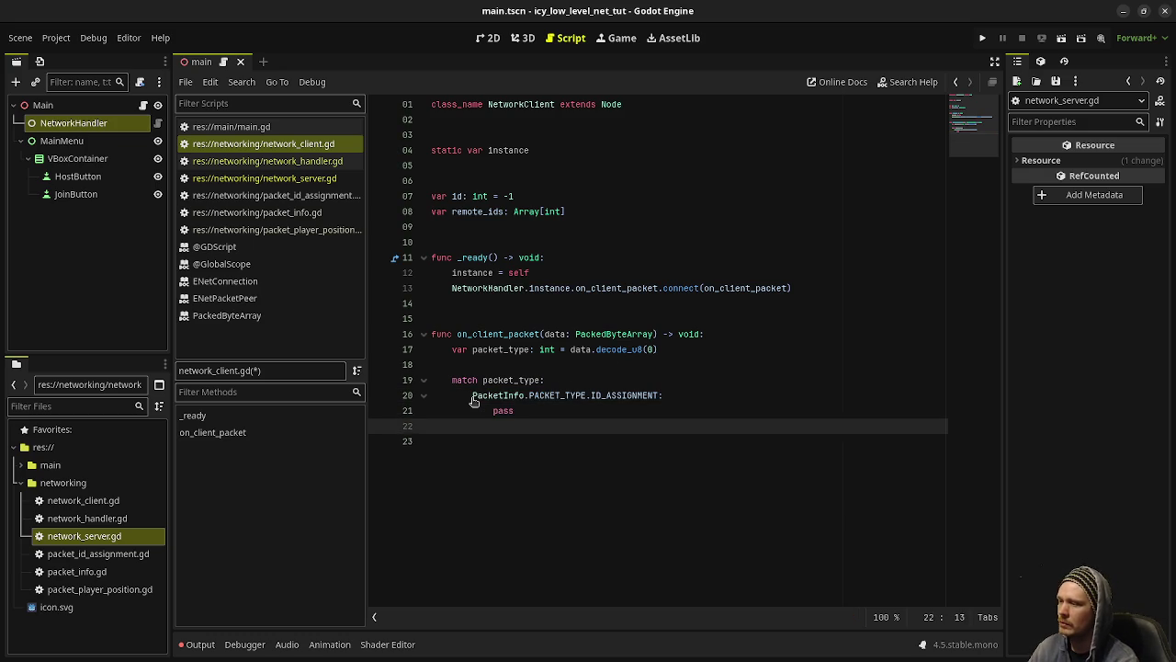
key(ctrl+v)
double_click(626, 441)
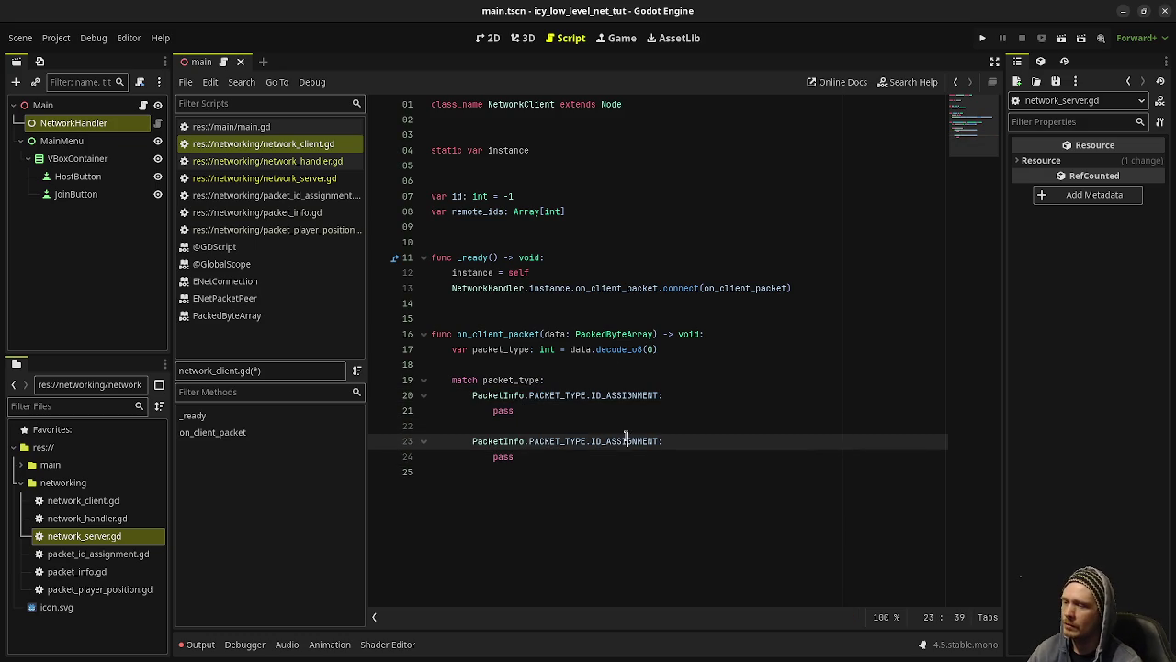
text(PLAYER_POSITION)
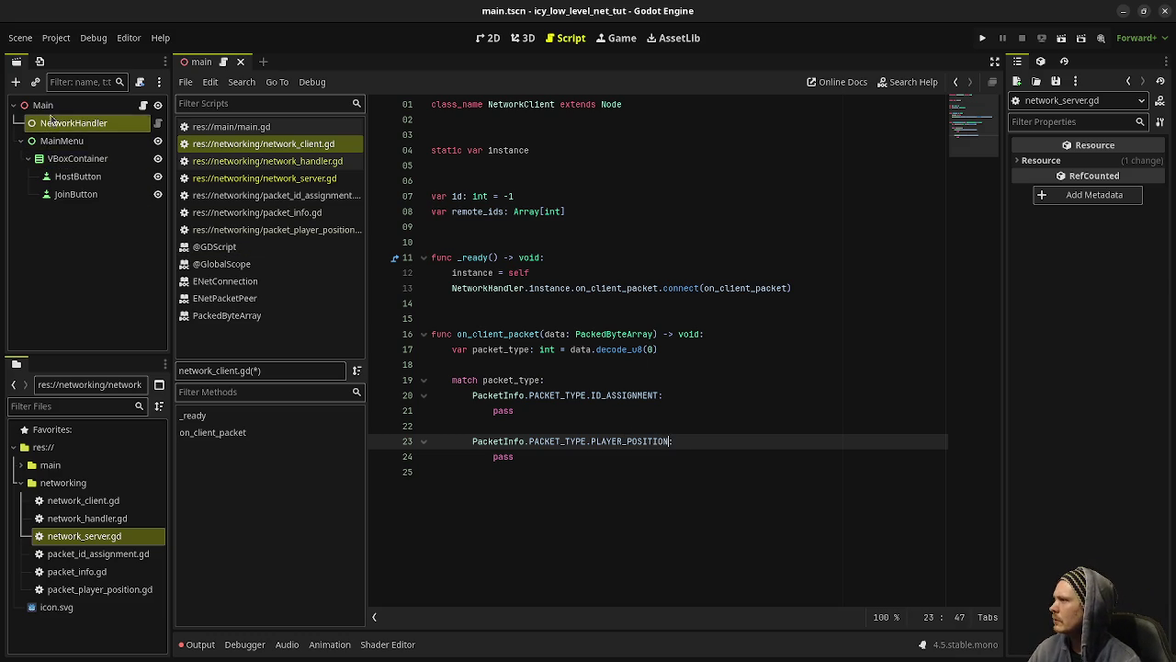
Step: Add a NetworkClient child under Main and move it between NetworkHandler and MainMenu
click(48, 105)
click(17, 83)
text(network)
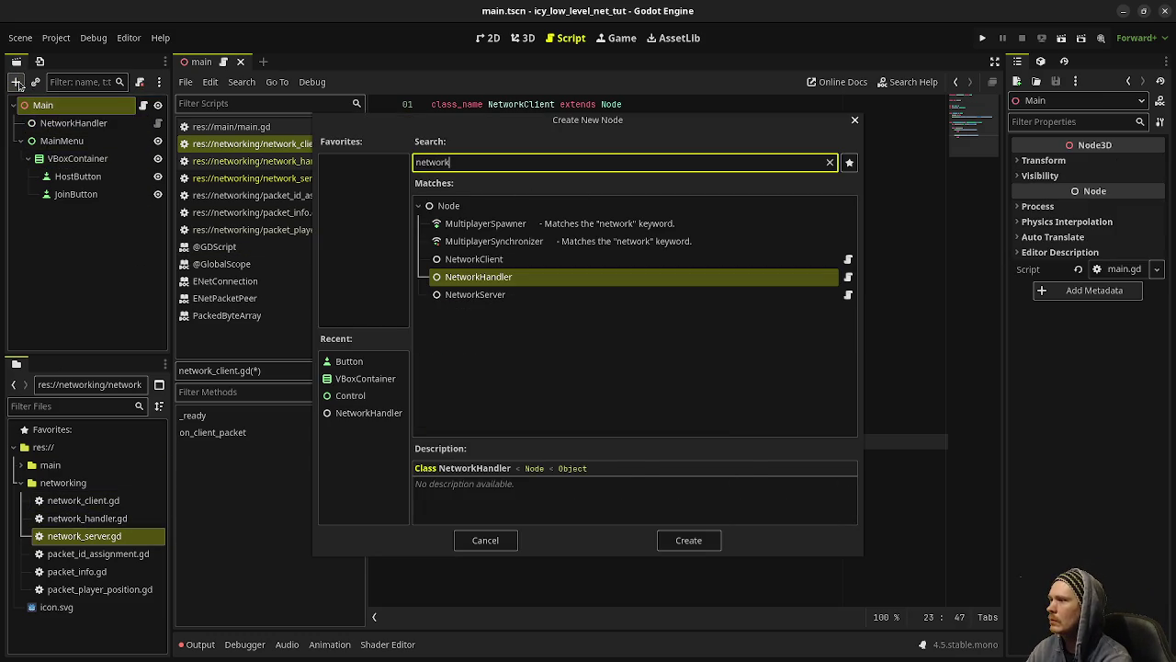
key(Up)
key(Return)
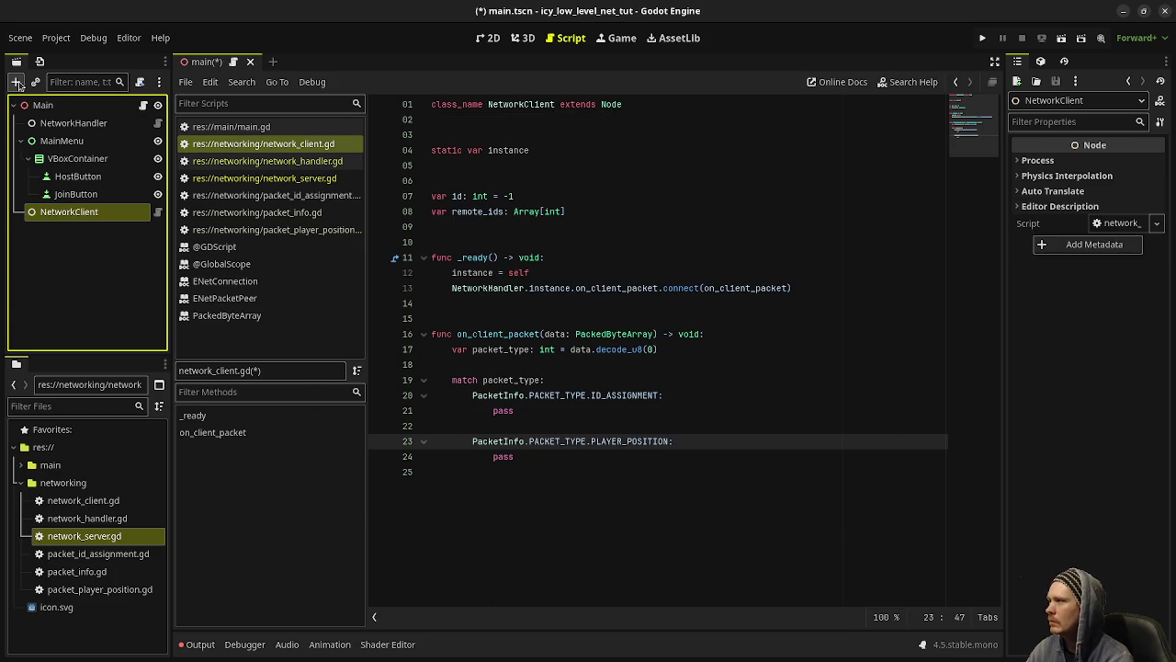
drag(68, 212, 72, 135)
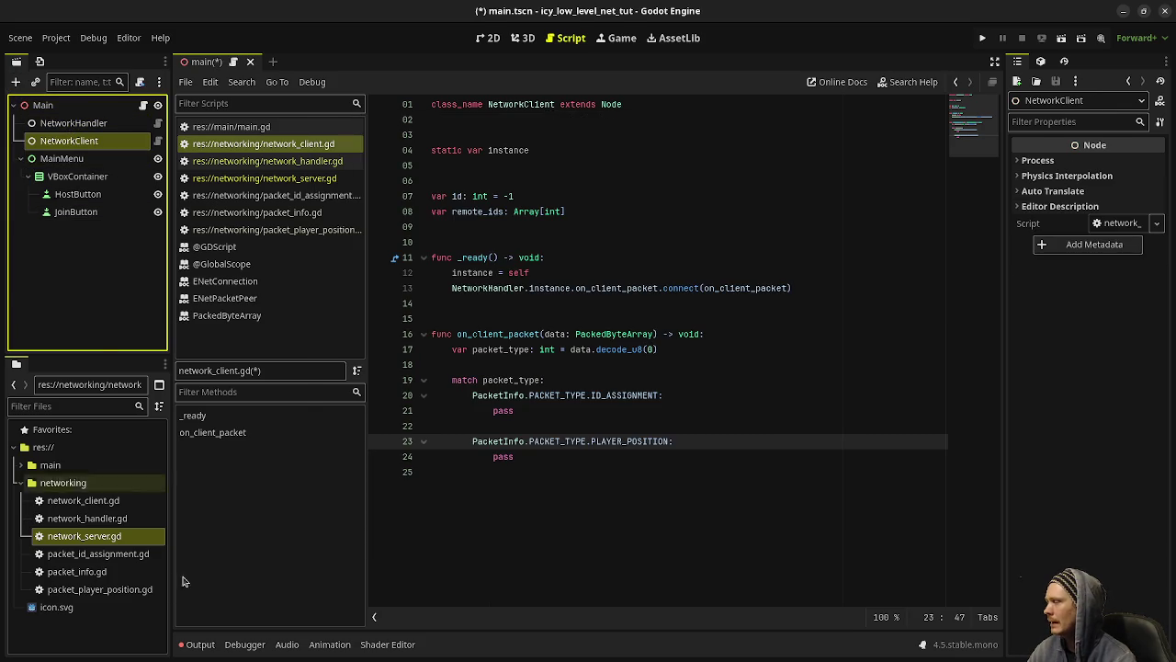
Step: Add a NetworkServer node and place it below NetworkClient, above MainMenu
click(81, 312)
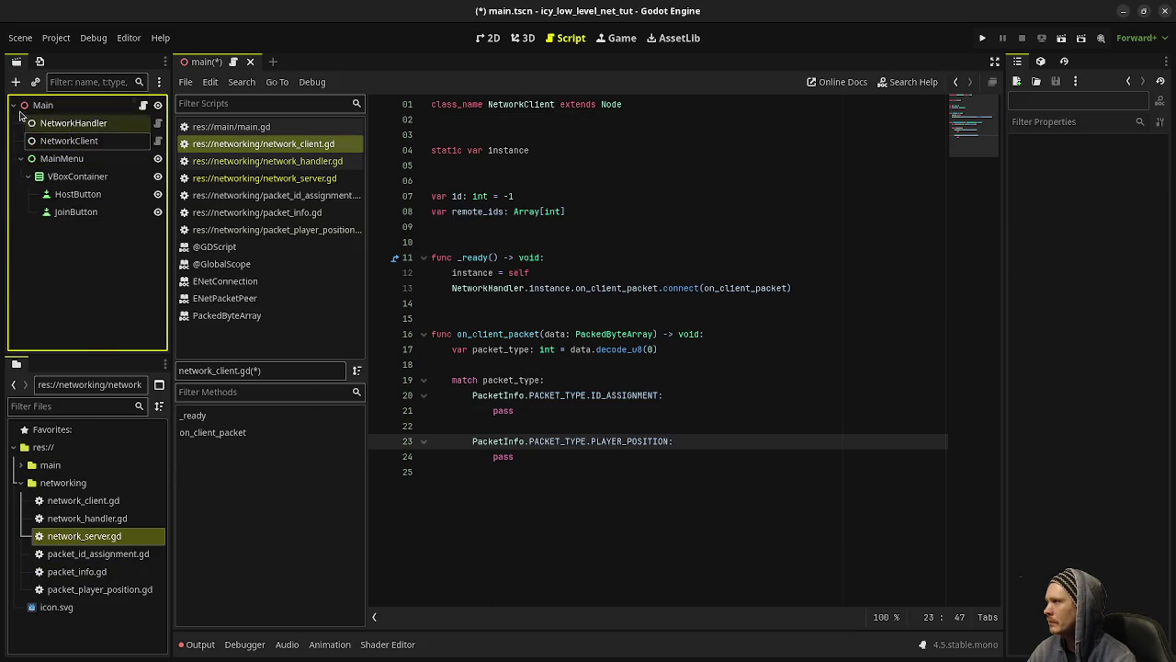
key(ctrl+a)
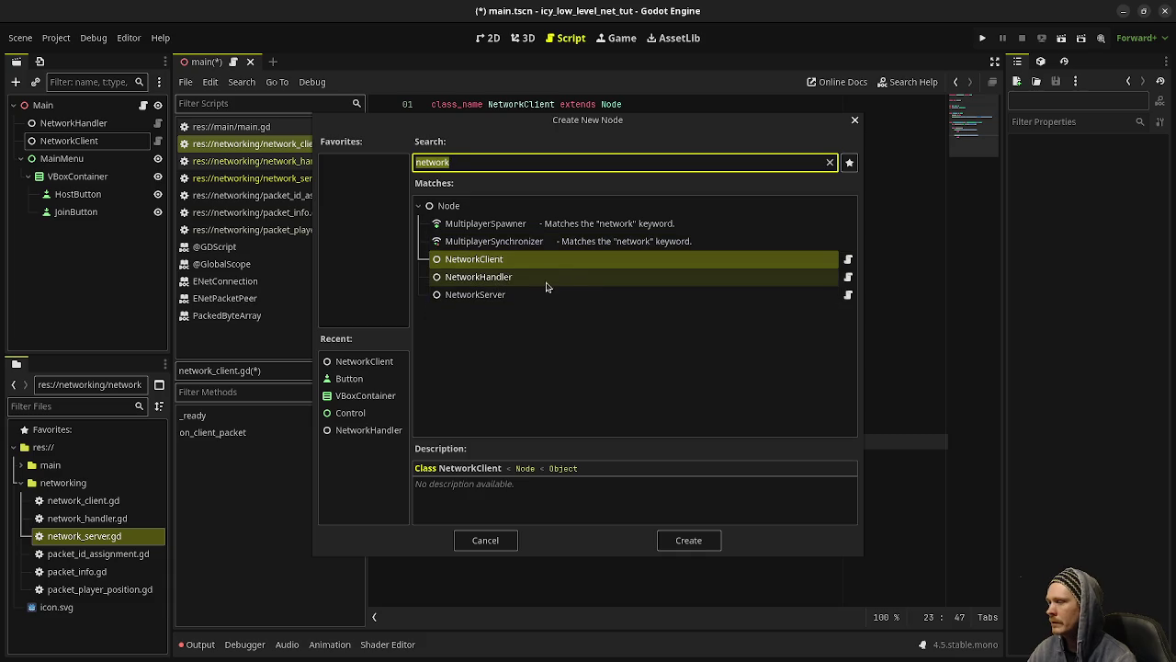
click(497, 294)
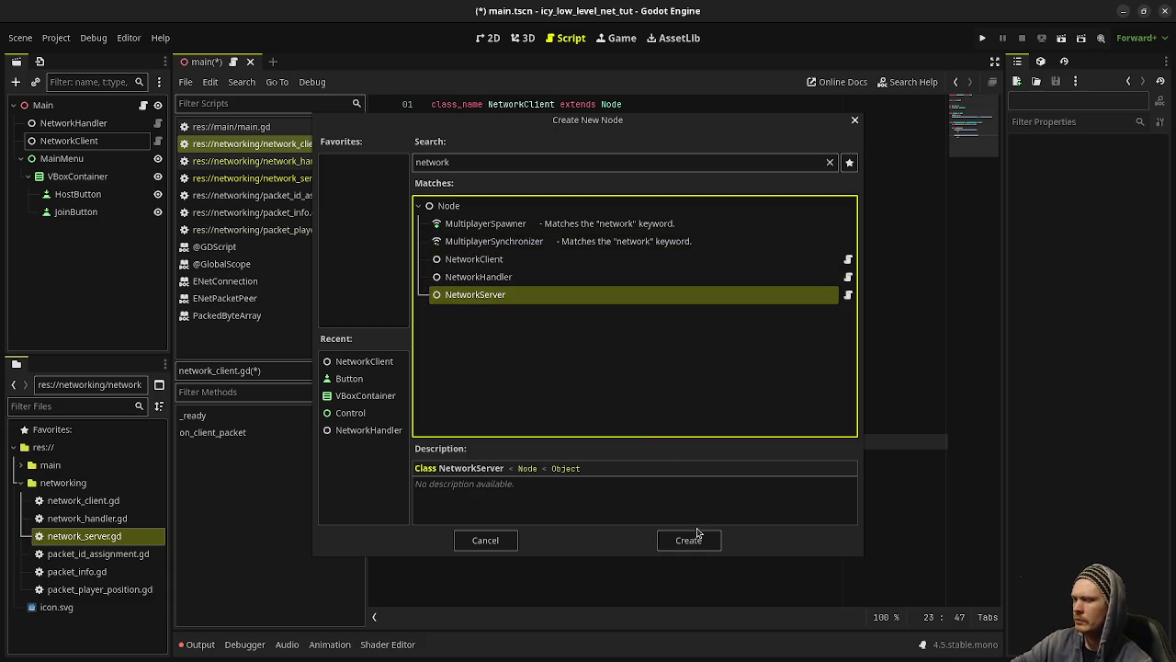
click(688, 539)
drag(64, 230, 57, 154)
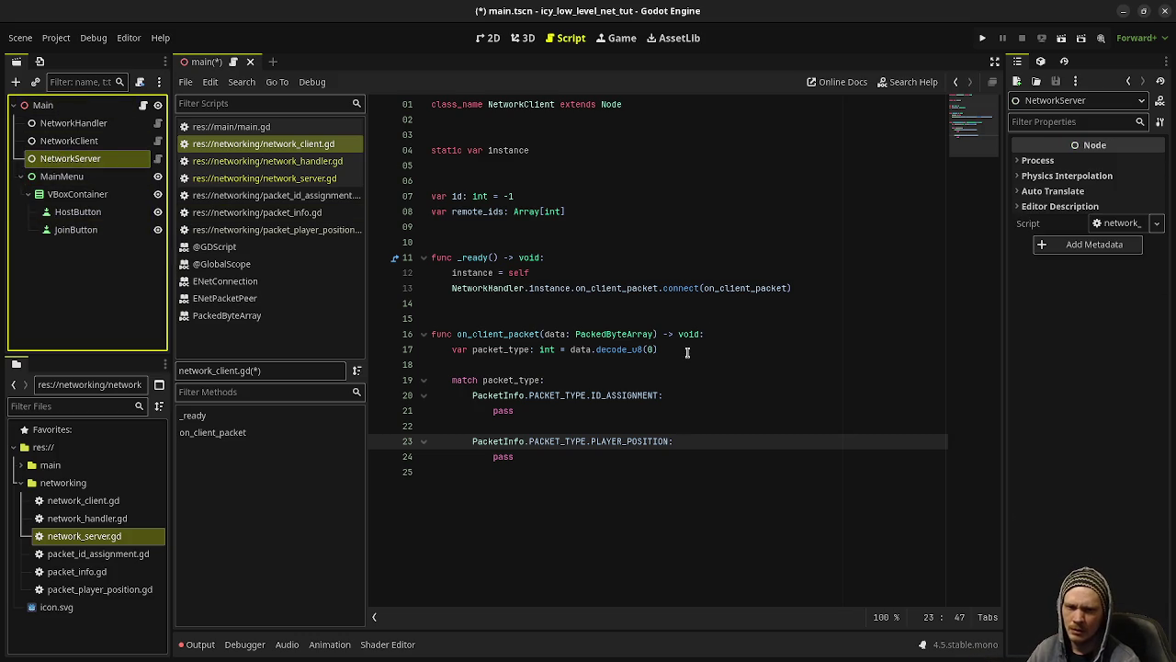
mouse_move(636, 350)
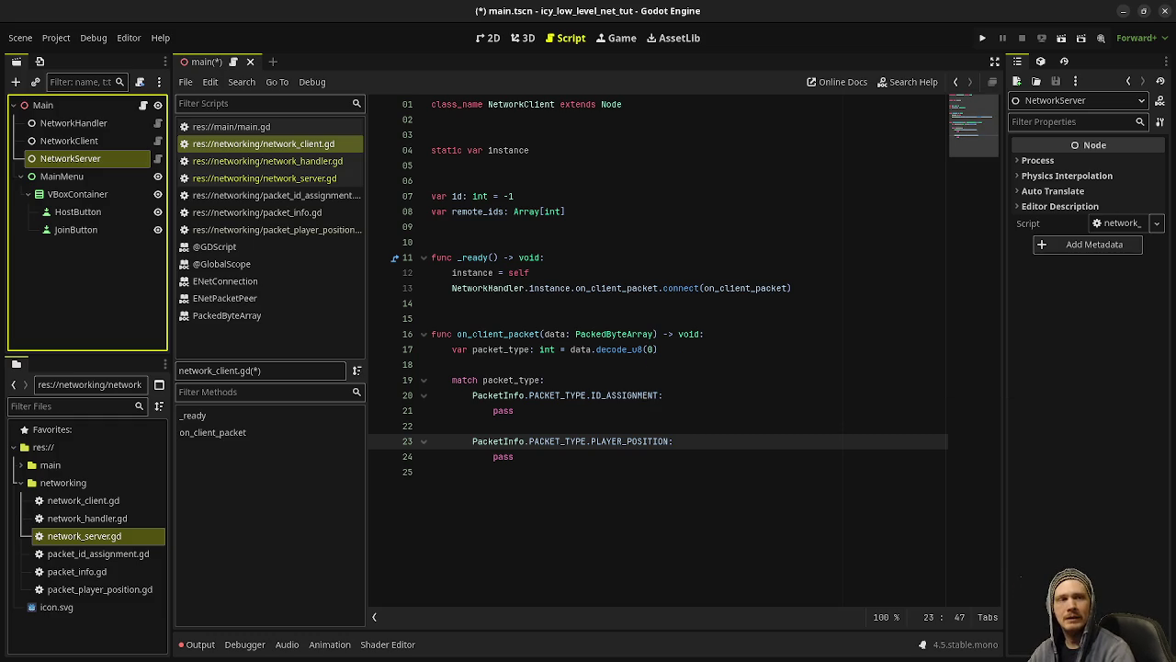
Step: Switch to the Obsidian note 20251223 showing the weekly Stream Schedule
key(alt+Tab)
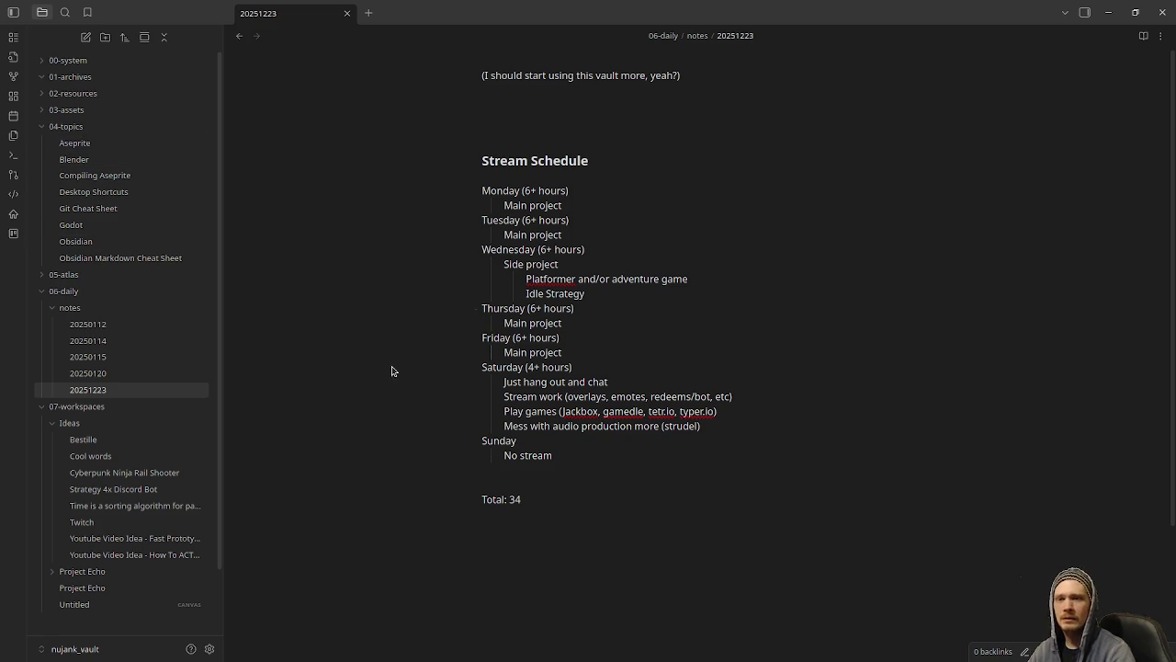
Step: Create the 20260101 daily note reading 'Get Beans a beanie baby heart collar'
click(14, 117)
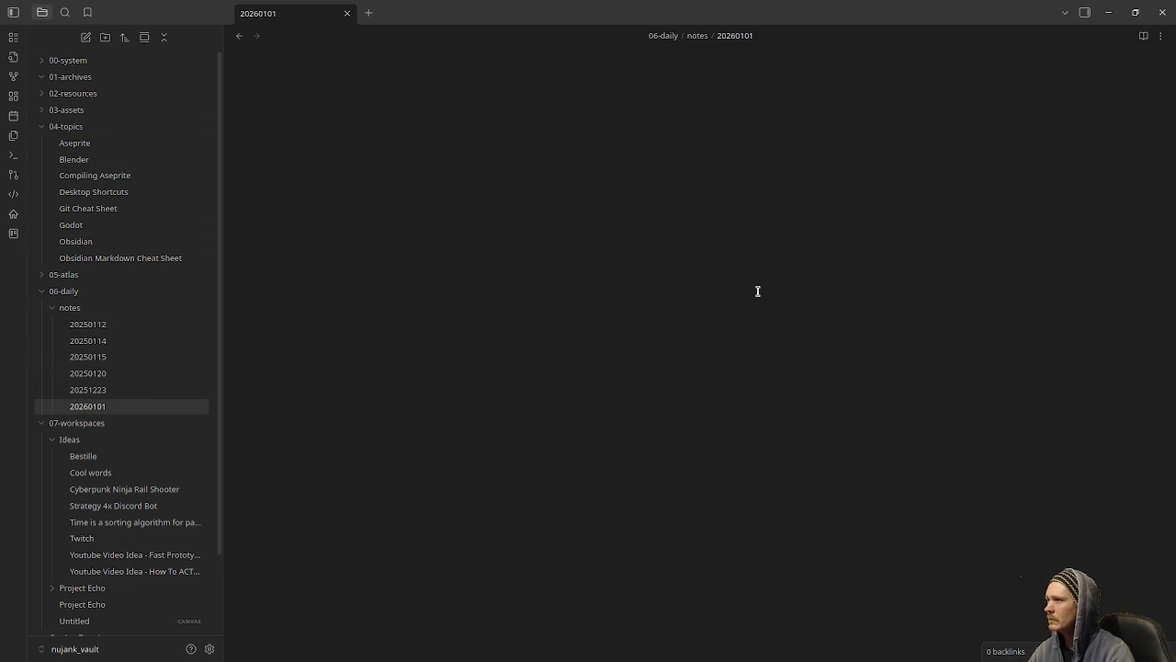
text(Get Bean)
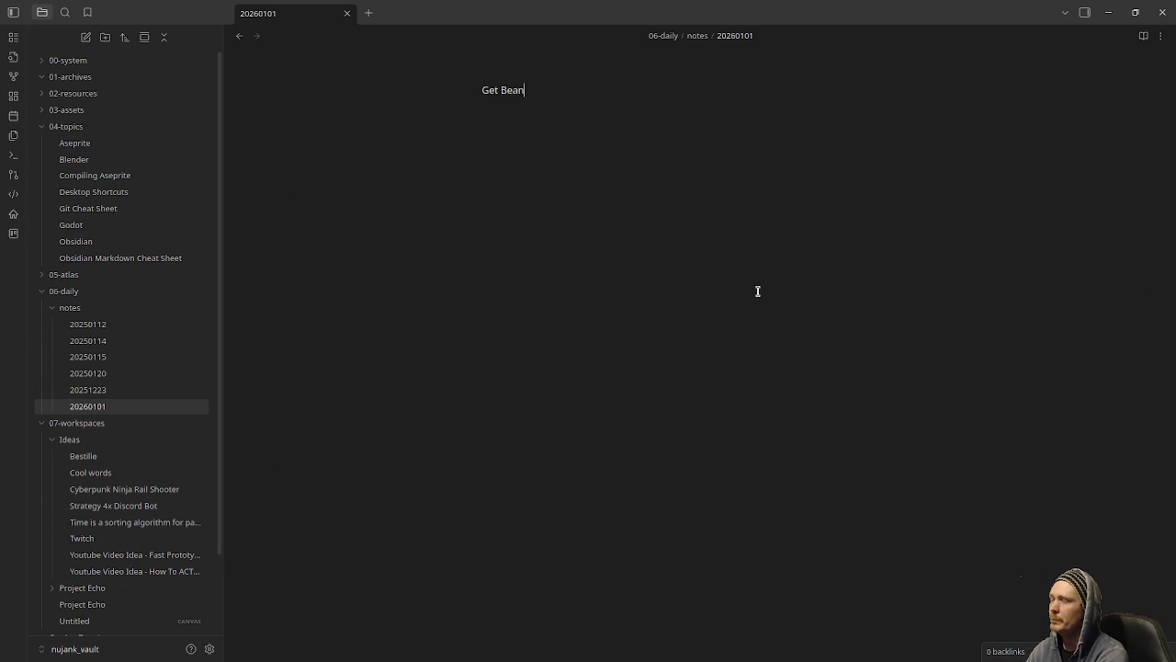
text(s a )
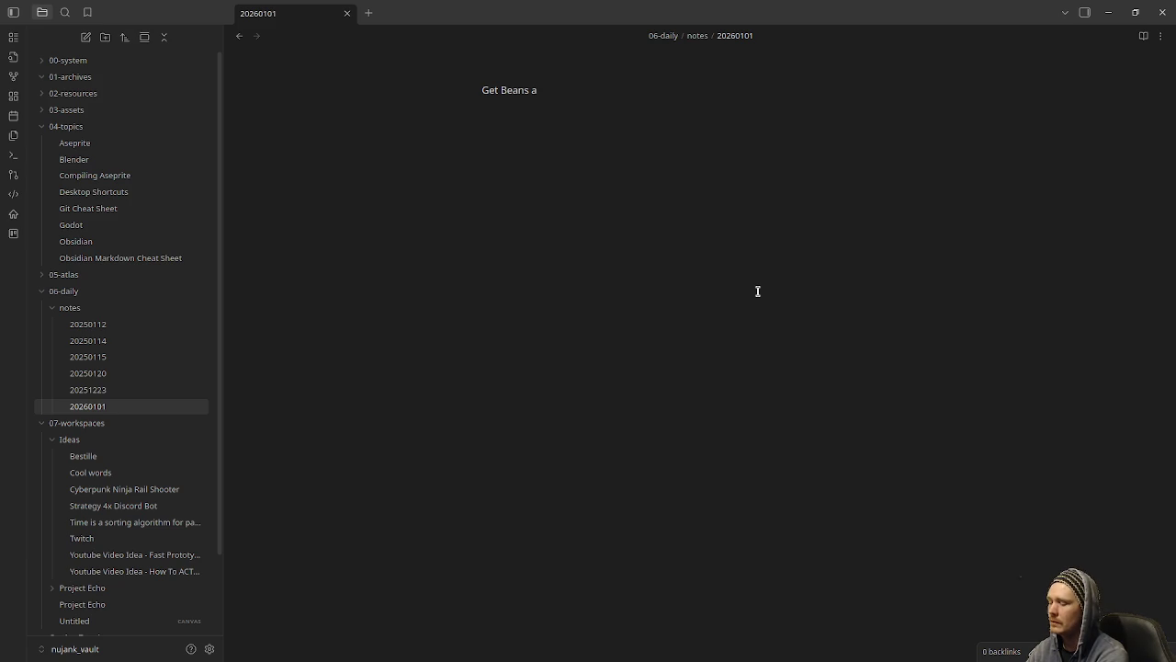
text(beanie bab)
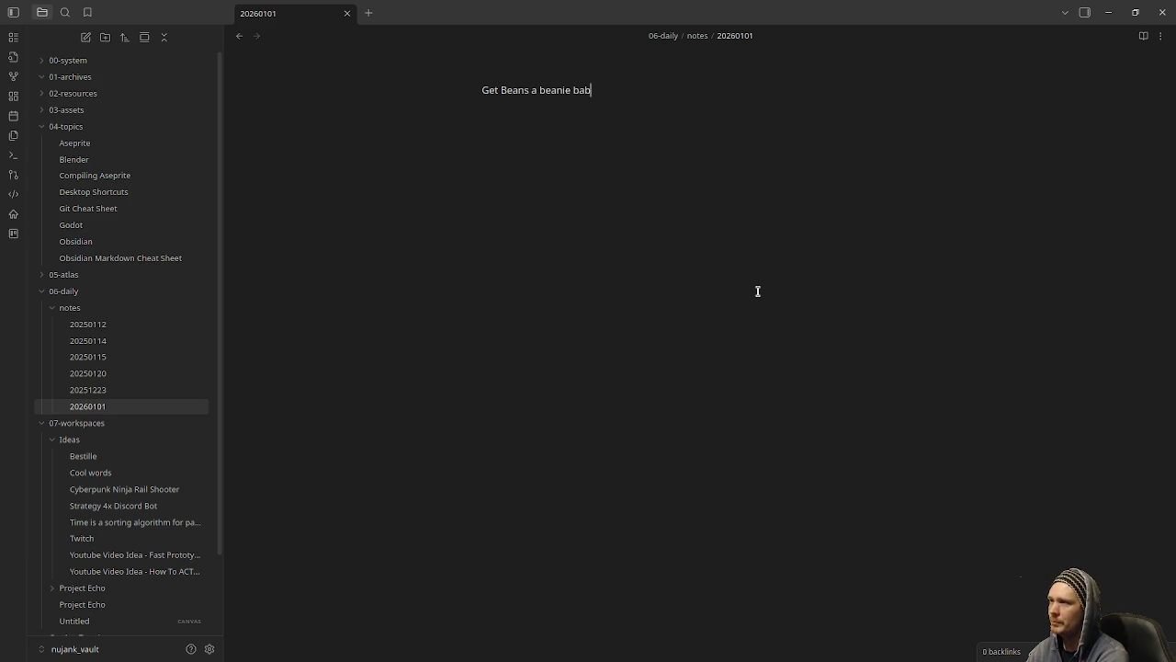
text(y heart collar)
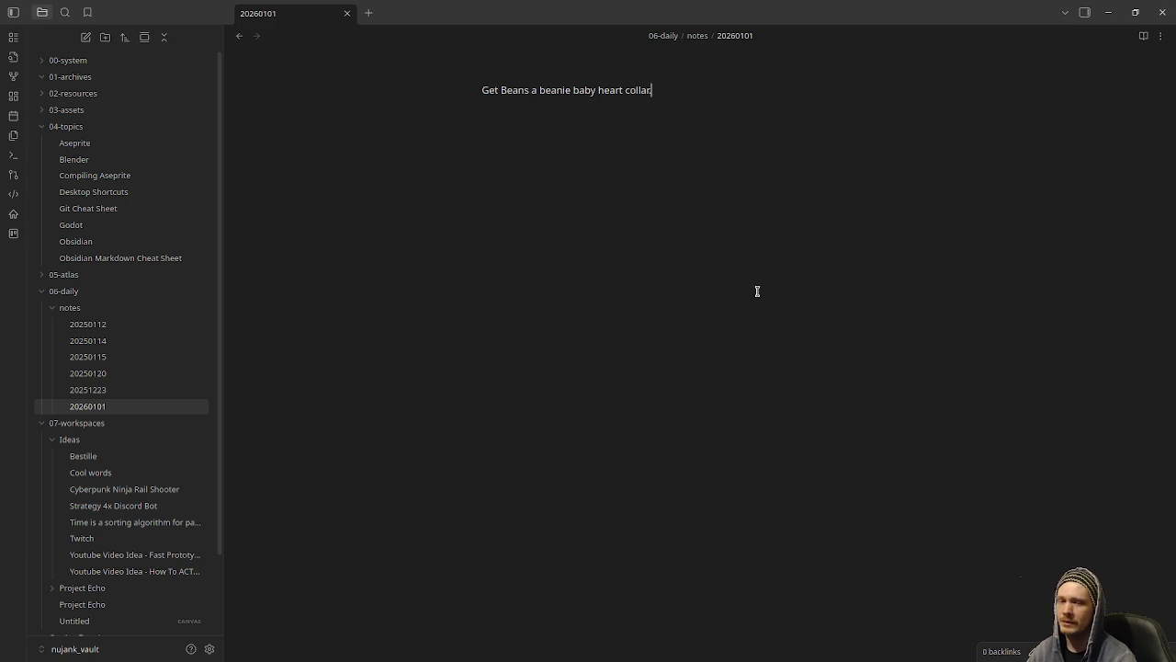
click(1108, 12)
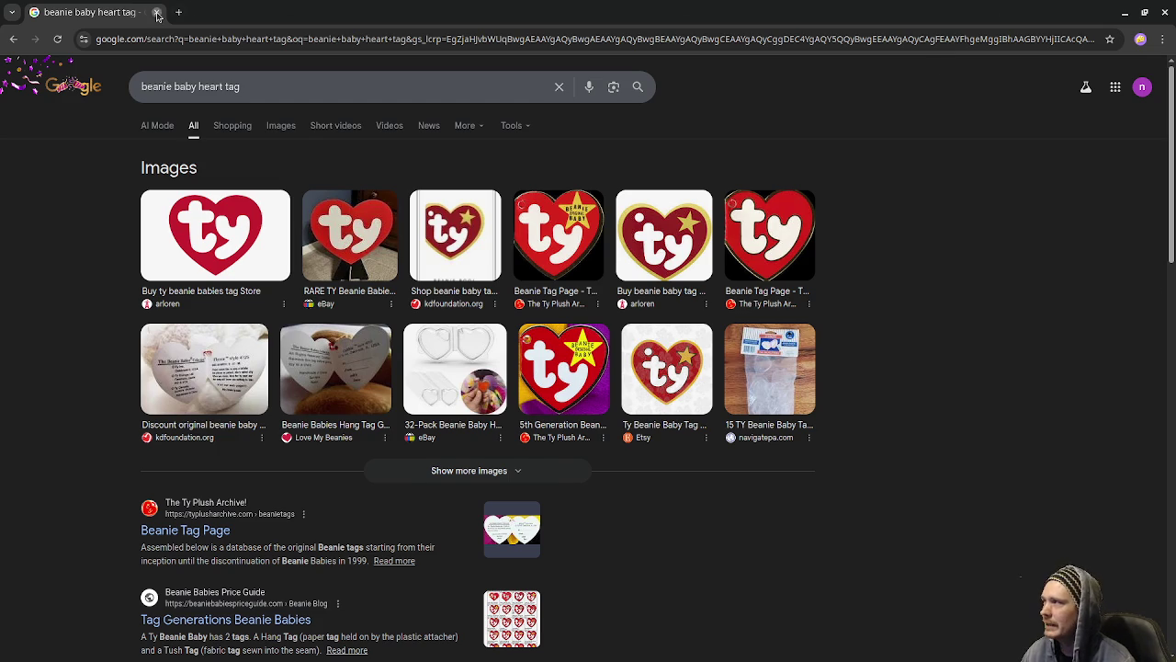
Step: Leave the beanie baby search and return to network_client.gd in Godot
key(alt+Tab)
click(648, 395)
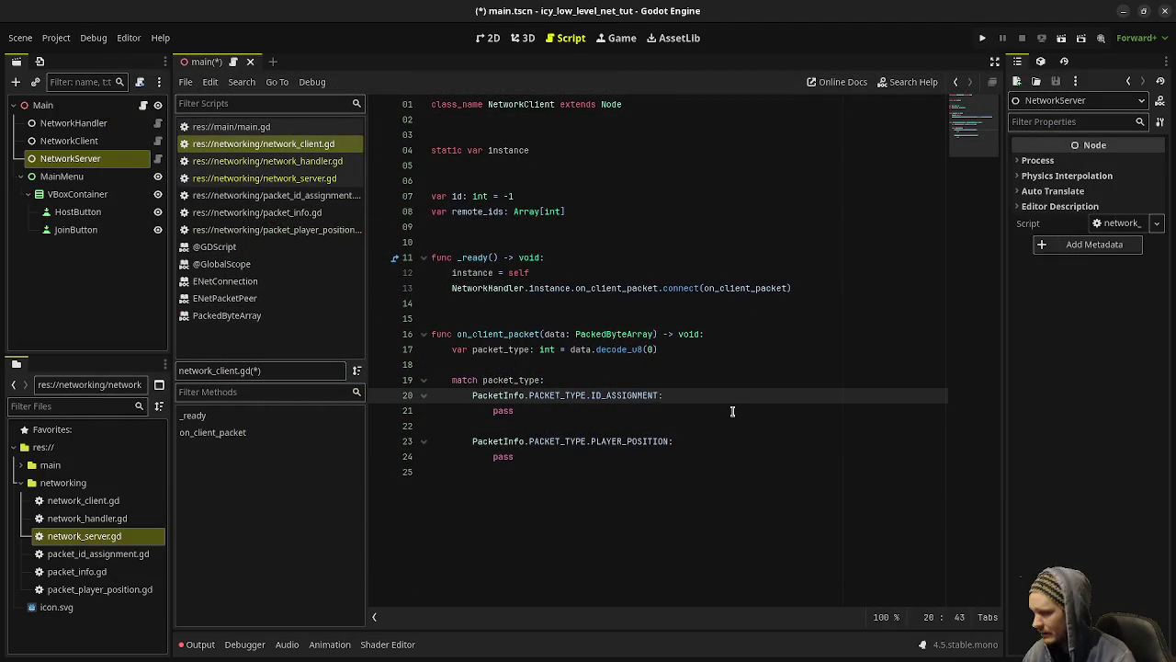
Step: Select the NetworkClient node in the Main scene to view its properties
click(66, 140)
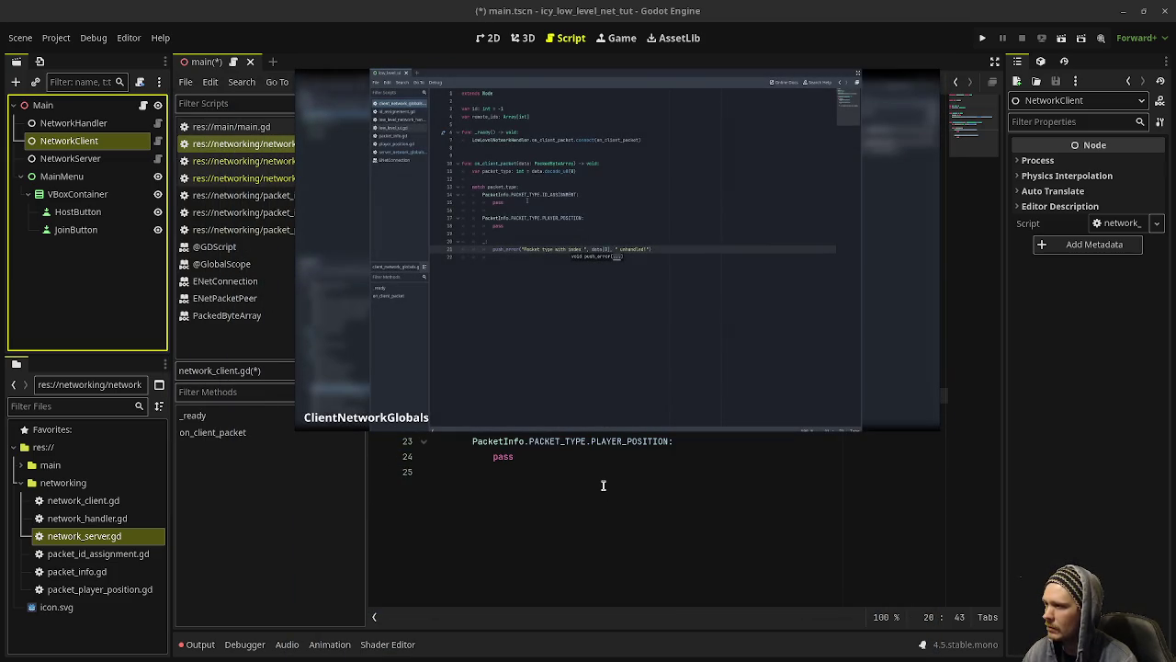
Step: Add a wildcard _: default case after the PLAYER_POSITION branch
click(531, 474)
click(565, 457)
key(Return)
key(Return)
key(BackSpace)
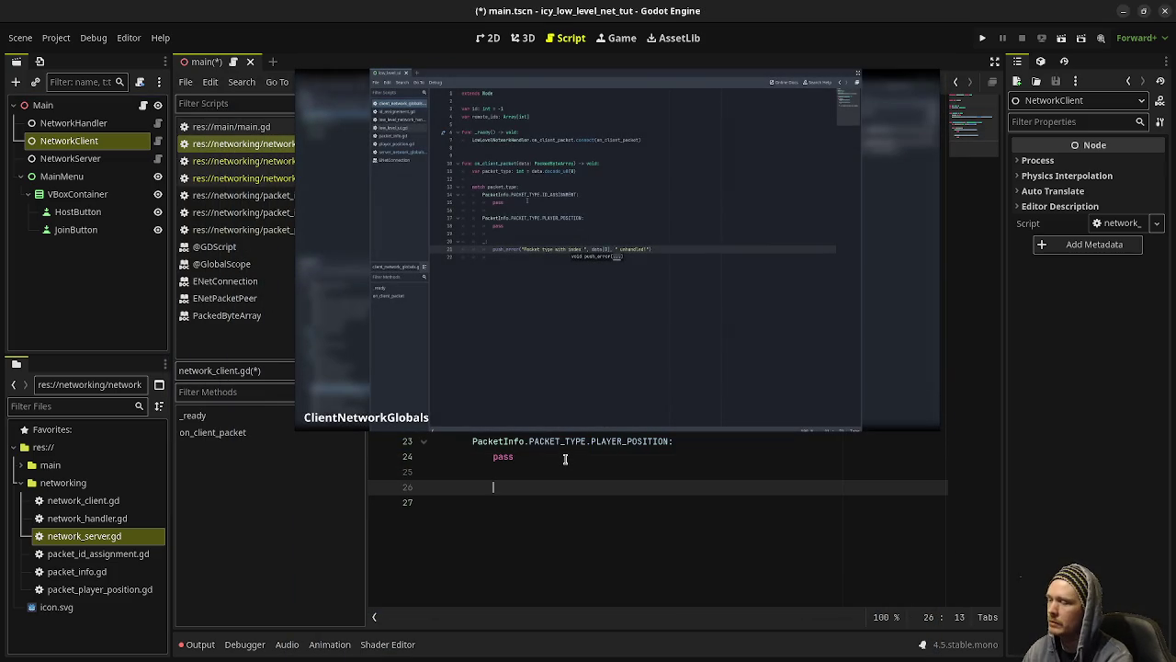
text(_:)
key(Return)
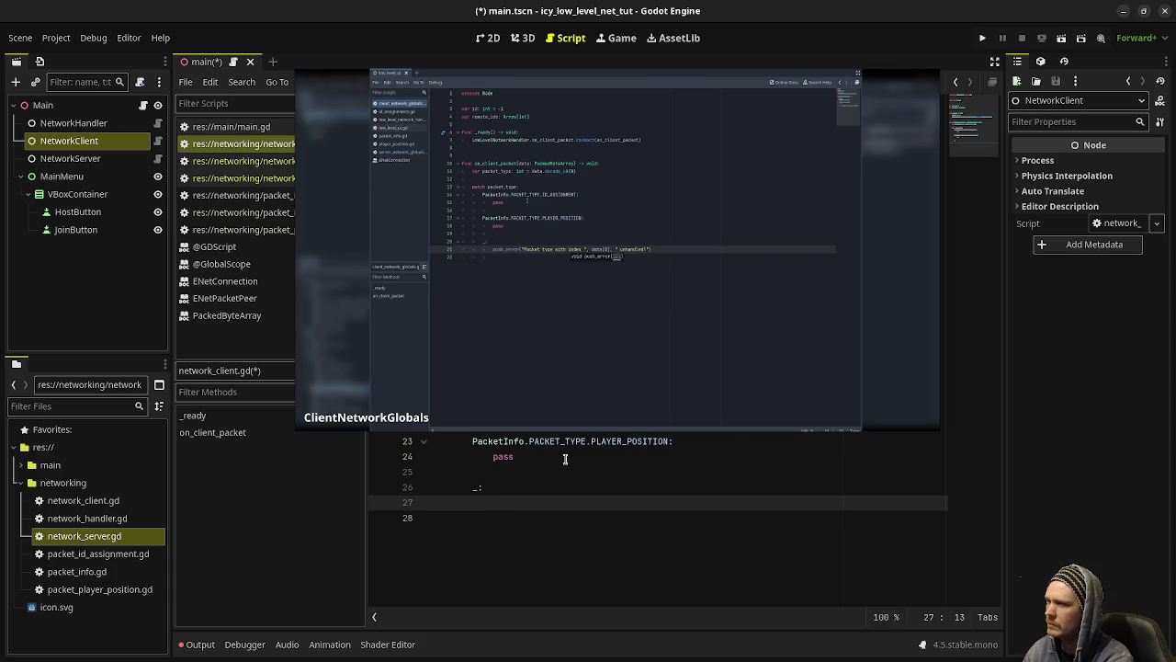
Step: Make the default case call push_error("Packet type with index " + str(data[0]) + " unhandled!")
text(push_er)
key(Return)
text("Packet type )
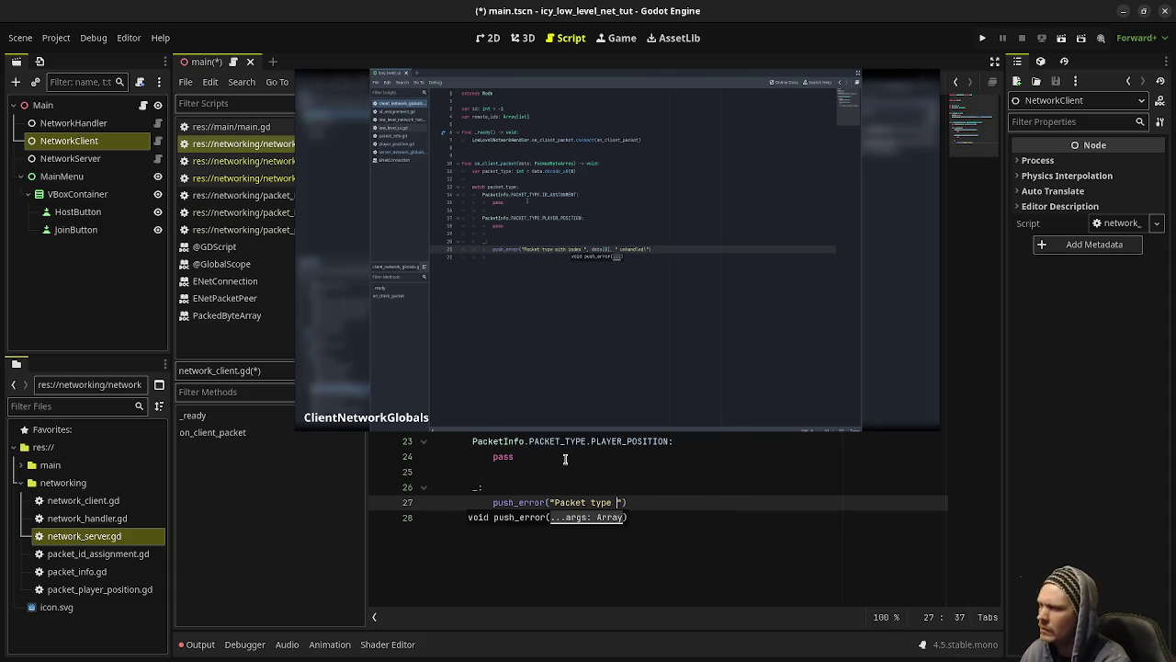
text(with index )
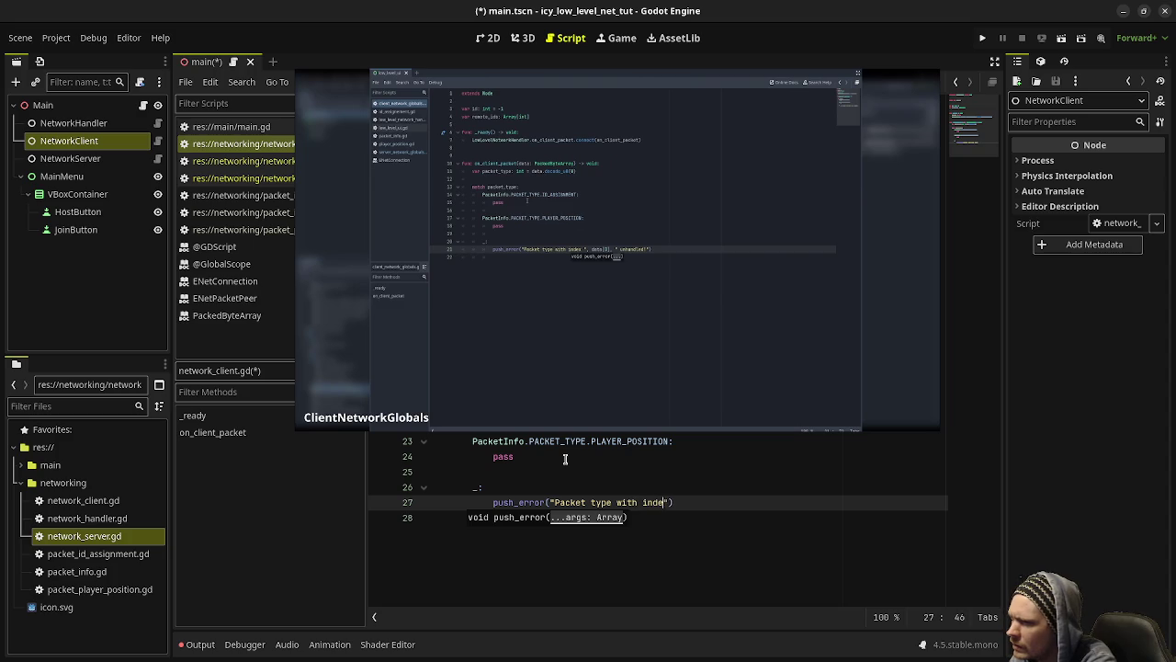
text(")
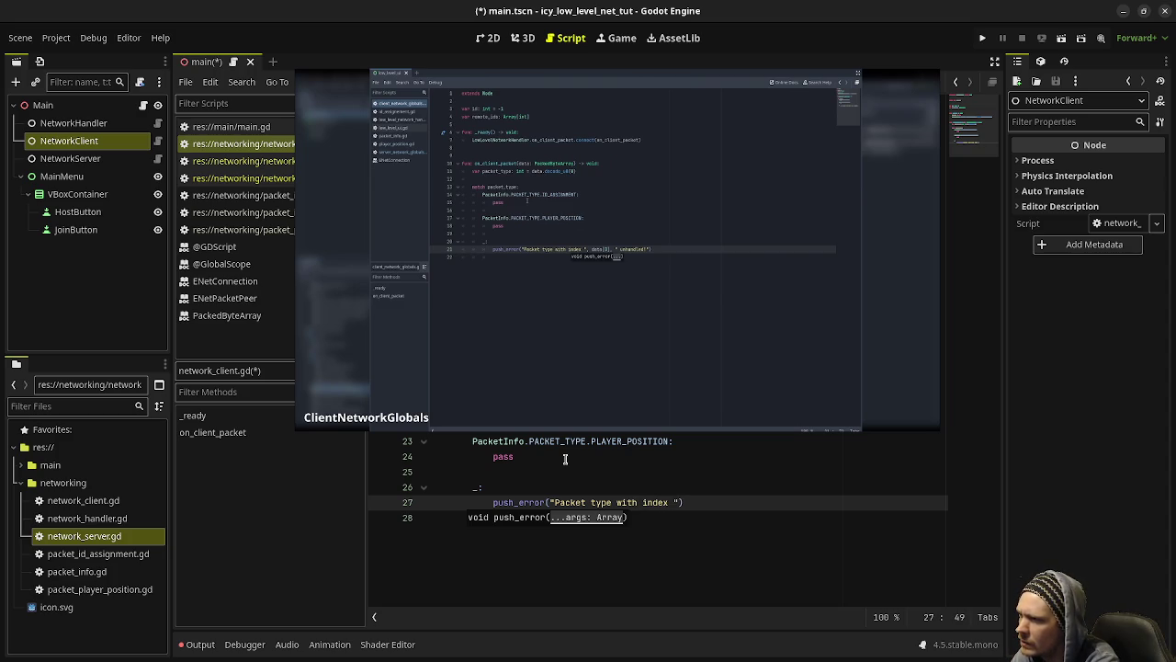
text( + str(d)
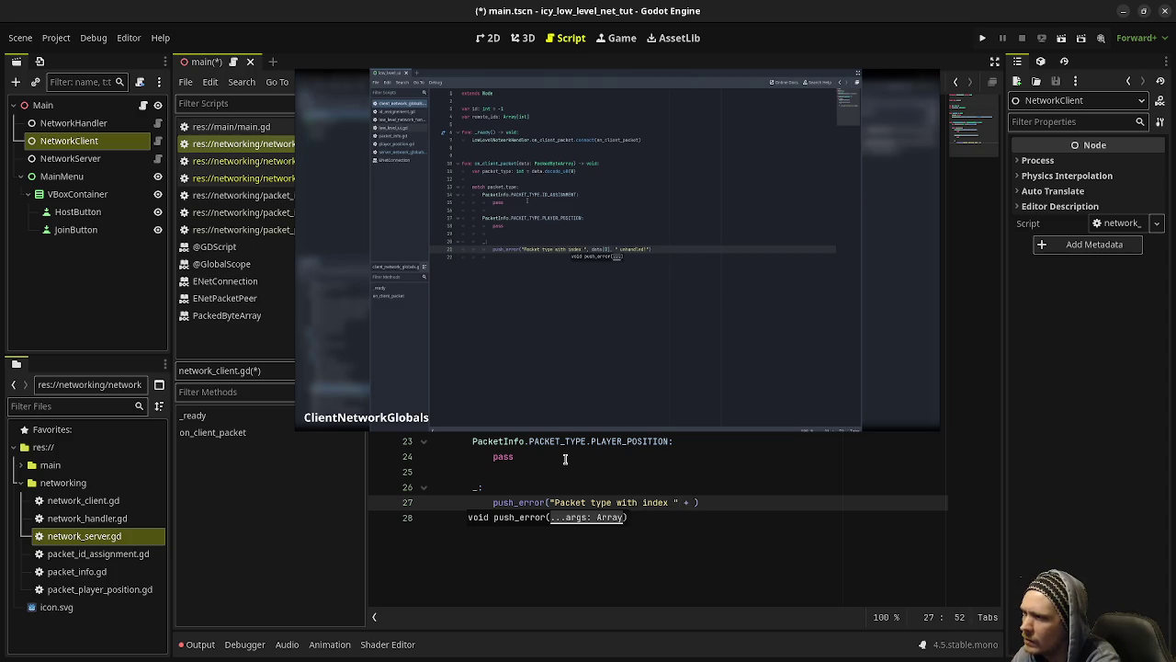
text(ata[0])
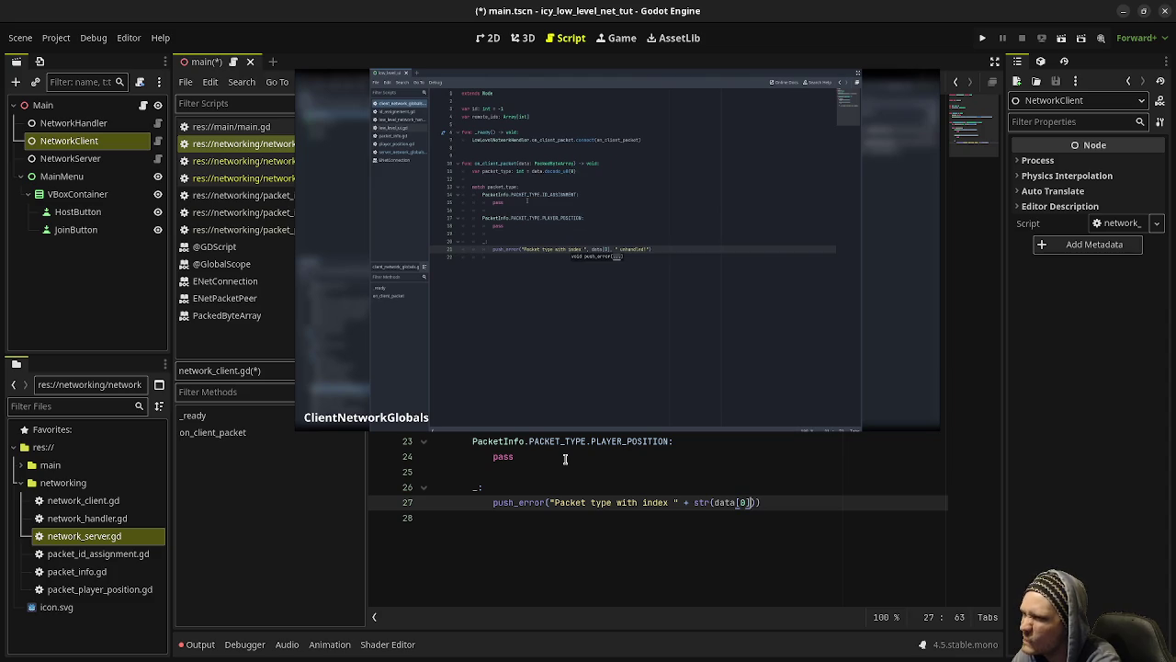
text())
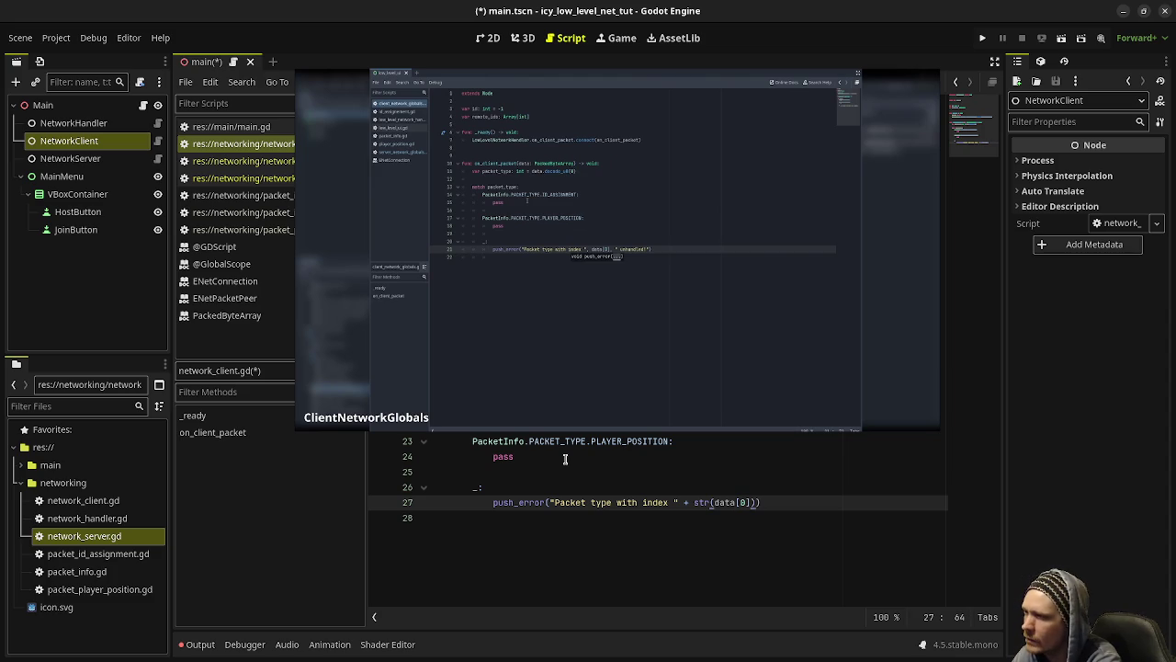
text(, ")
key(BackSpace)
key(BackSpace)
key(BackSpace)
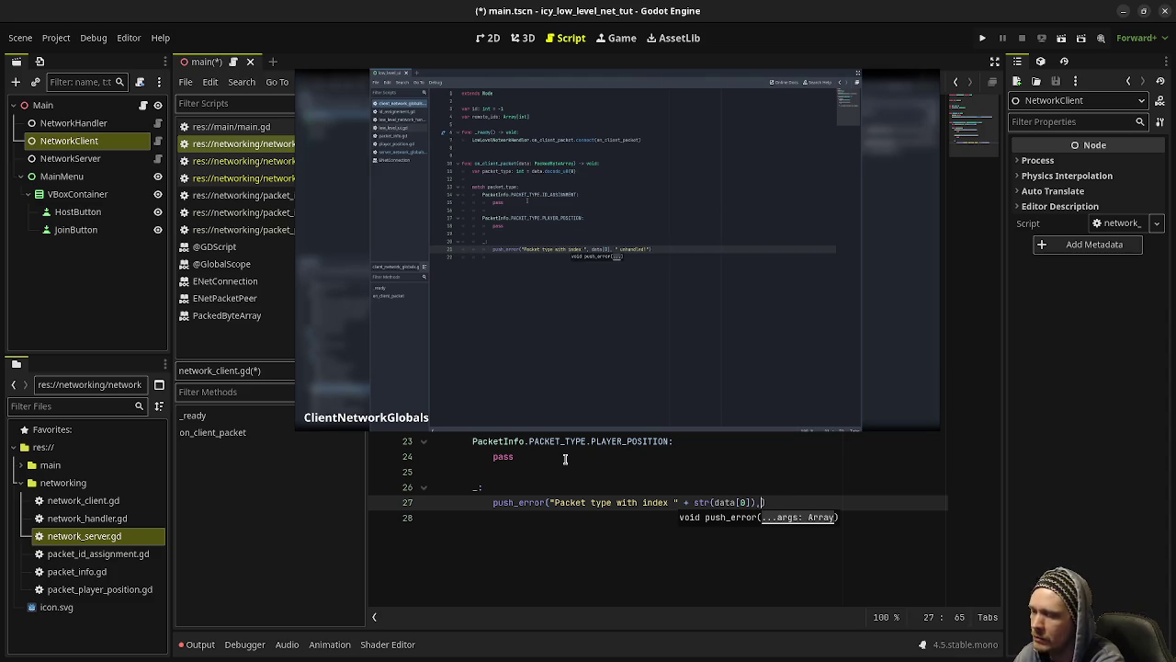
text(+ " unhand)
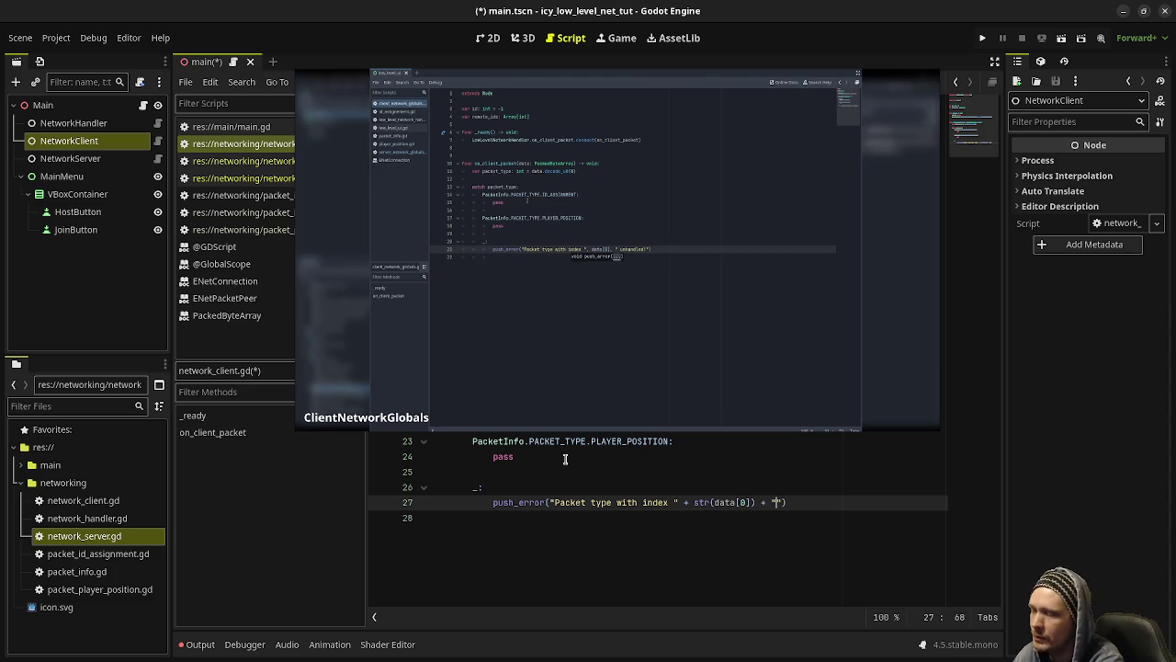
text(led!"))
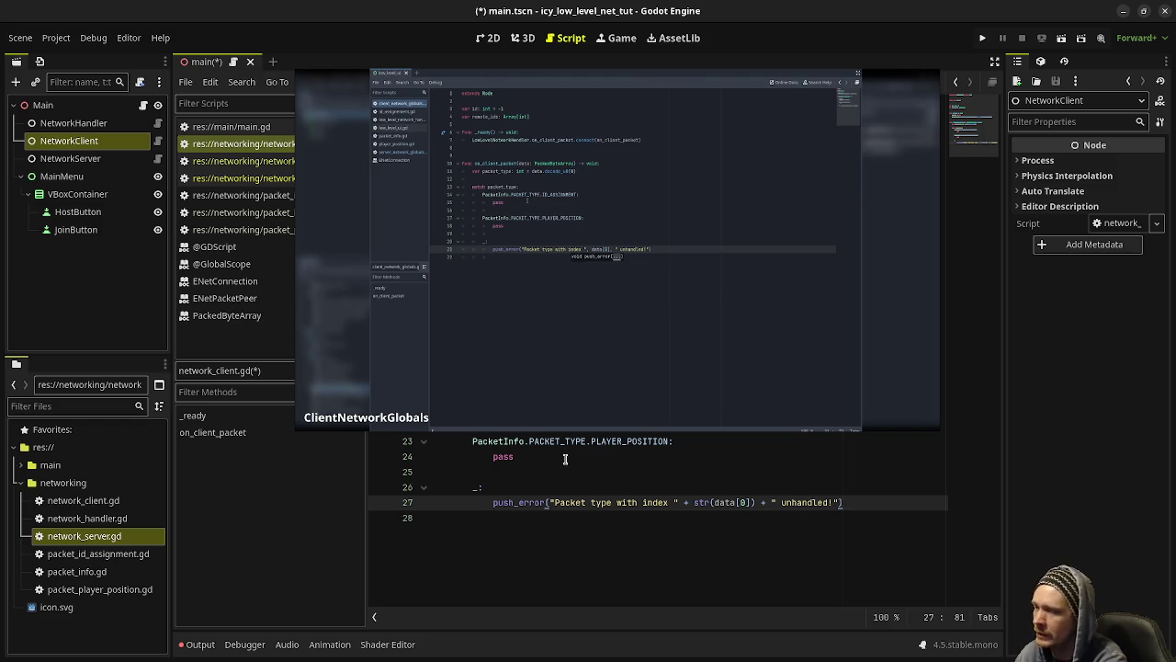
mouse_move(616, 413)
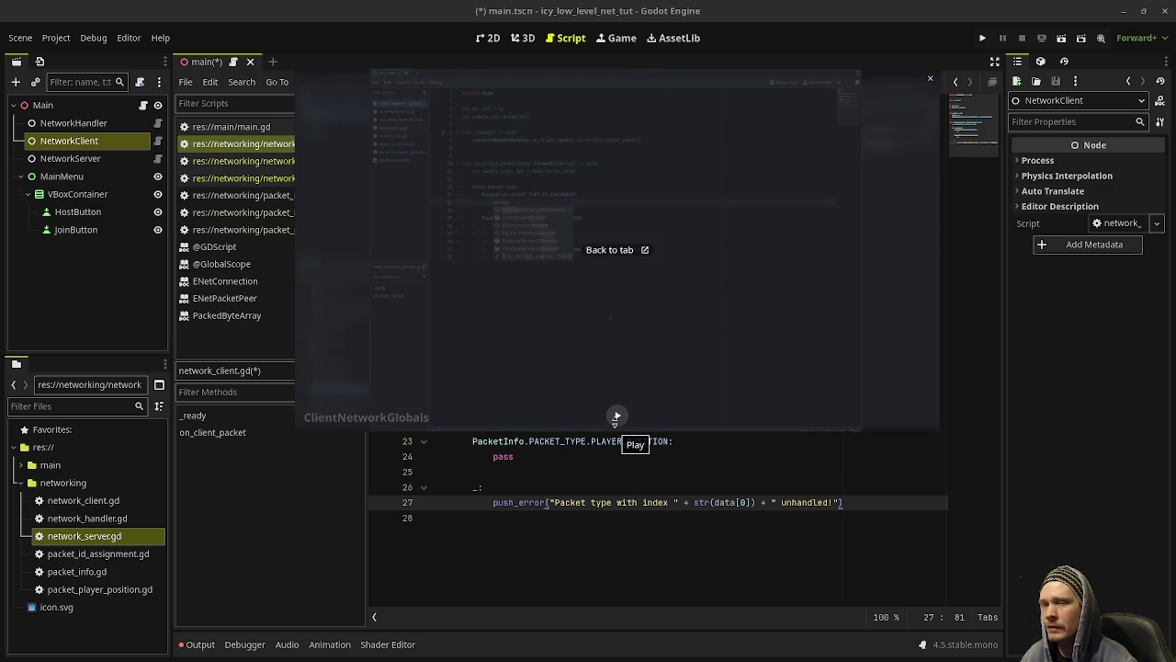
click(615, 416)
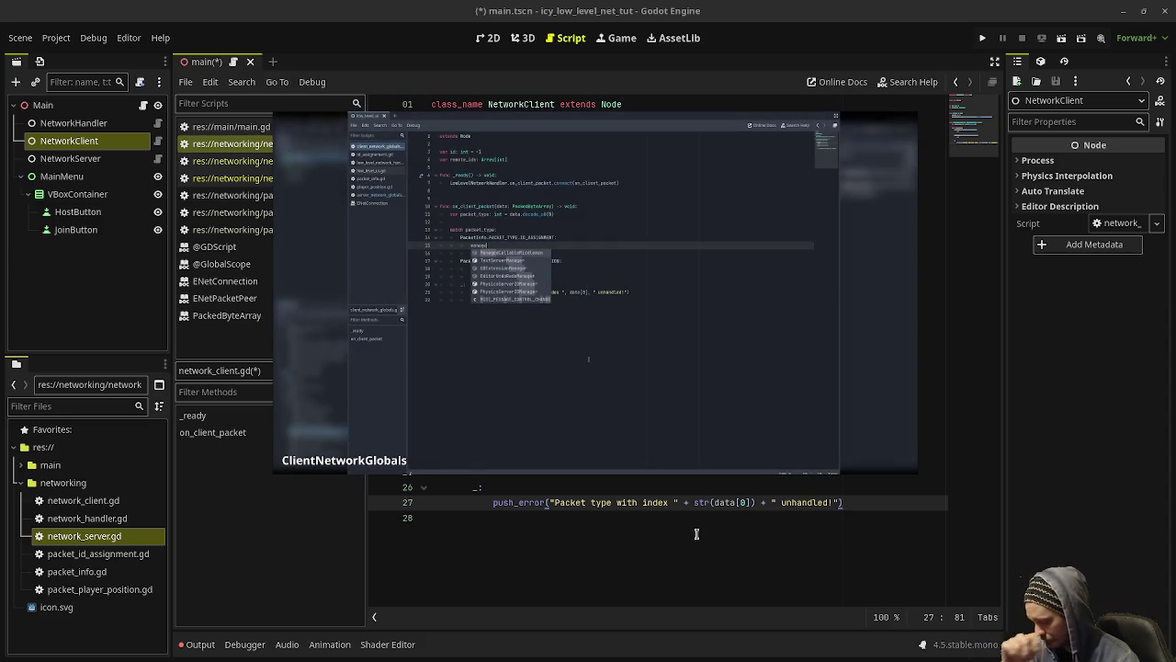
mouse_move(601, 371)
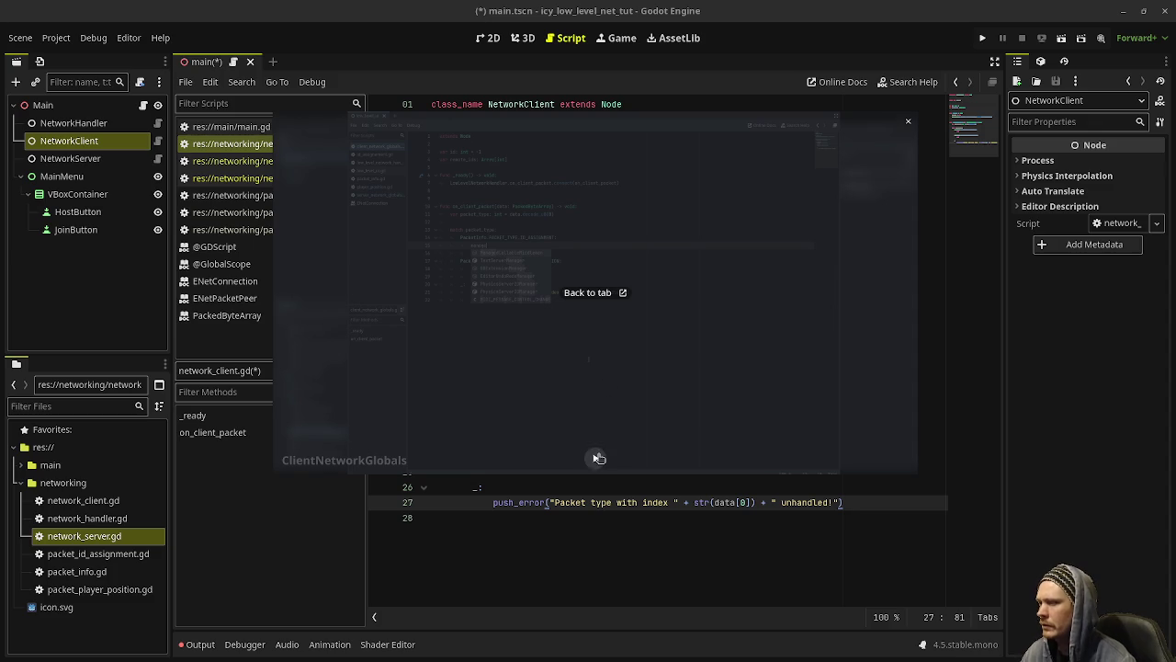
click(597, 459)
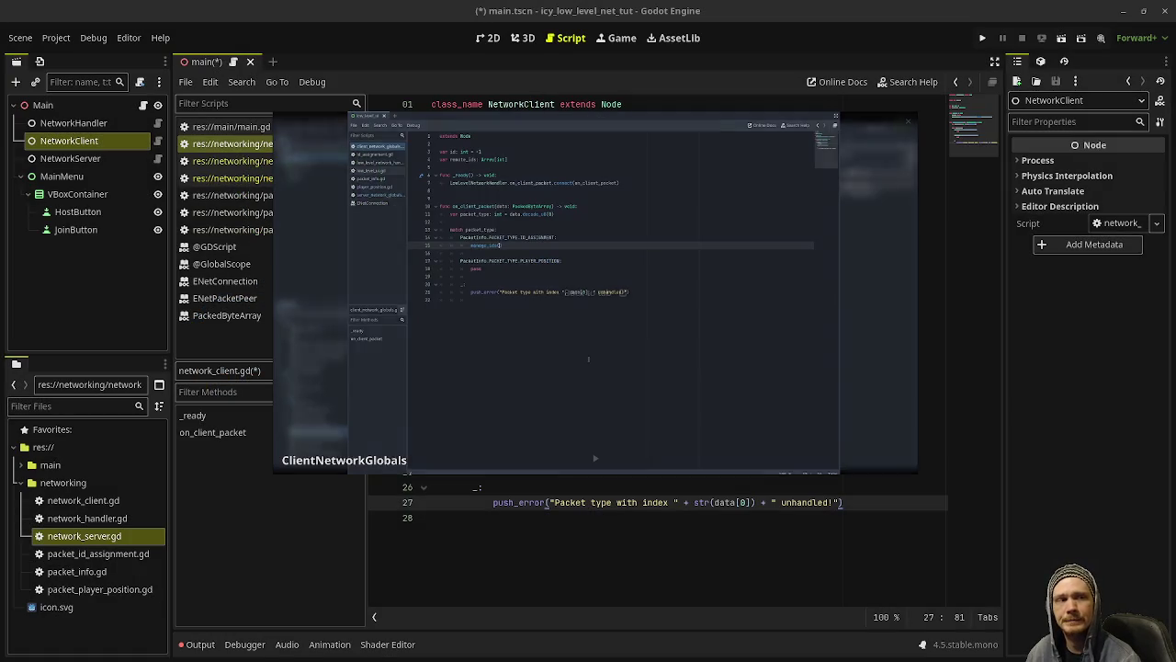
mouse_move(594, 458)
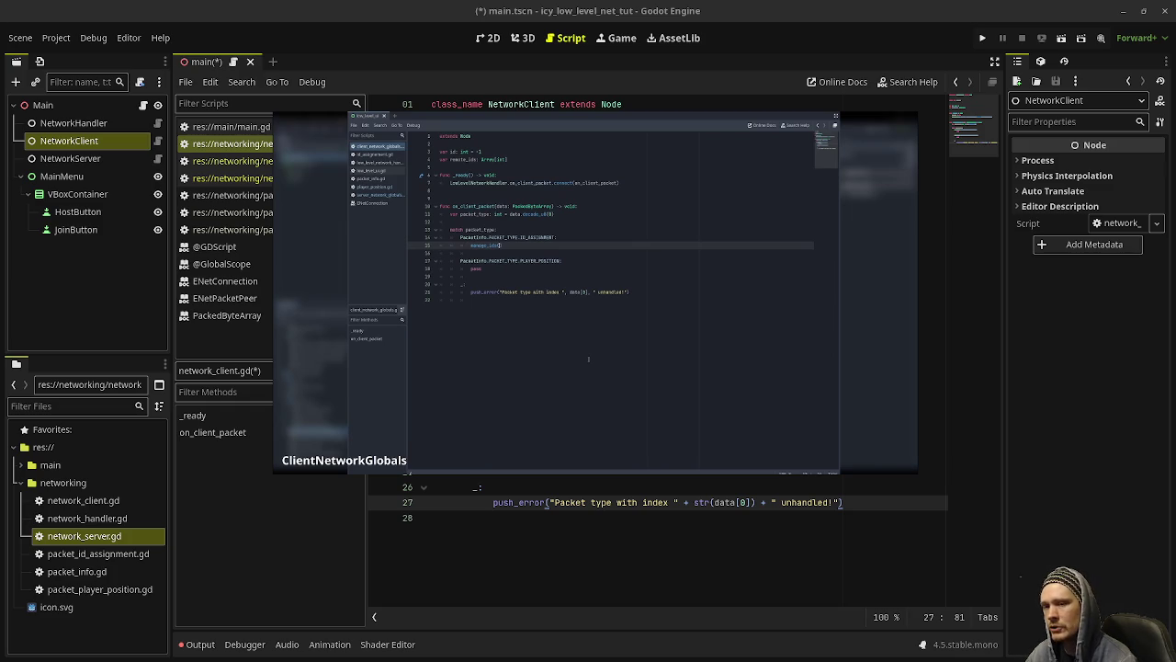
key(alt+Tab)
drag(594, 457, 643, 607)
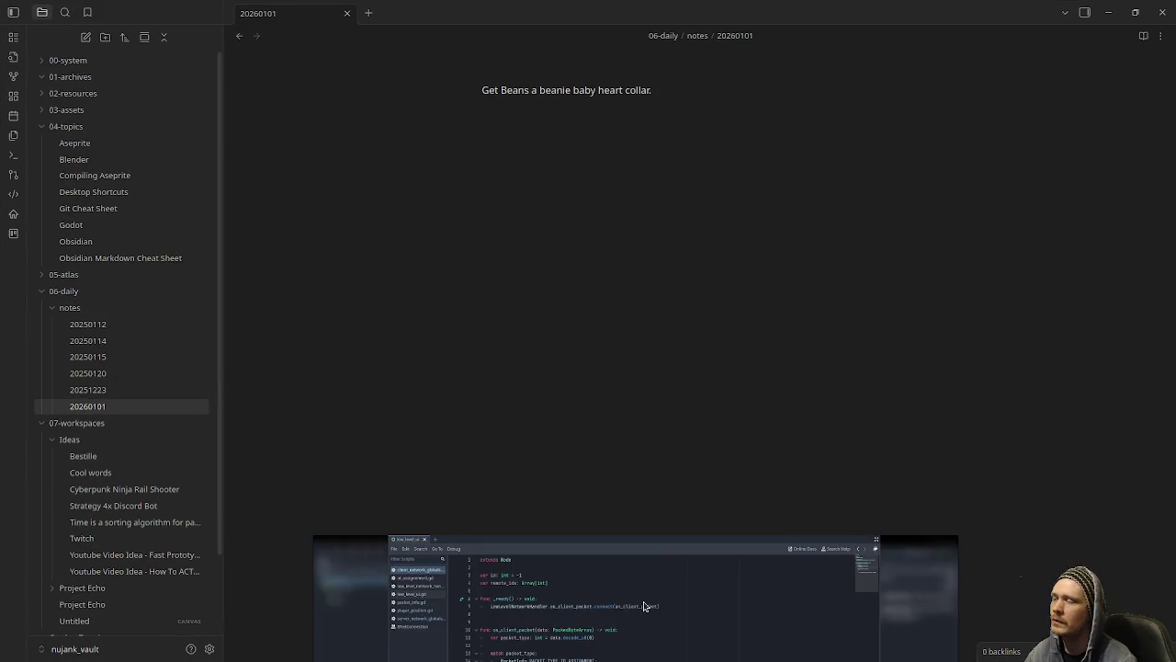
click(122, 392)
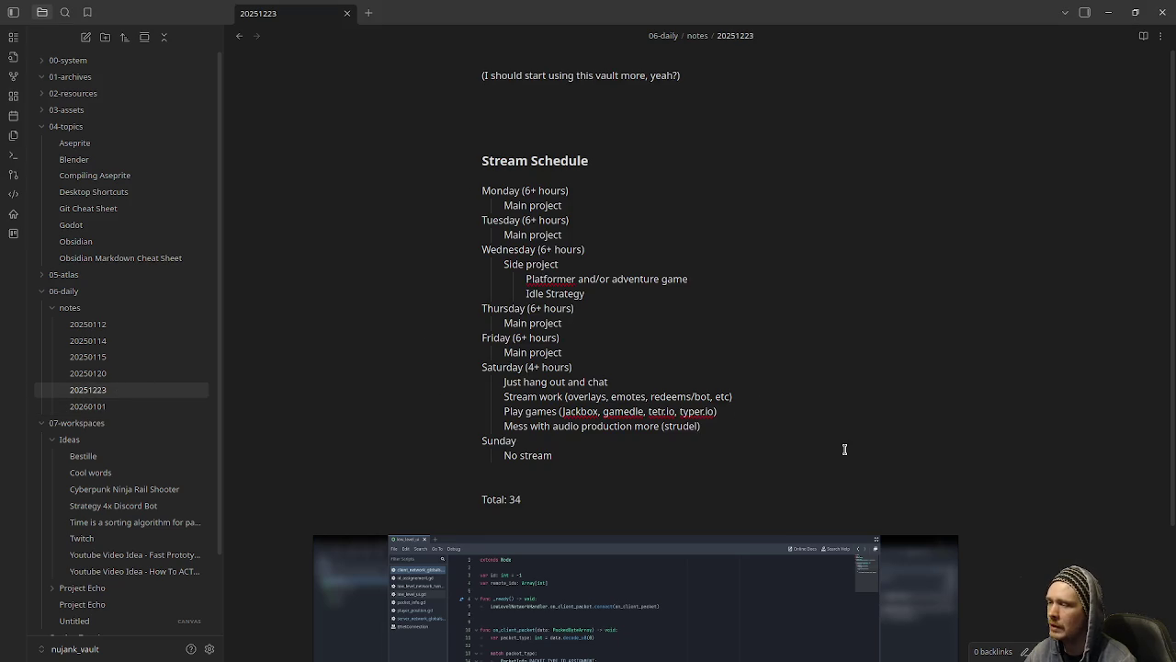
mouse_move(751, 630)
mouse_down()
mouse_move(751, 283)
mouse_move(770, 549)
mouse_up()
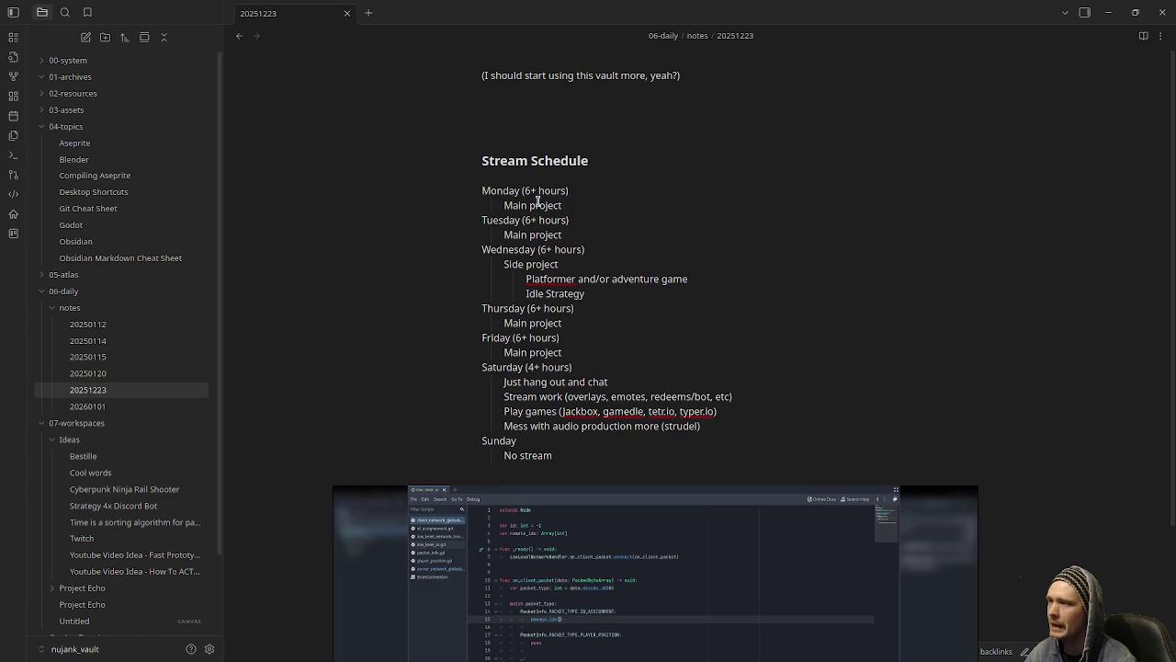
drag(565, 206, 503, 206)
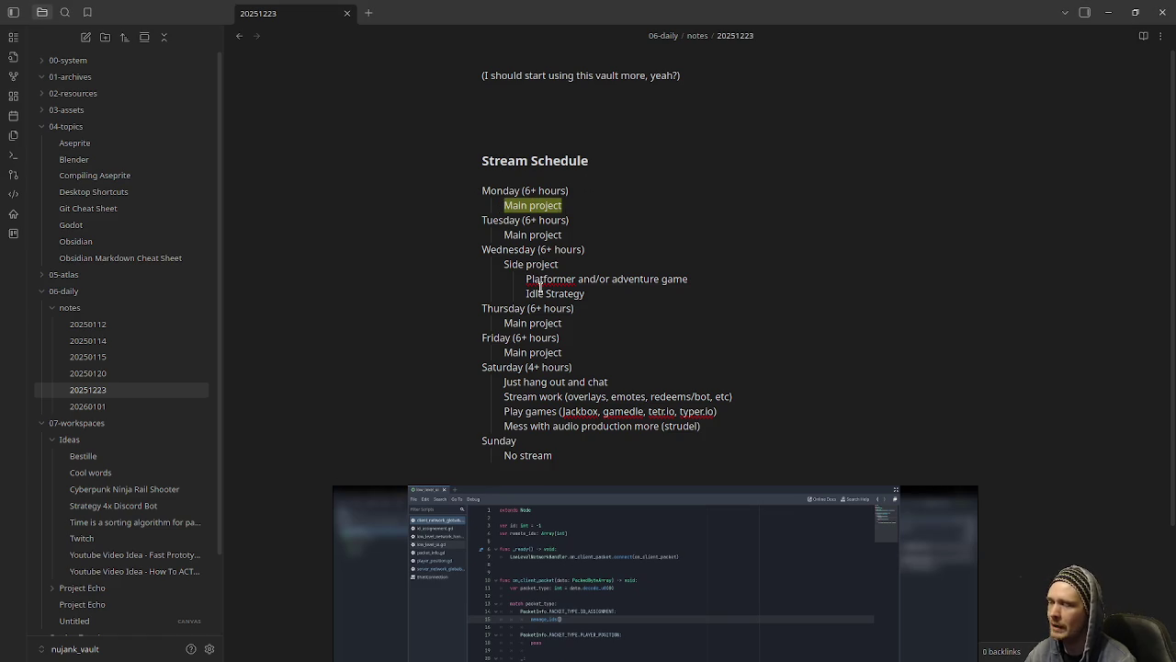
mouse_move(702, 580)
drag(700, 580, 703, 274)
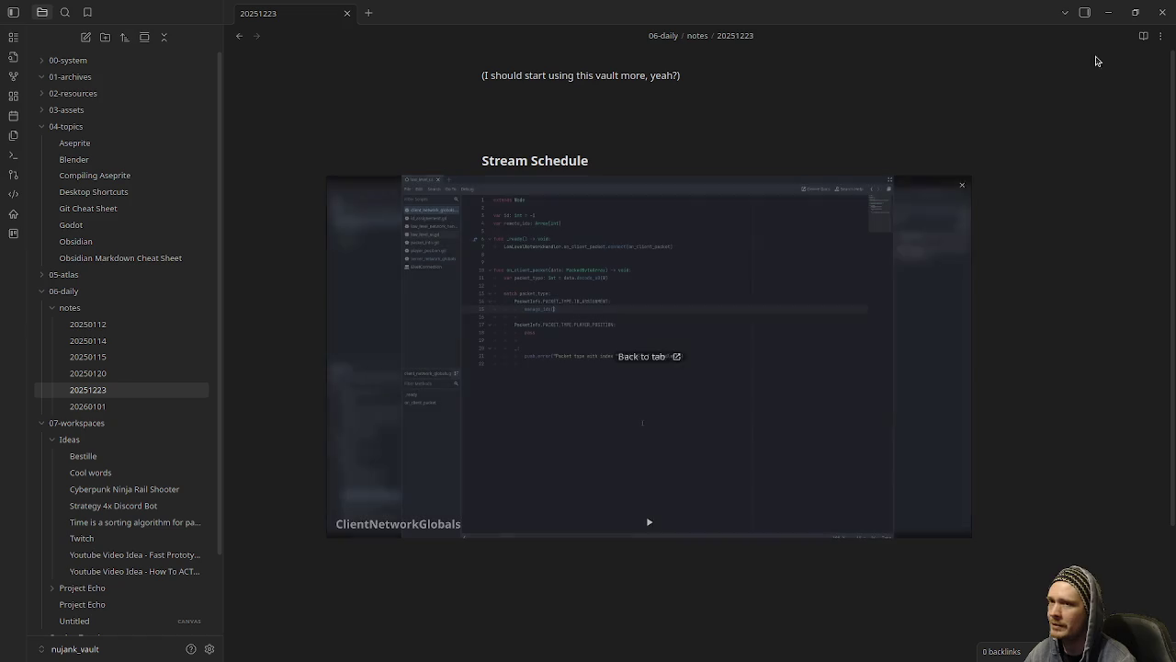
click(1110, 11)
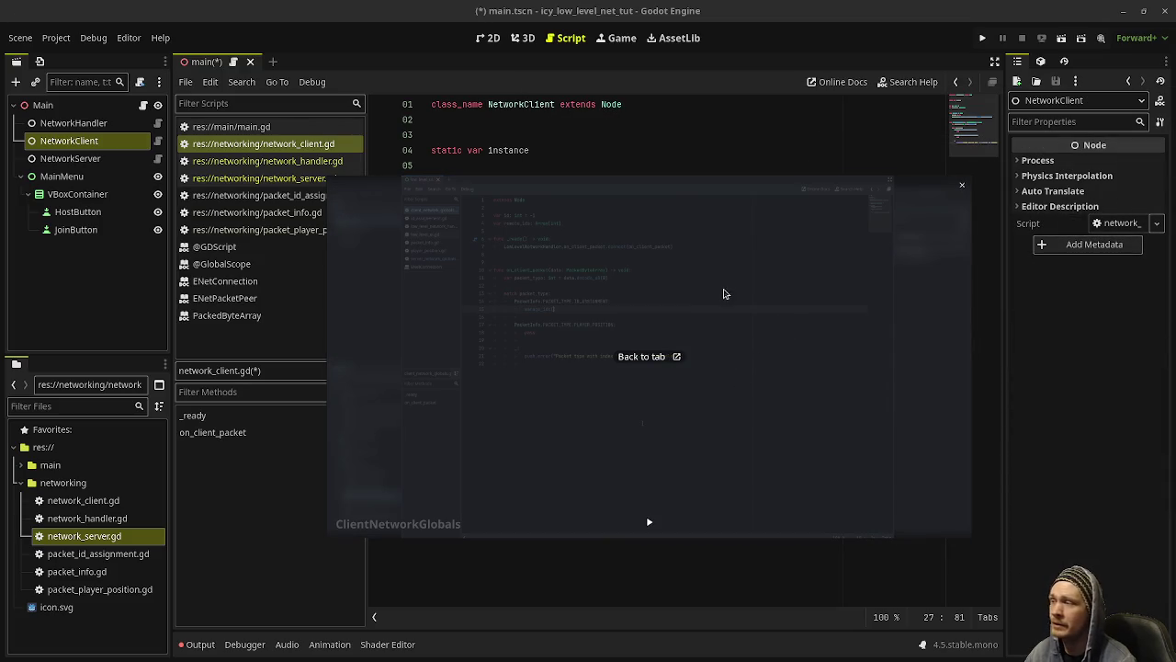
Step: Drag the reference video to the bottom edge so the whole script shows
mouse_move(711, 331)
mouse_down()
mouse_move(799, 653)
mouse_move(742, 660)
mouse_up()
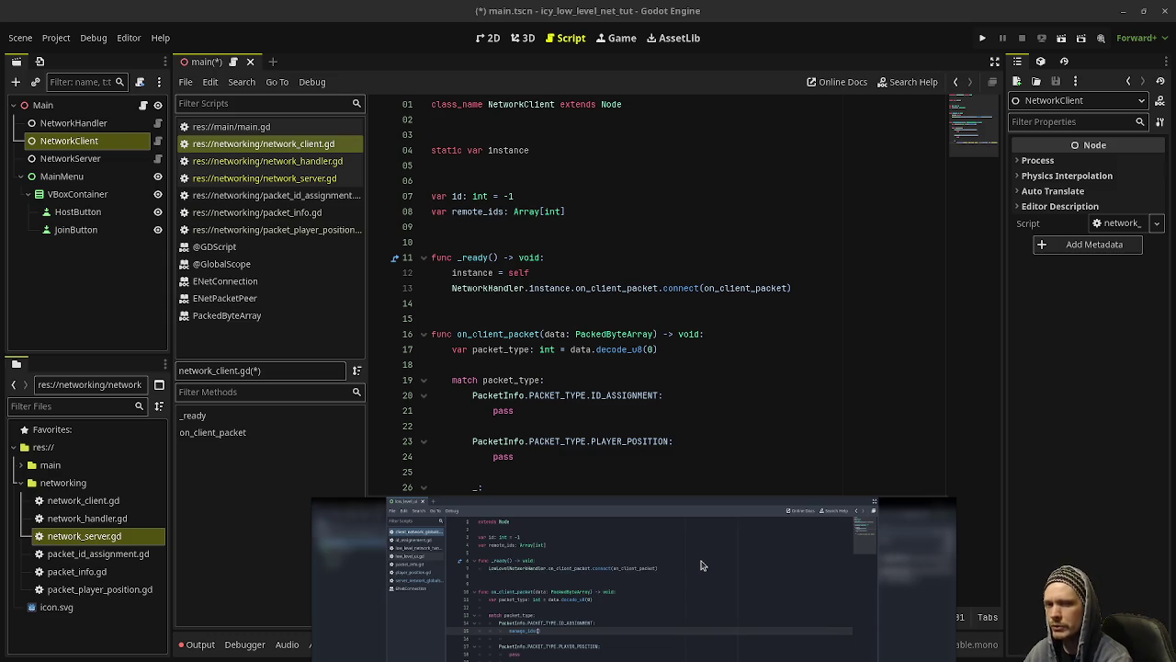
key(super)
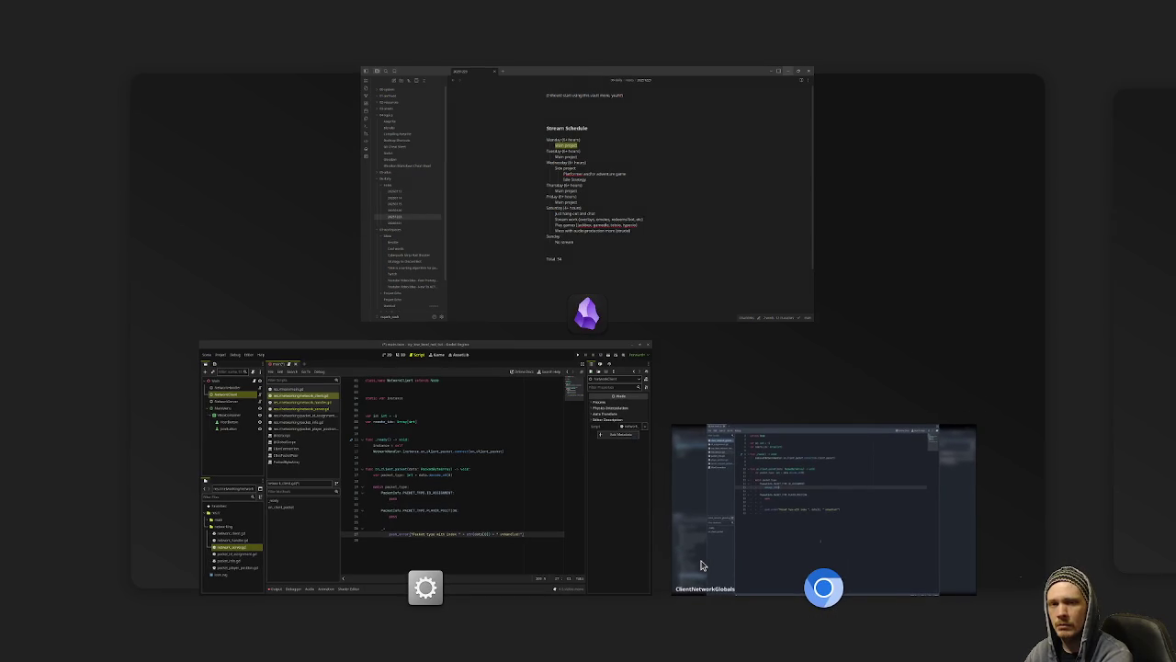
click(701, 565)
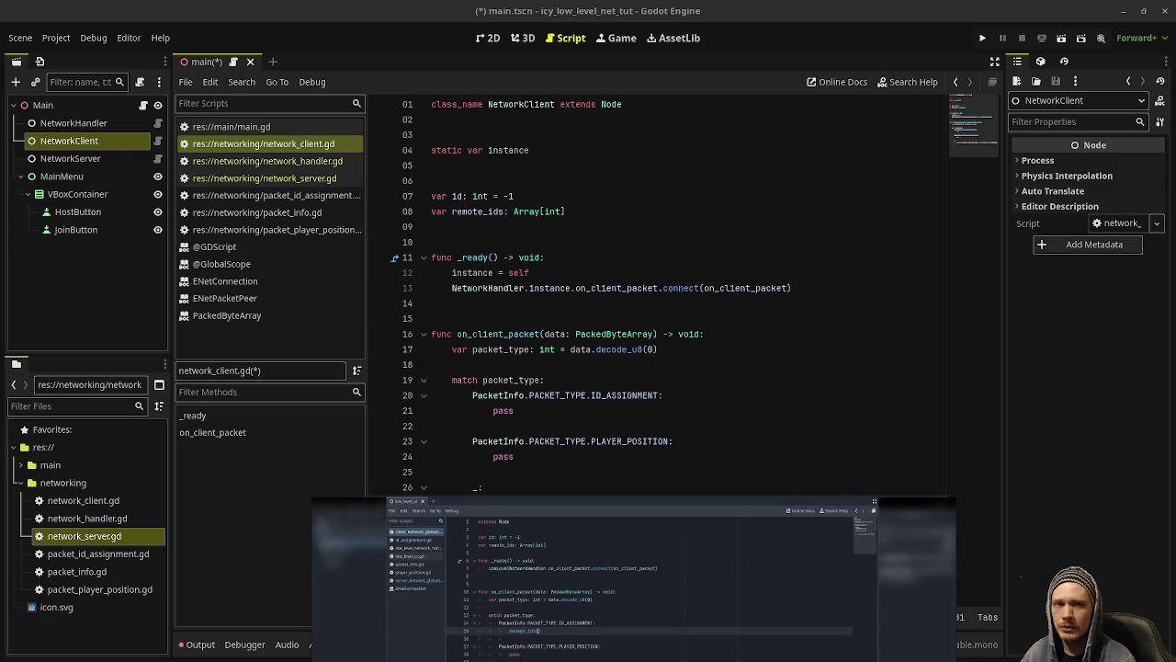
Step: Run the relic project with F5 to open the first-person village debug window
key(F5)
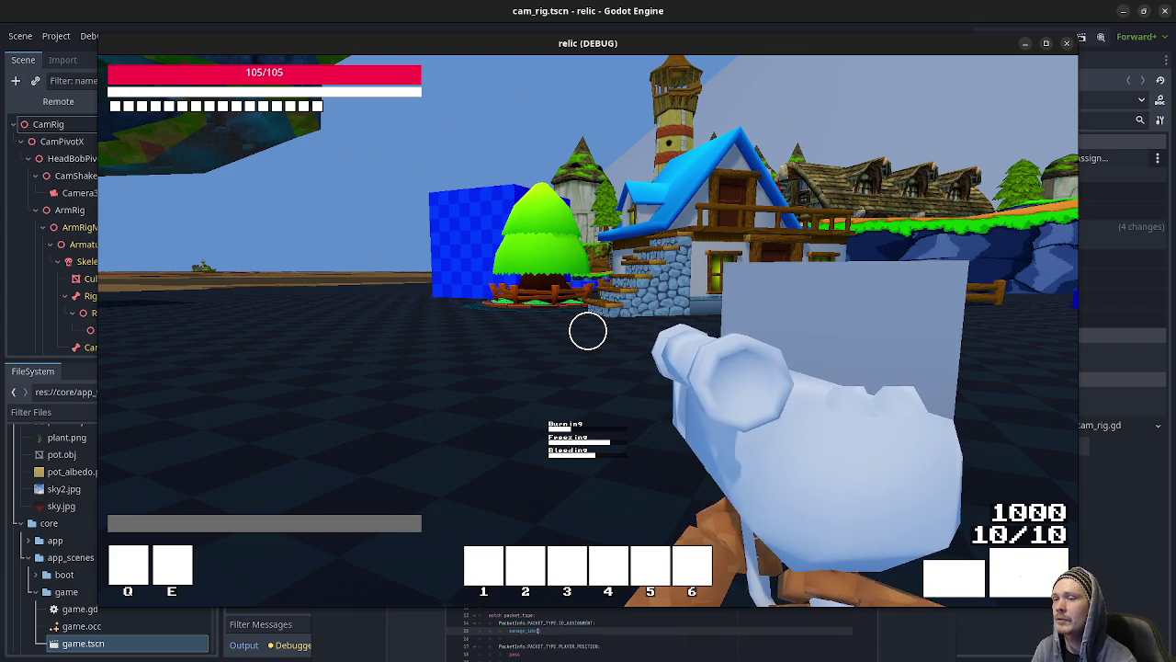
Step: Walk past the blue-roofed house to the wooden fence and jump over it
mouse_move(588, 331)
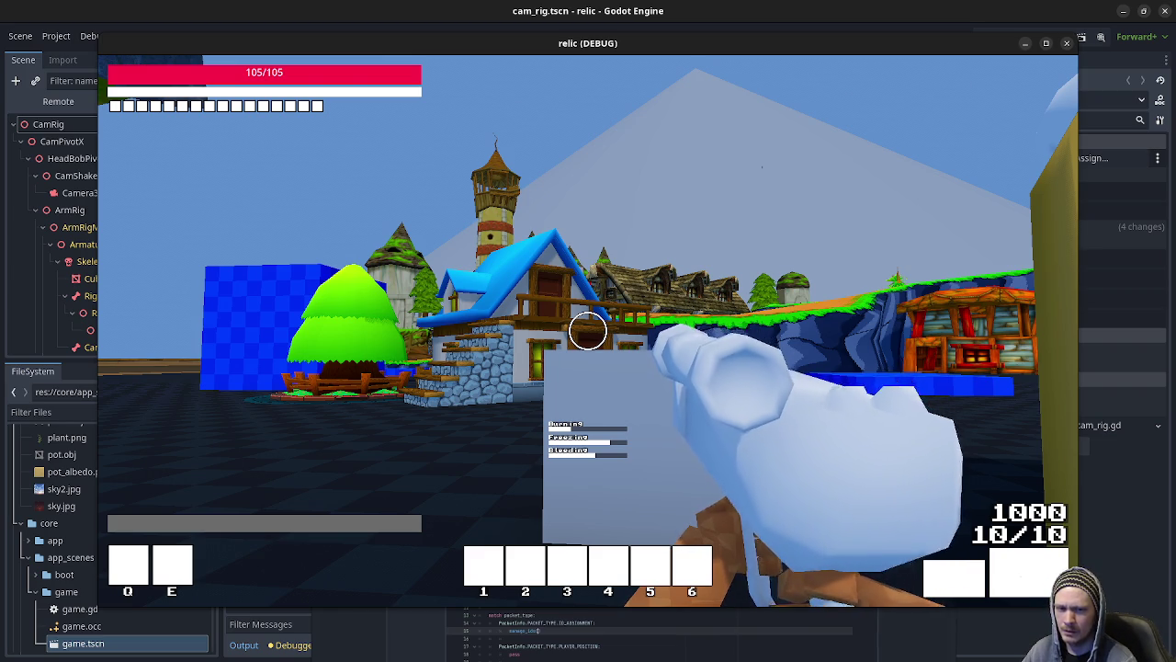
key(w)
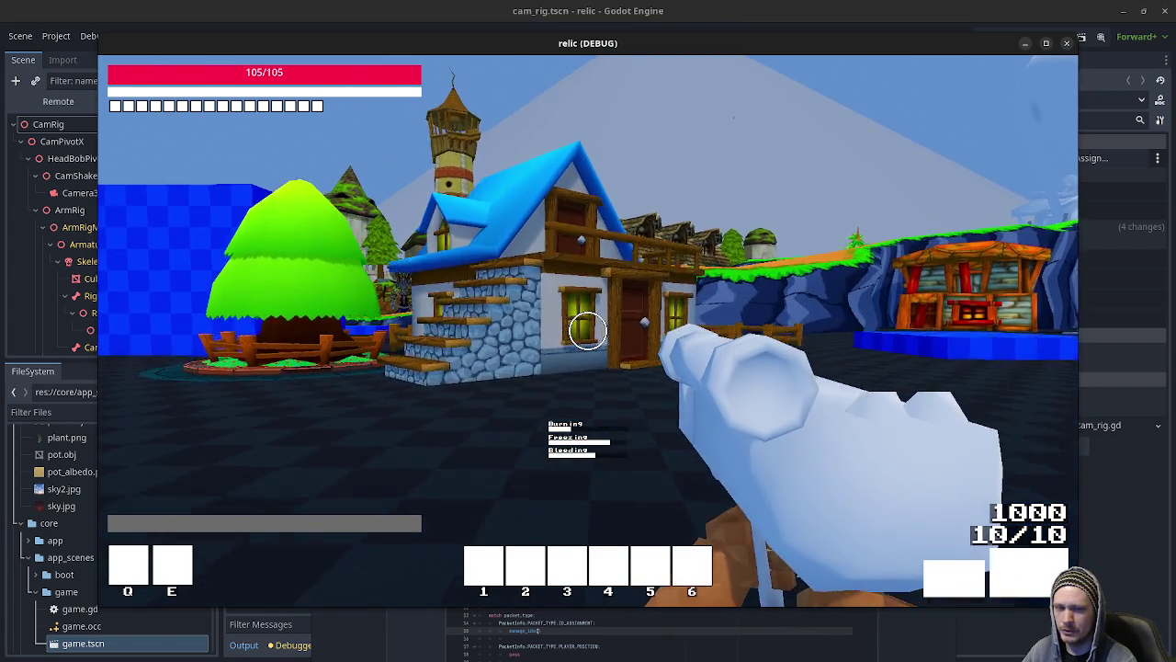
key(w)
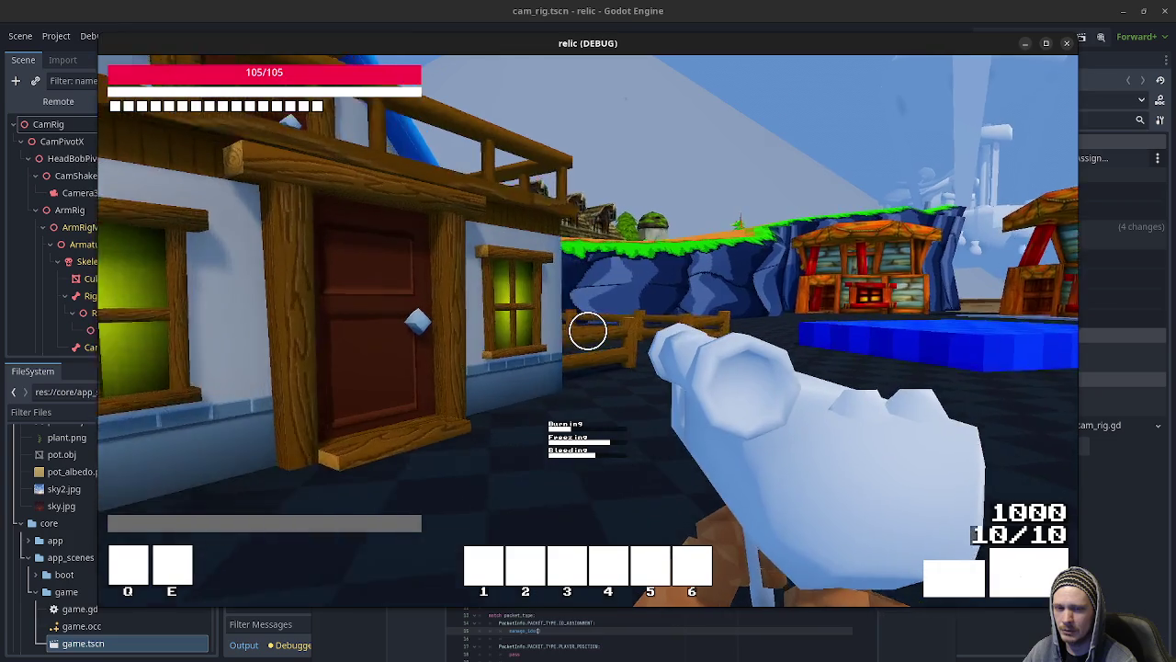
key(w)
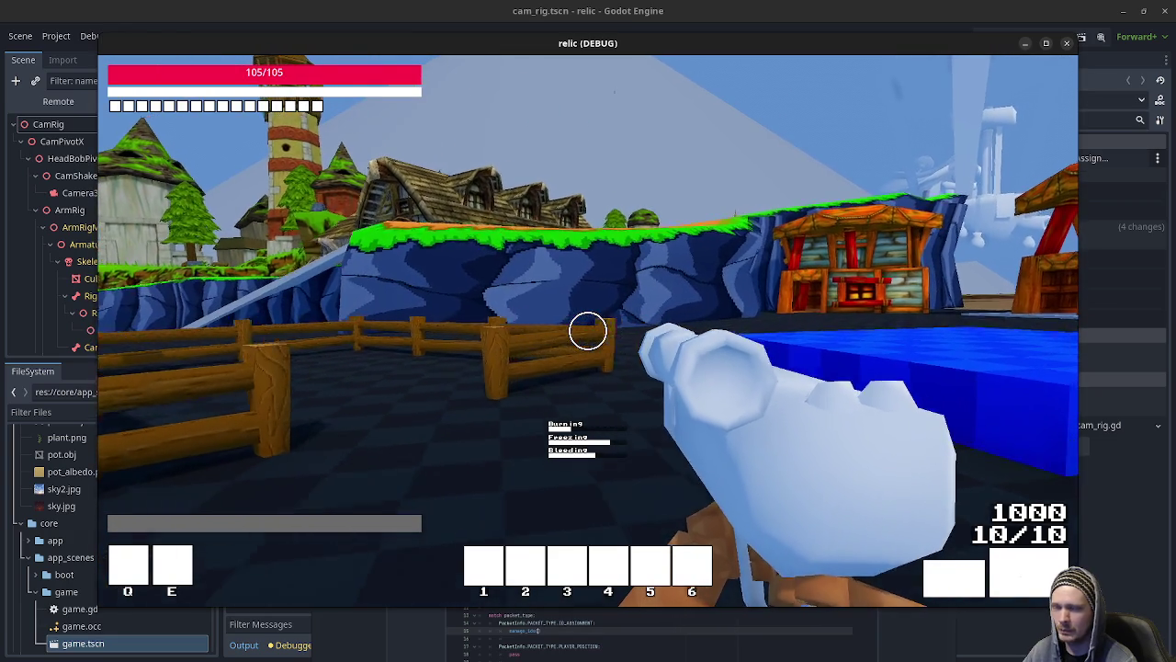
key(w)
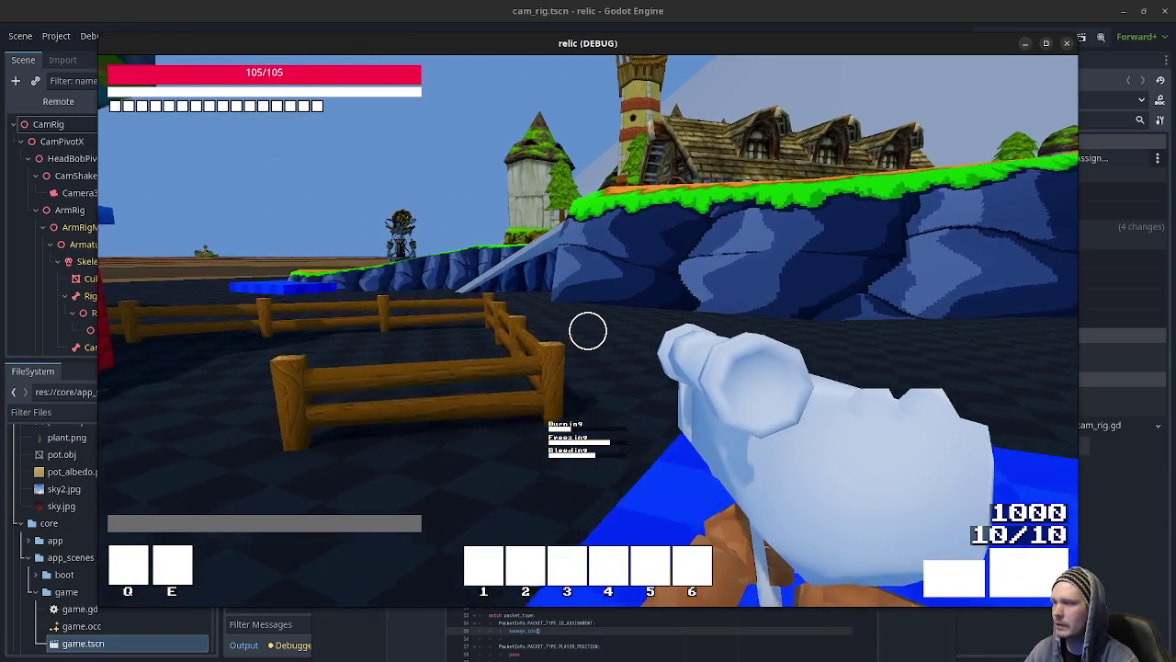
key(w)
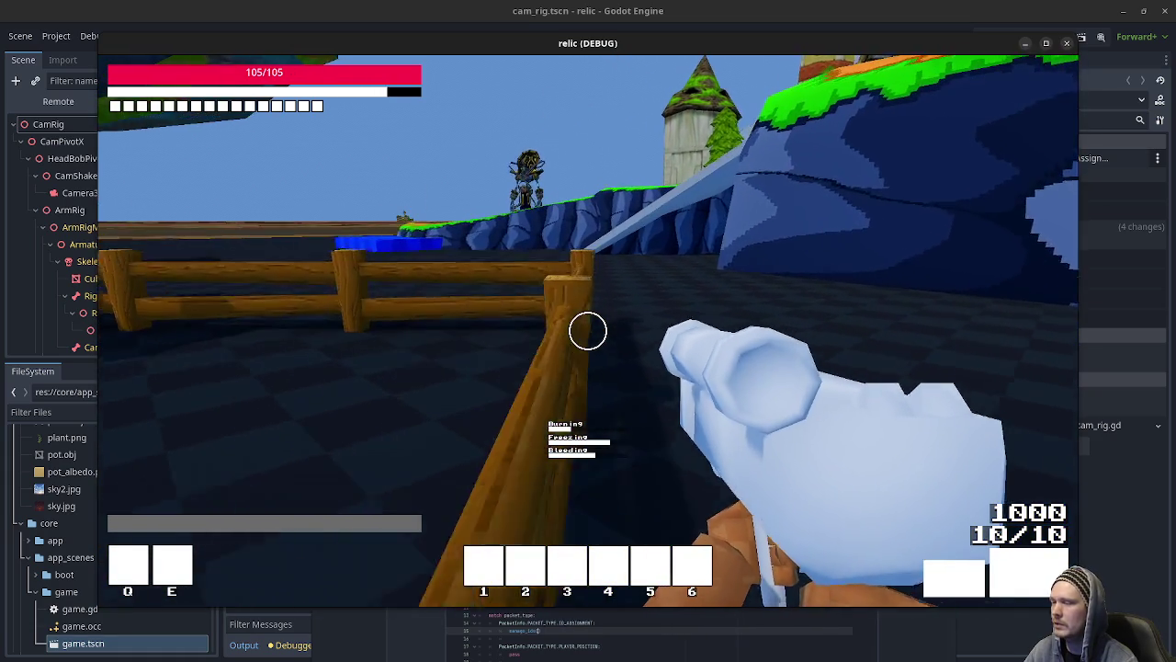
key(space)
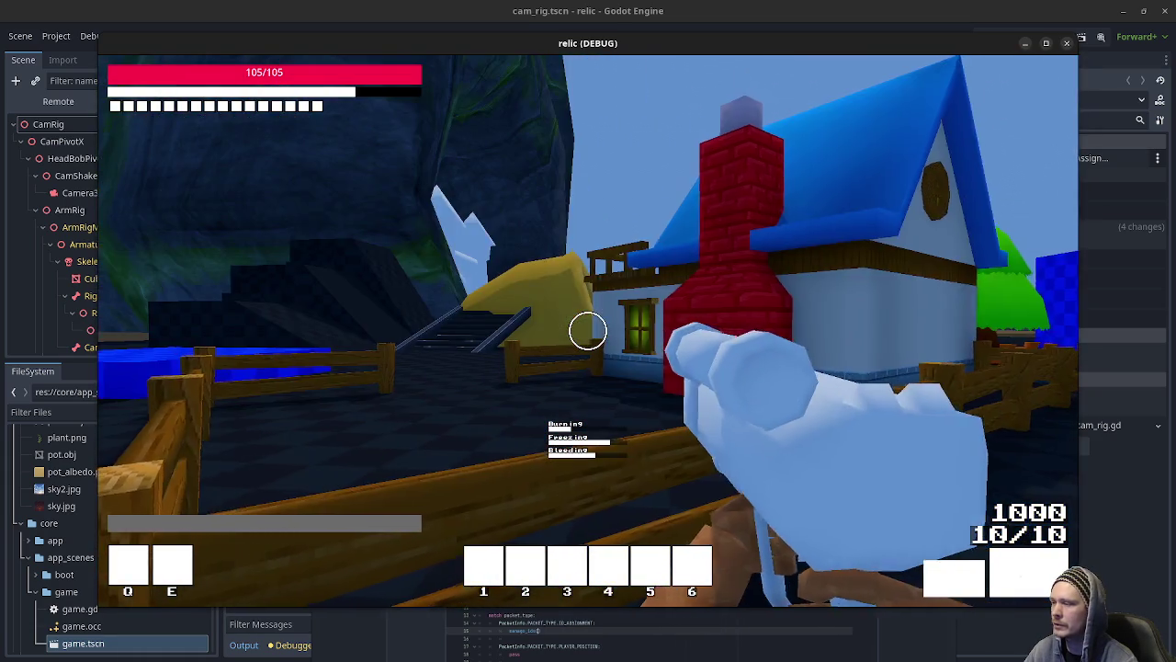
Step: Explore the olive slope and village, then close the relic debug window
key(w)
key(w)
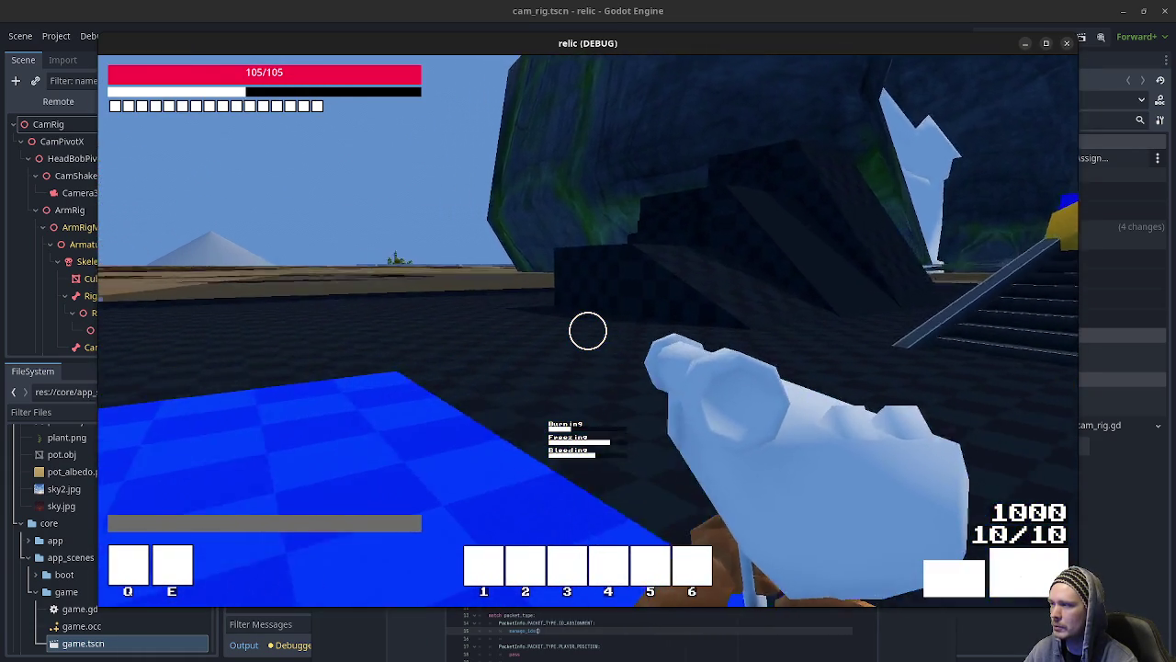
key(w)
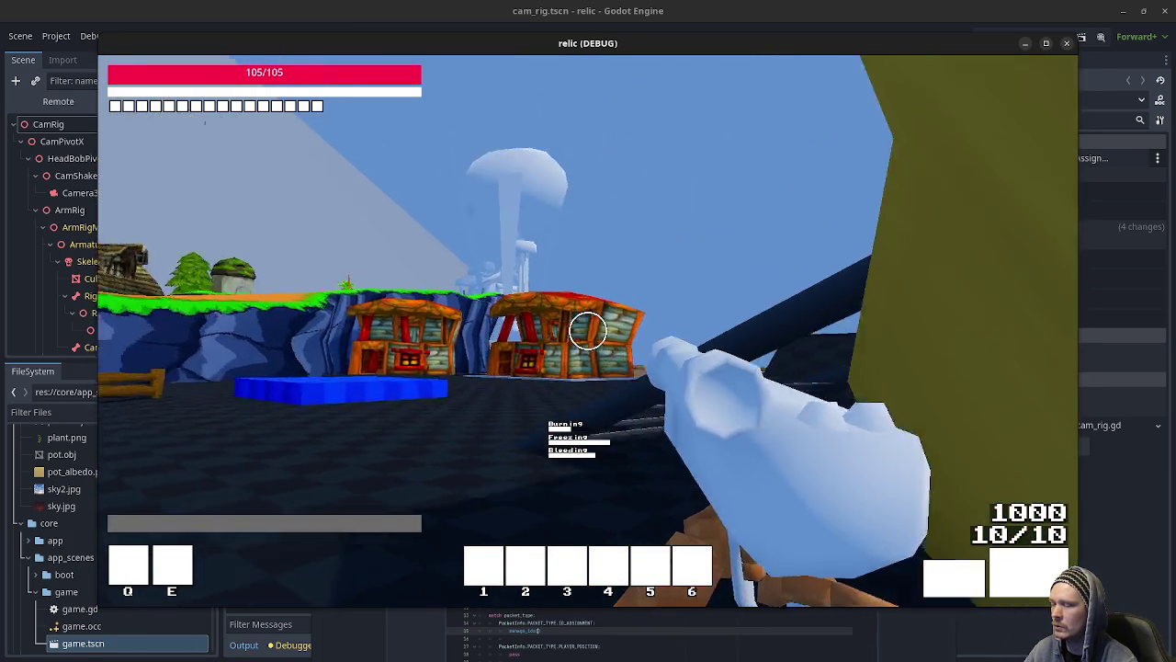
key(w)
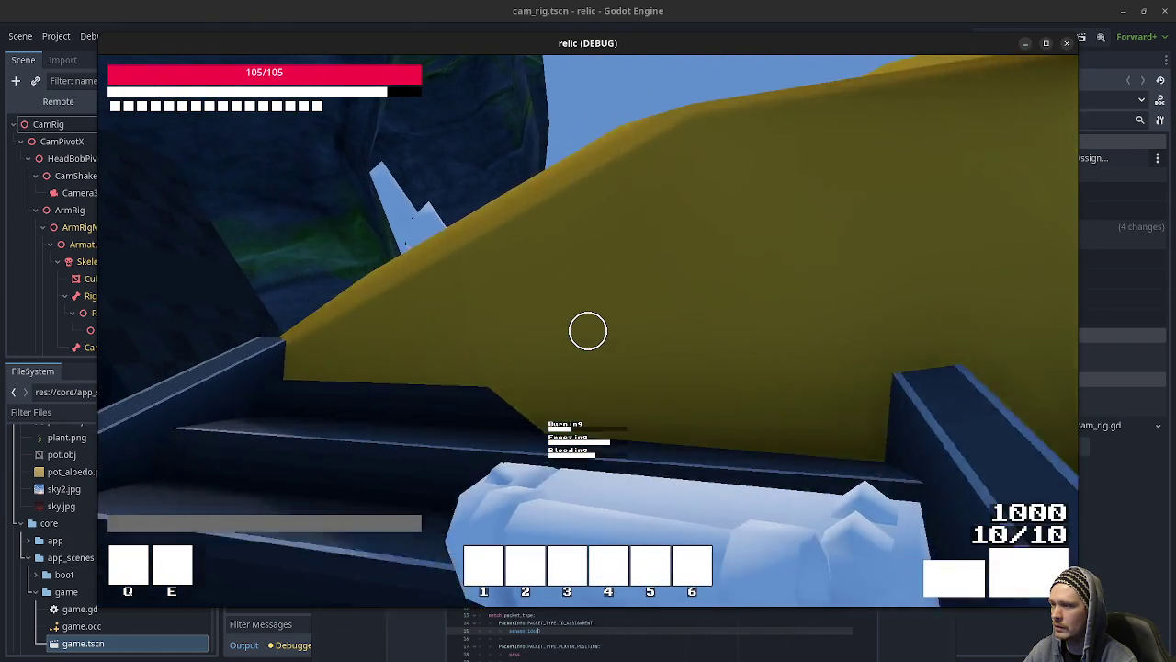
key(w)
key(w)
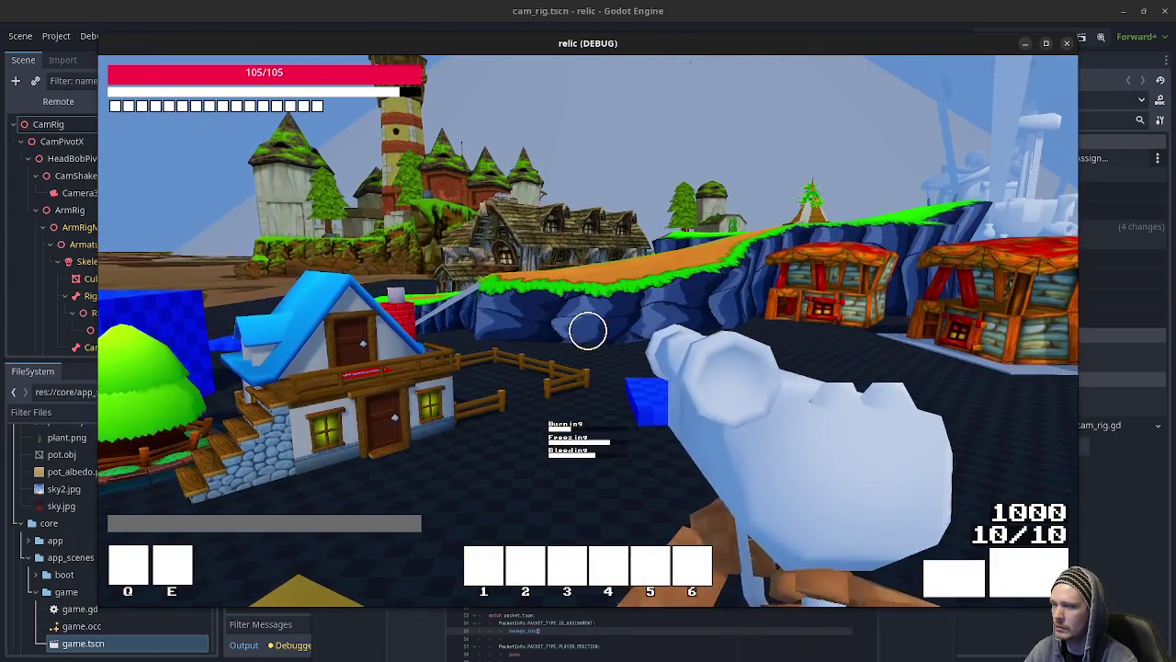
key(w)
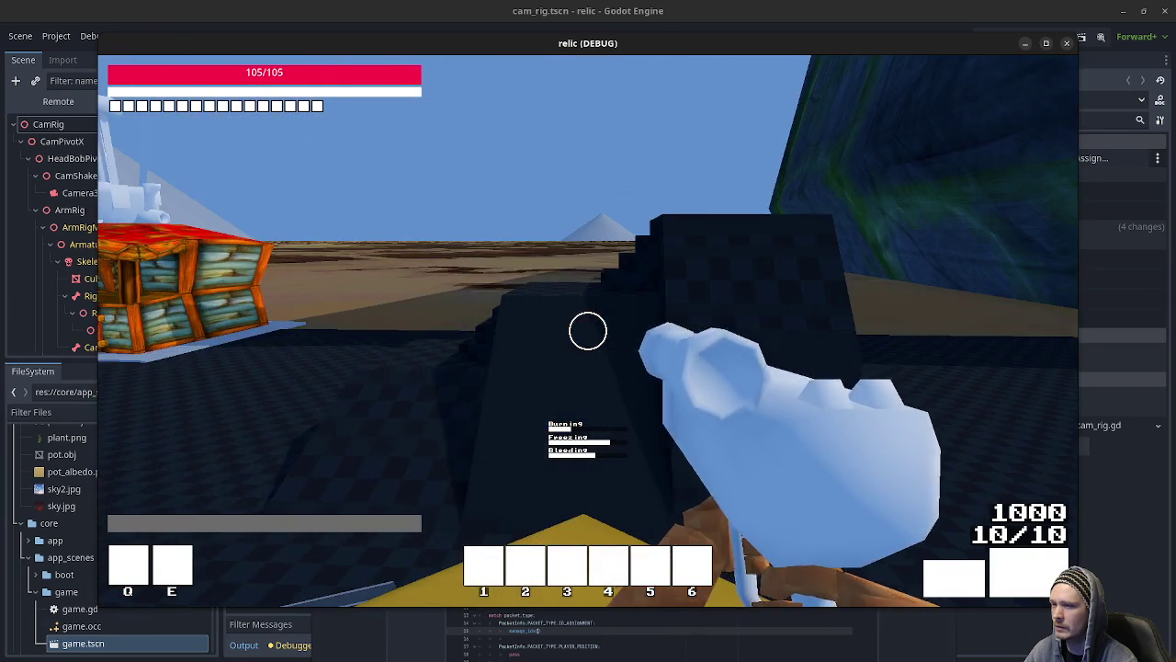
key(w)
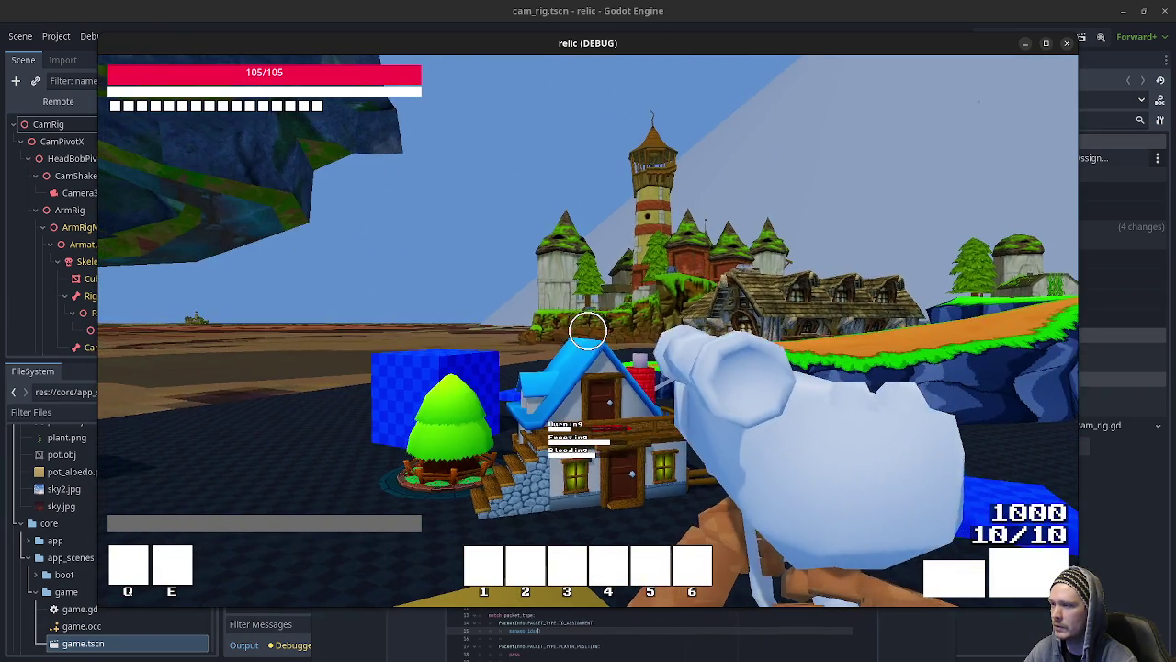
key(w)
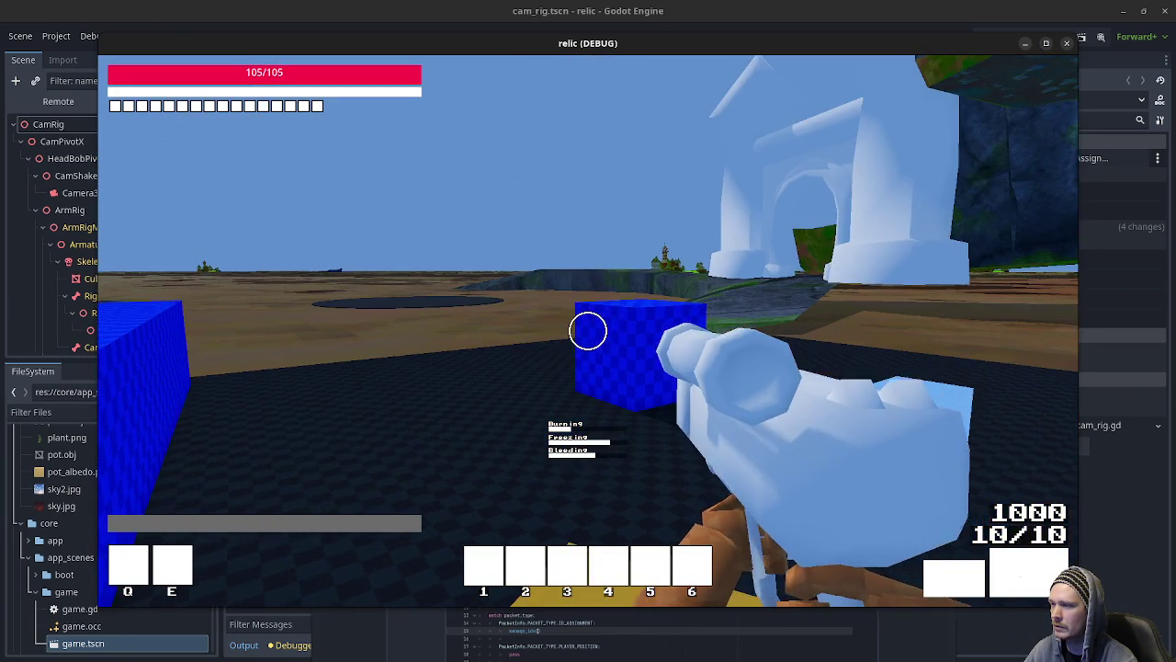
key(w)
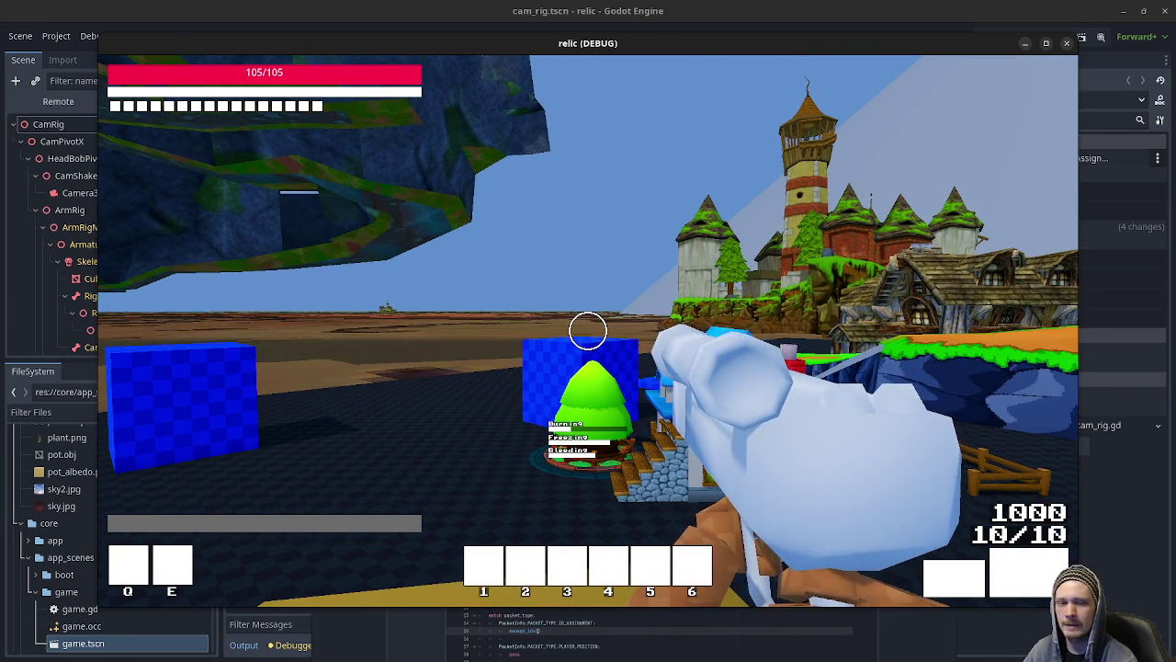
key(w)
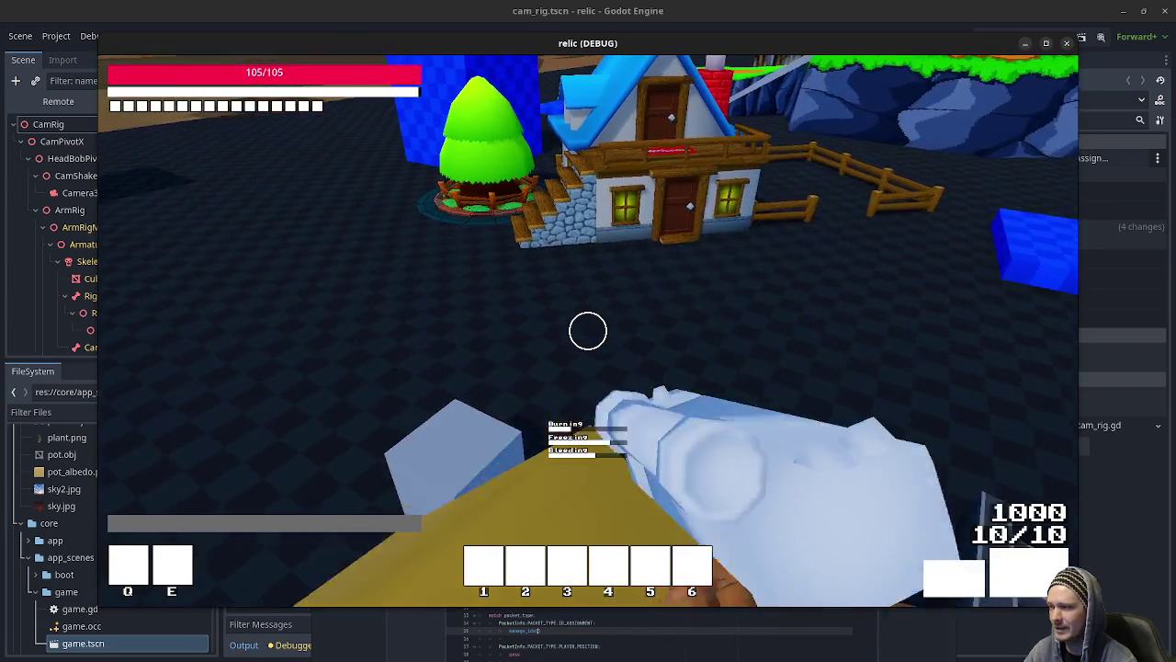
key(Escape)
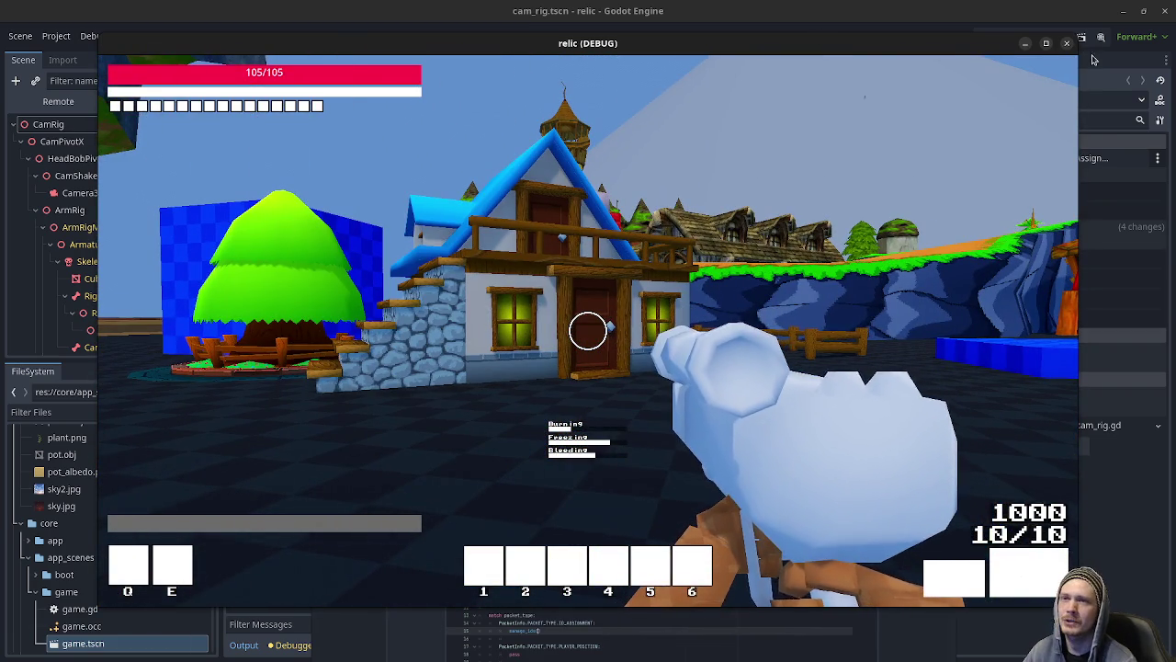
click(1065, 45)
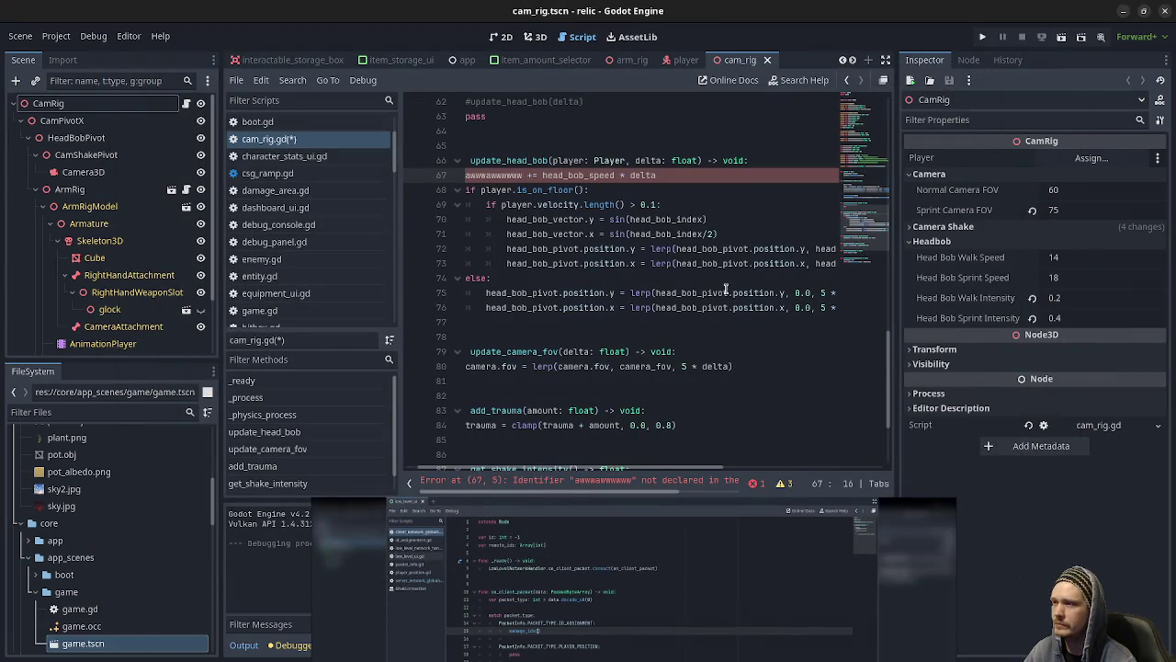
Step: Undo the garbled line 67 in cam_rig.gd, save it, and enlarge the reference video
key(ctrl+z)
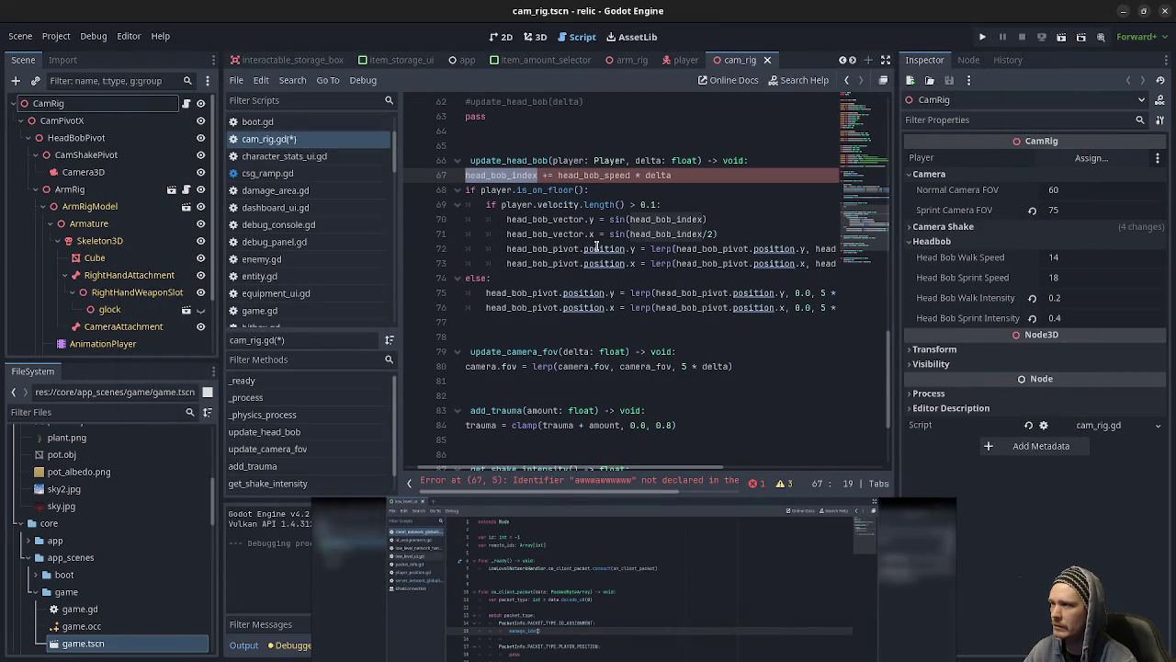
key(ctrl+s)
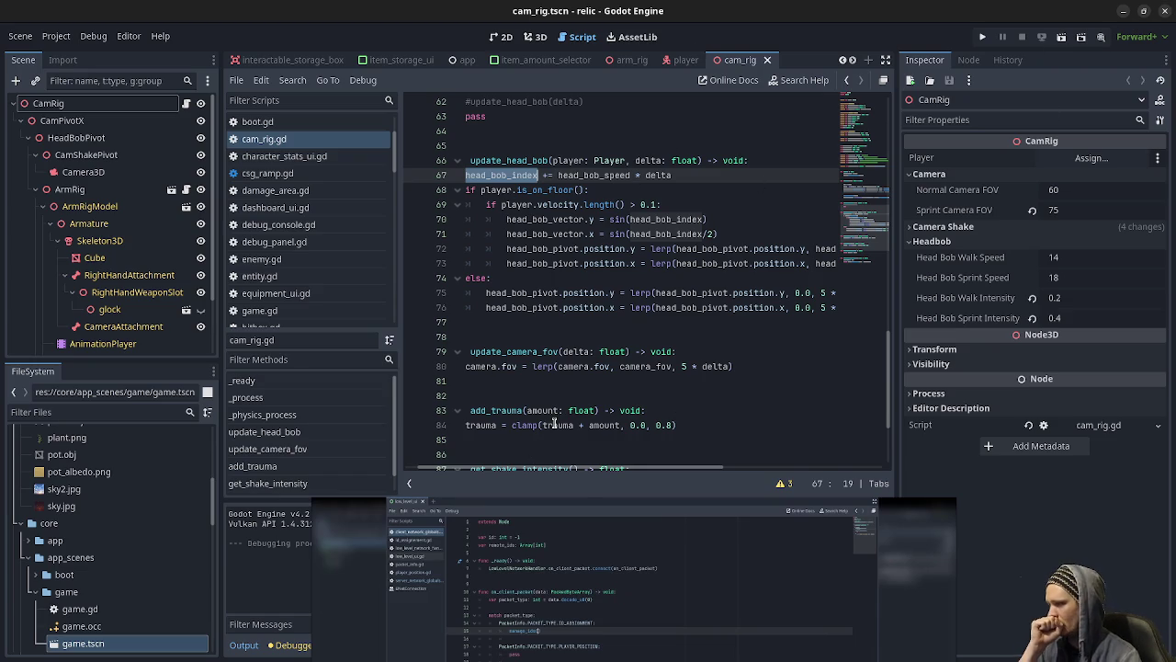
click(620, 522)
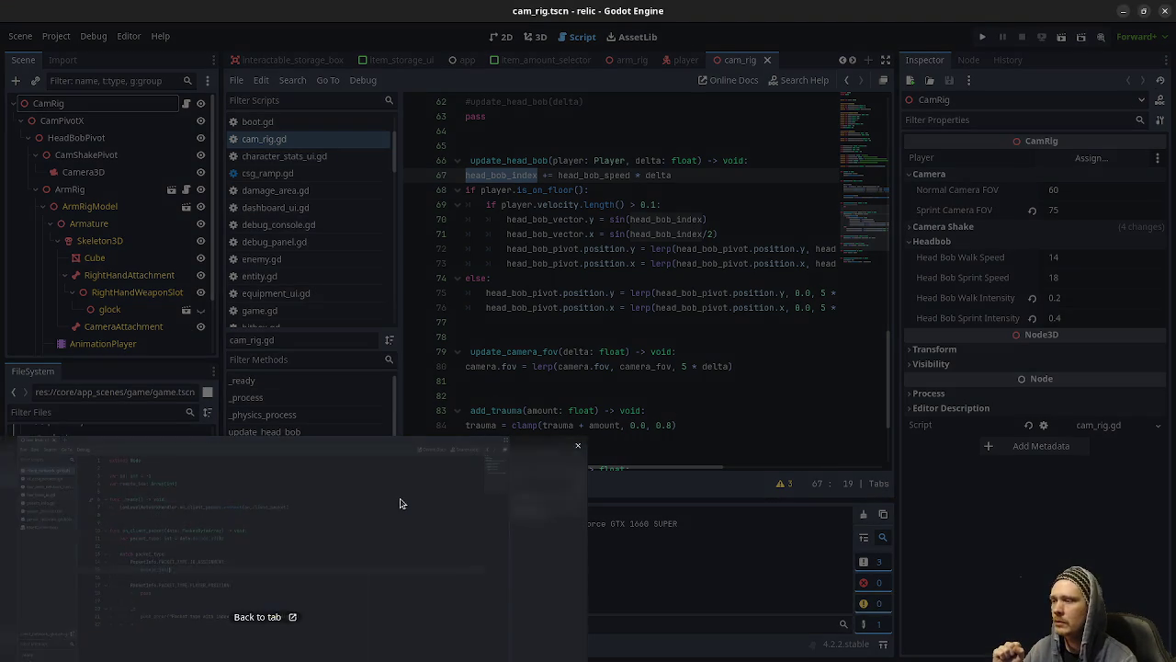
click(399, 499)
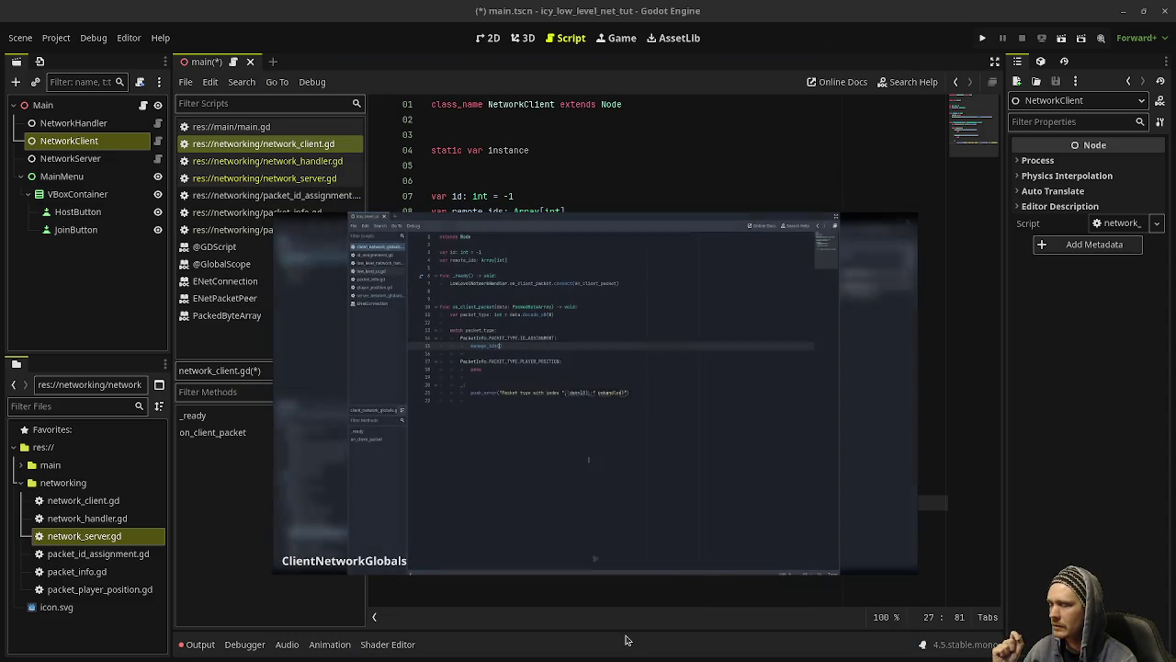
Step: Reposition the reference video, select NetworkHandler, and open main.gd at the network_handler declaration
drag(573, 333, 579, 588)
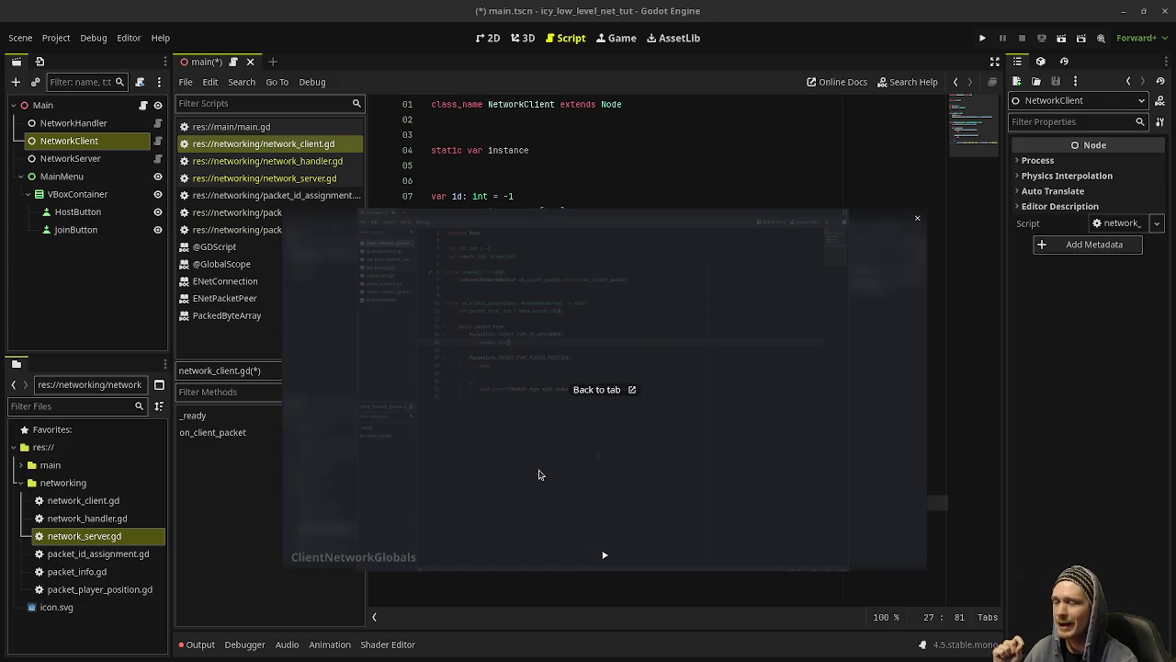
drag(731, 447, 732, 423)
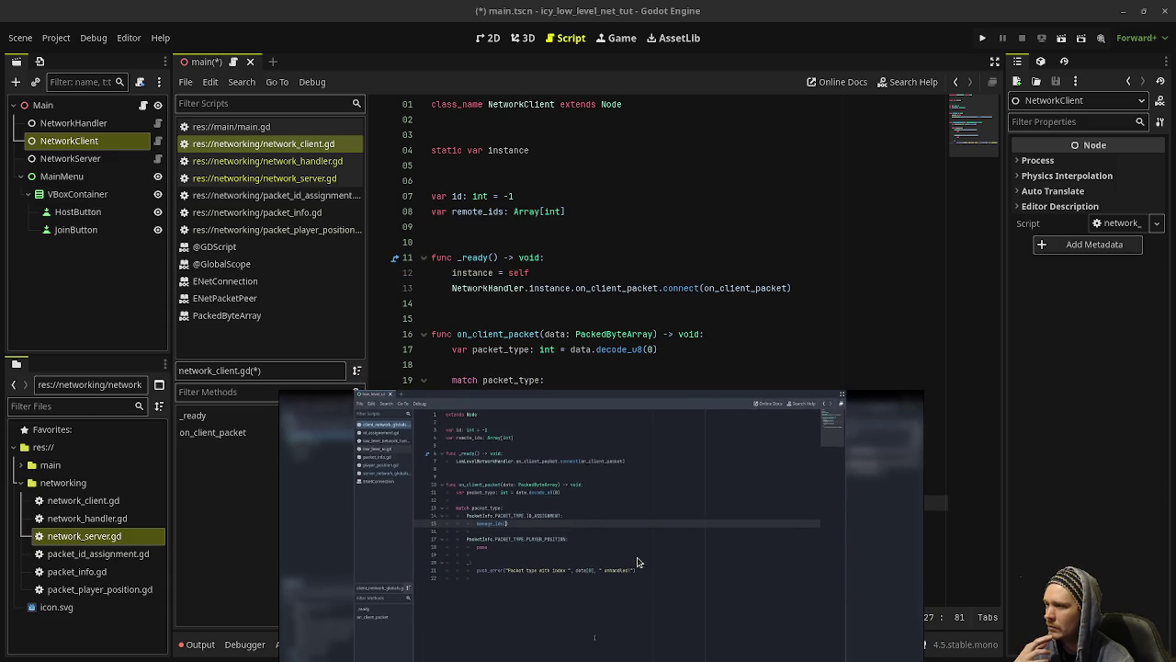
click(42, 105)
click(81, 126)
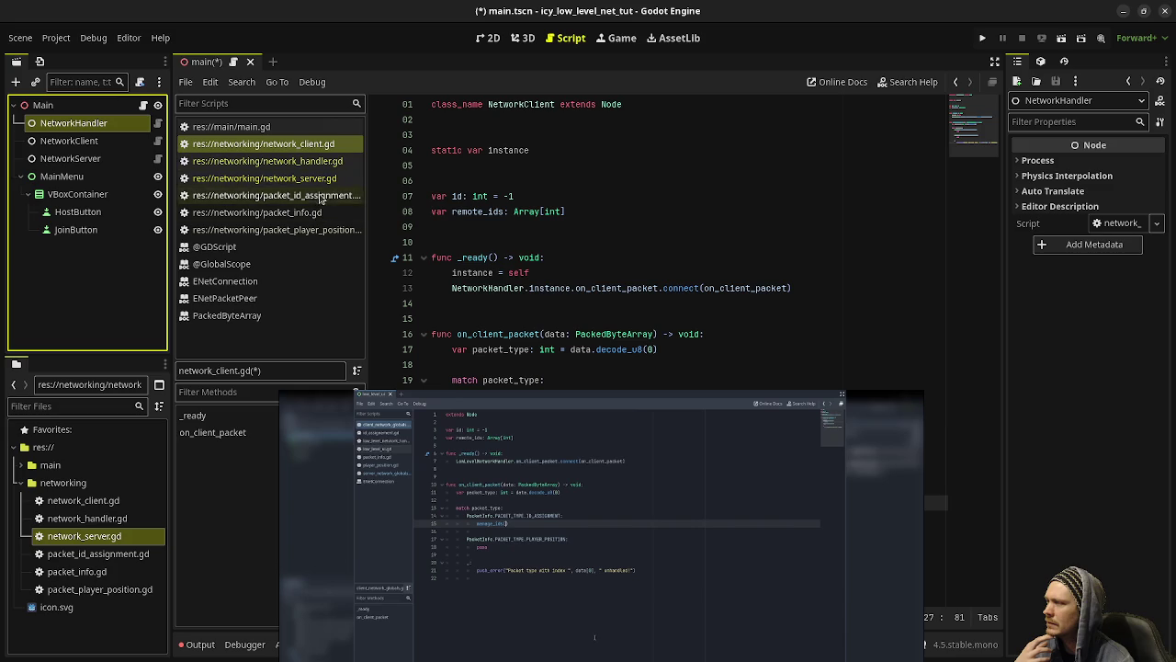
click(296, 127)
click(524, 196)
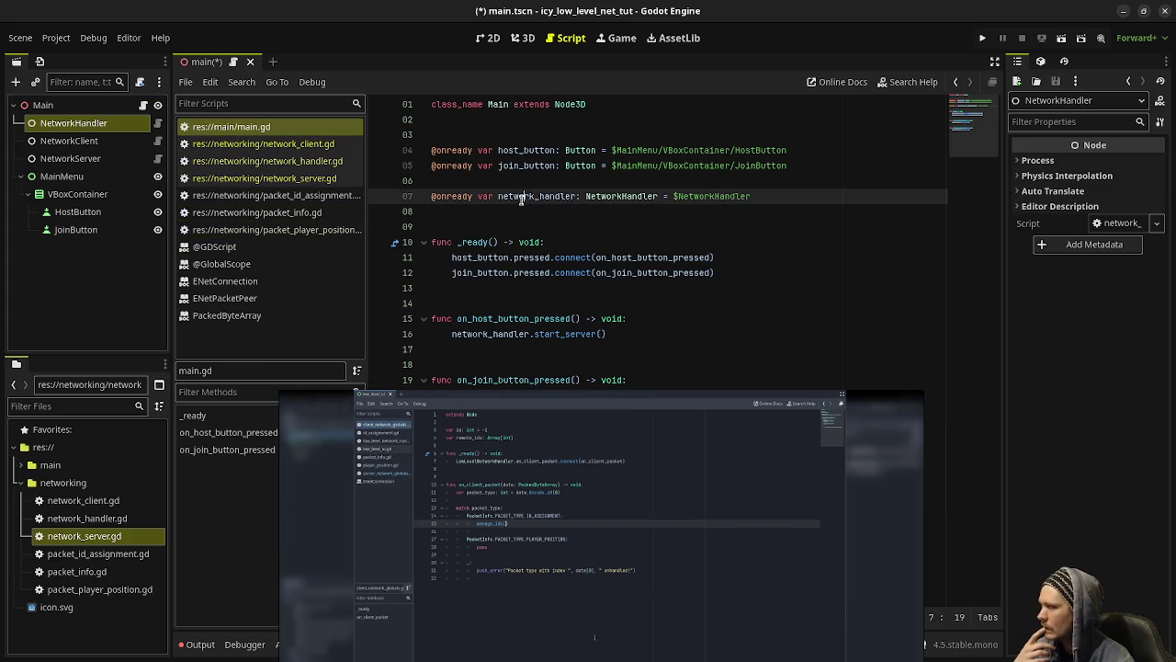
Step: Comment out line 7's network_handler and call NetworkHandler.instance.start_server() on line 16, then save
click(430, 196)
text(#)
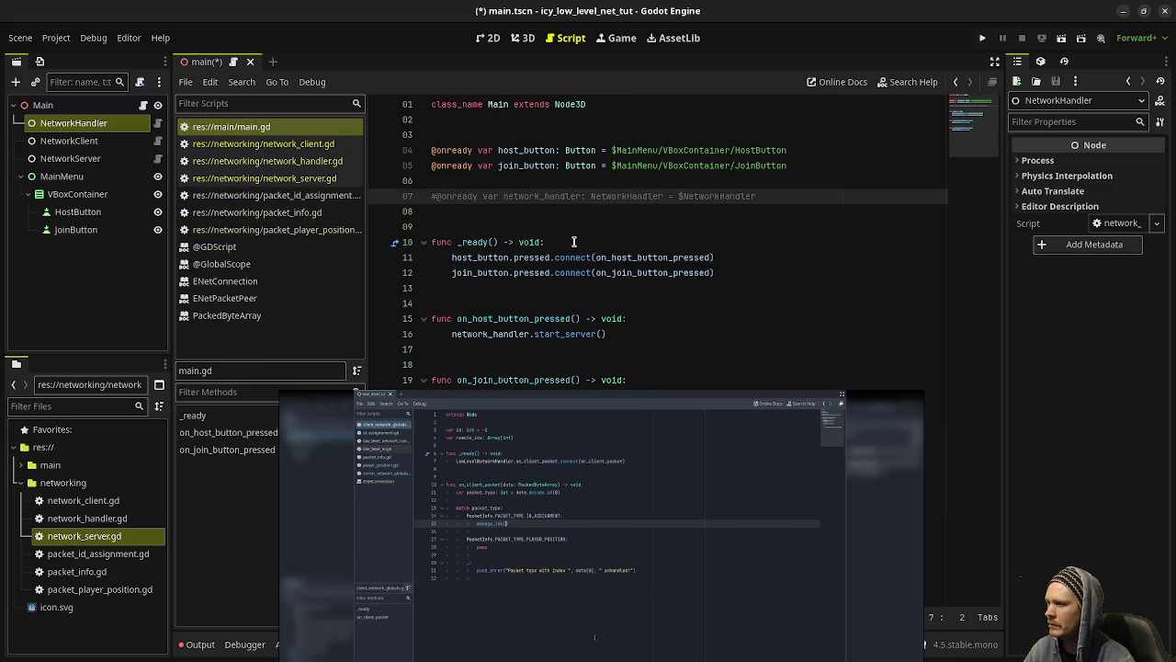
double_click(480, 334)
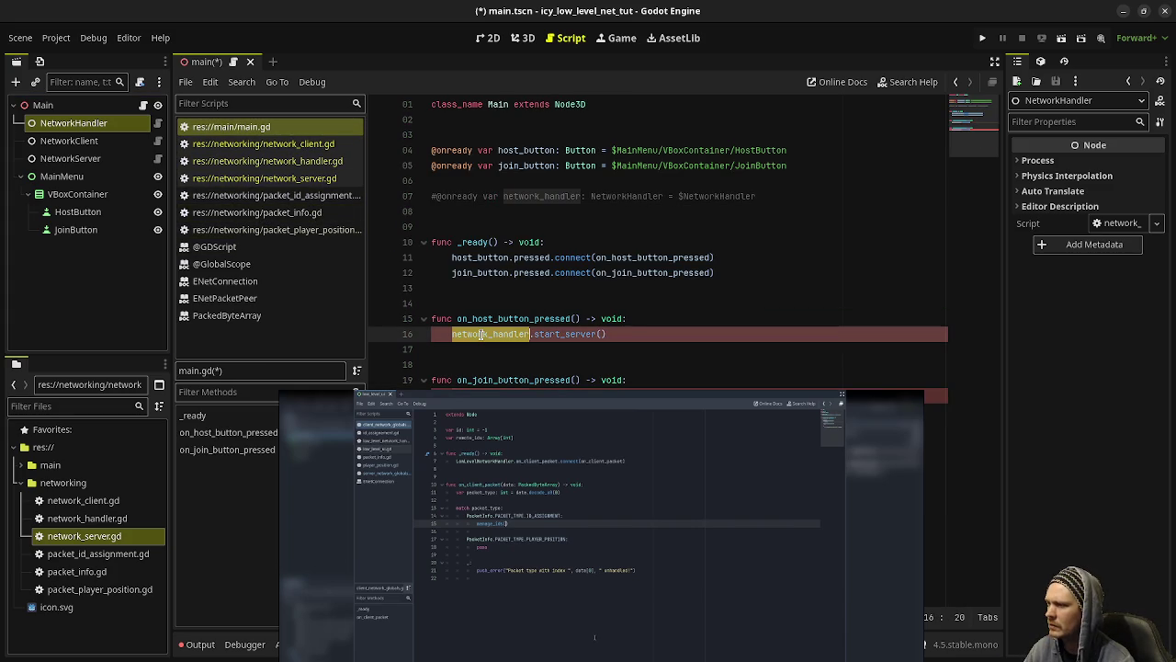
text(NetworkHandler.)
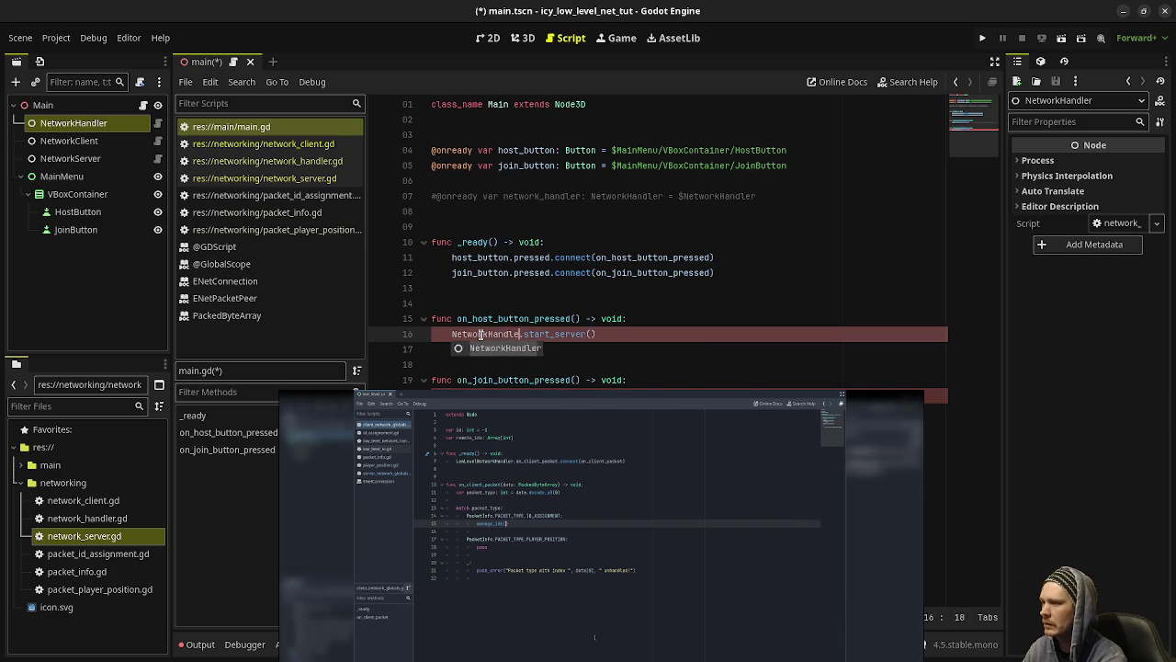
text(insta)
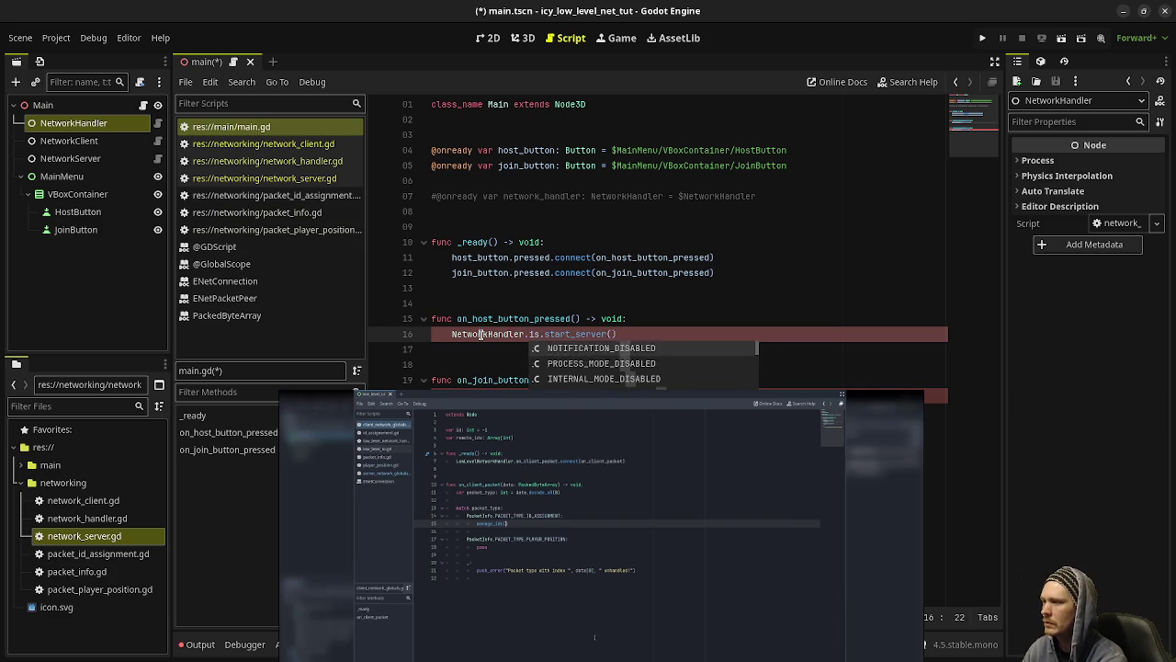
key(Return)
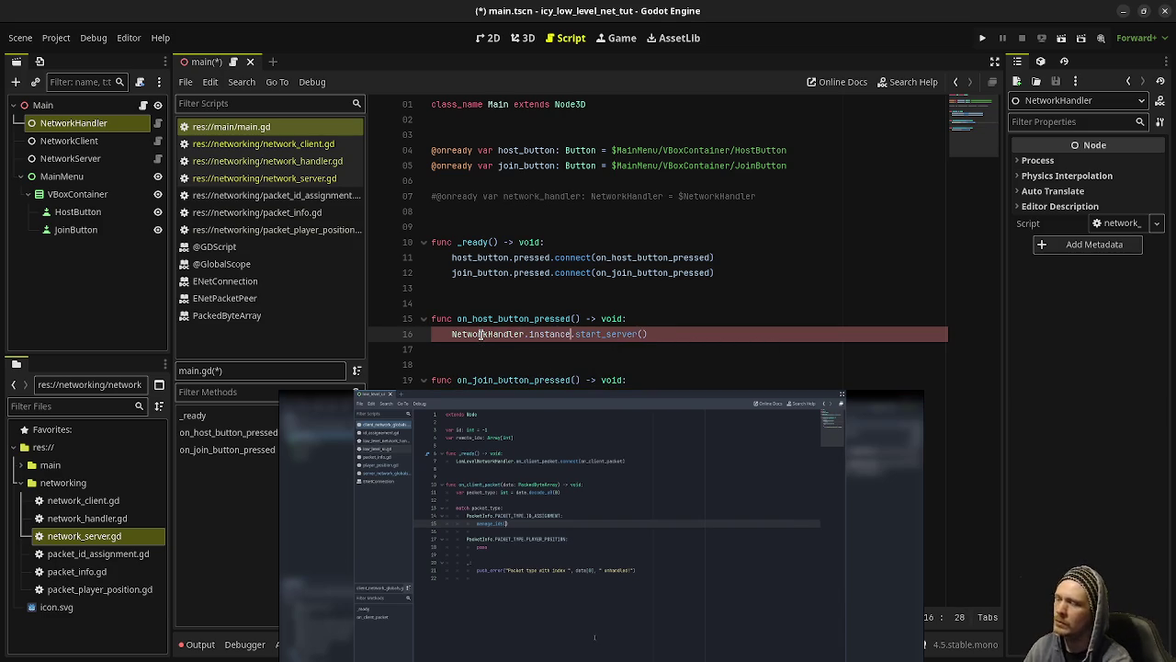
key(ctrl+s)
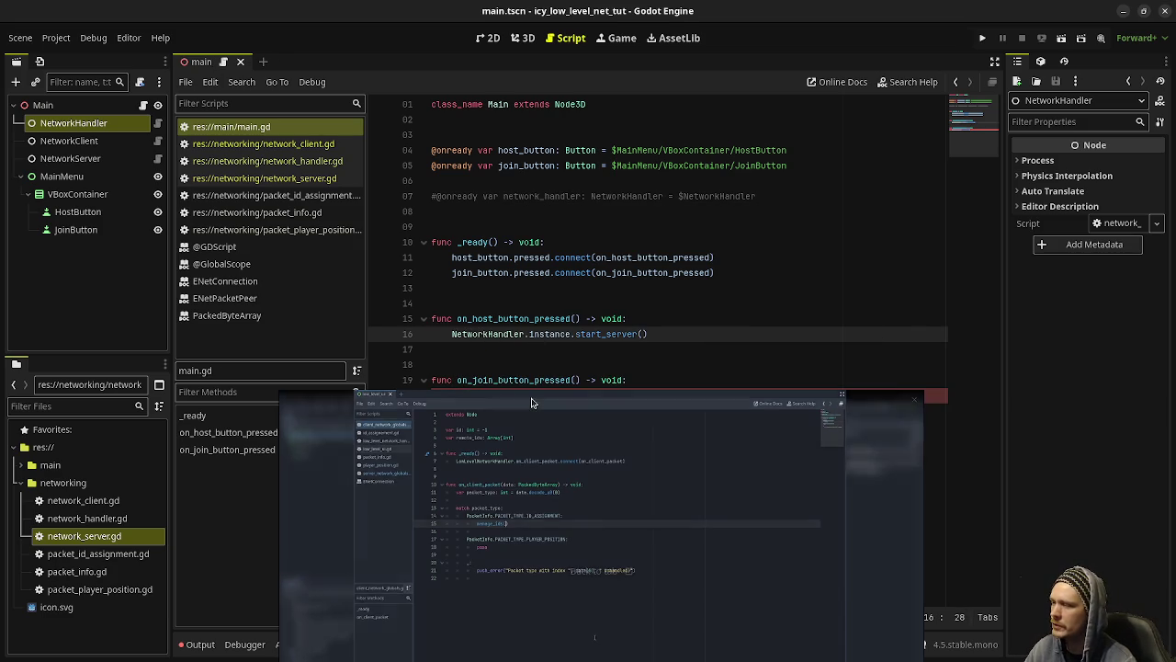
Step: Change line 20 to call NetworkHandler.instance.start_client()
click(533, 395)
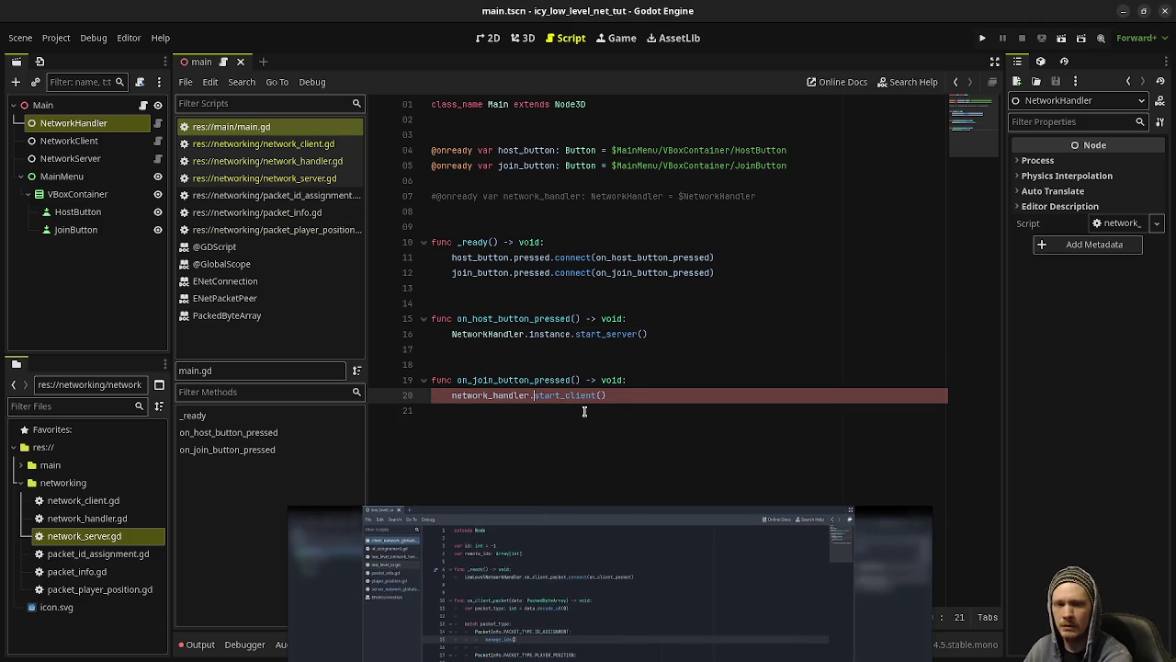
text(instance.)
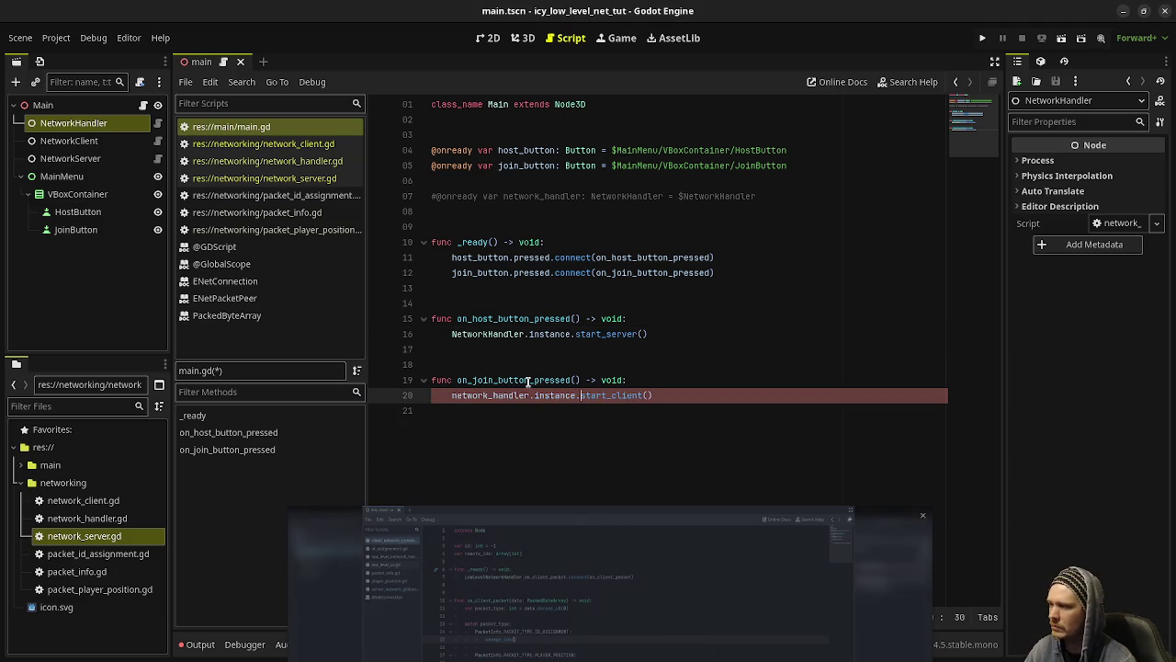
double_click(464, 335)
key(ctrl+c)
double_click(487, 395)
key(ctrl+v)
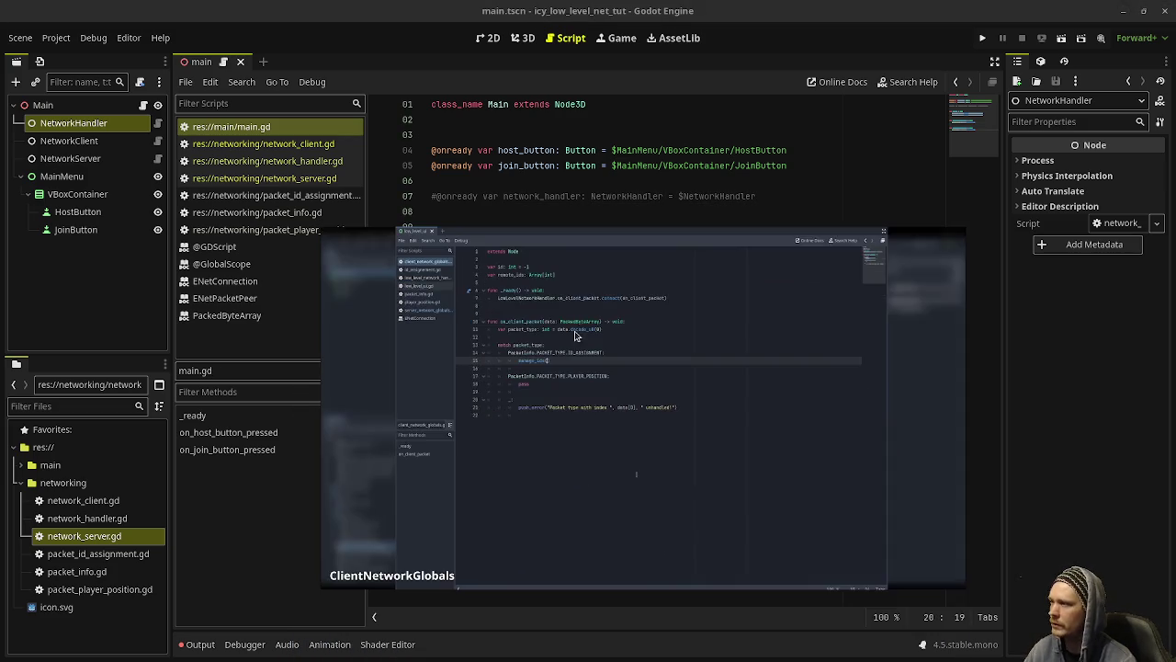
click(312, 144)
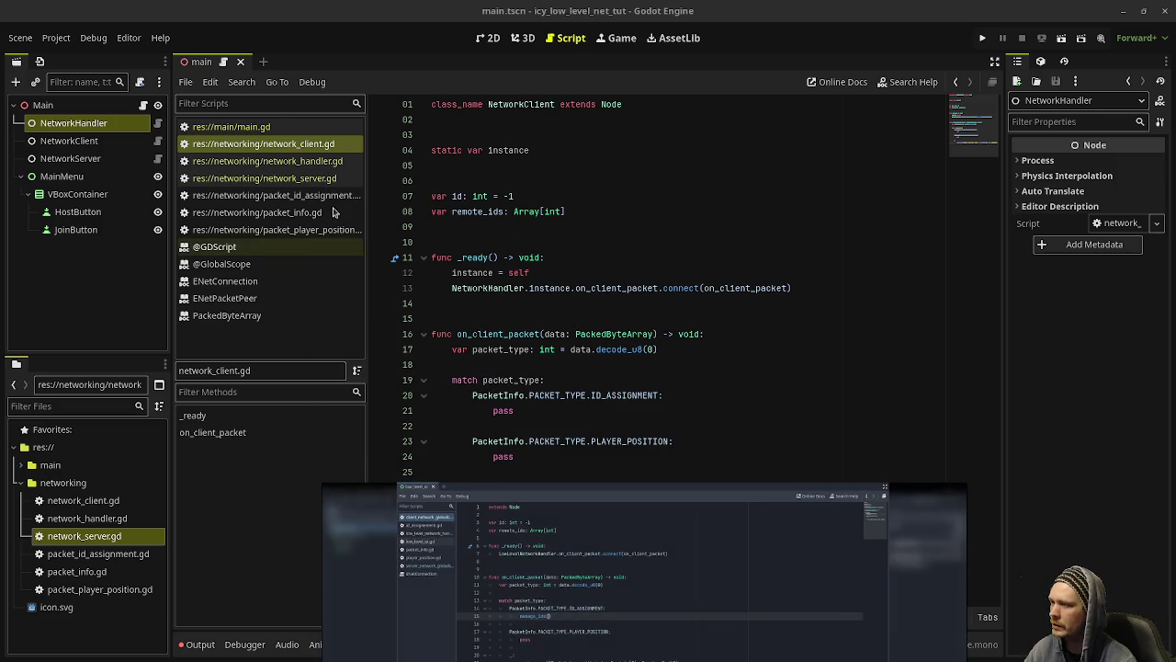
Step: Switch to network_client.gd and inspect the NetworkHandler on_client_packet connection on line 13
click(312, 178)
click(294, 144)
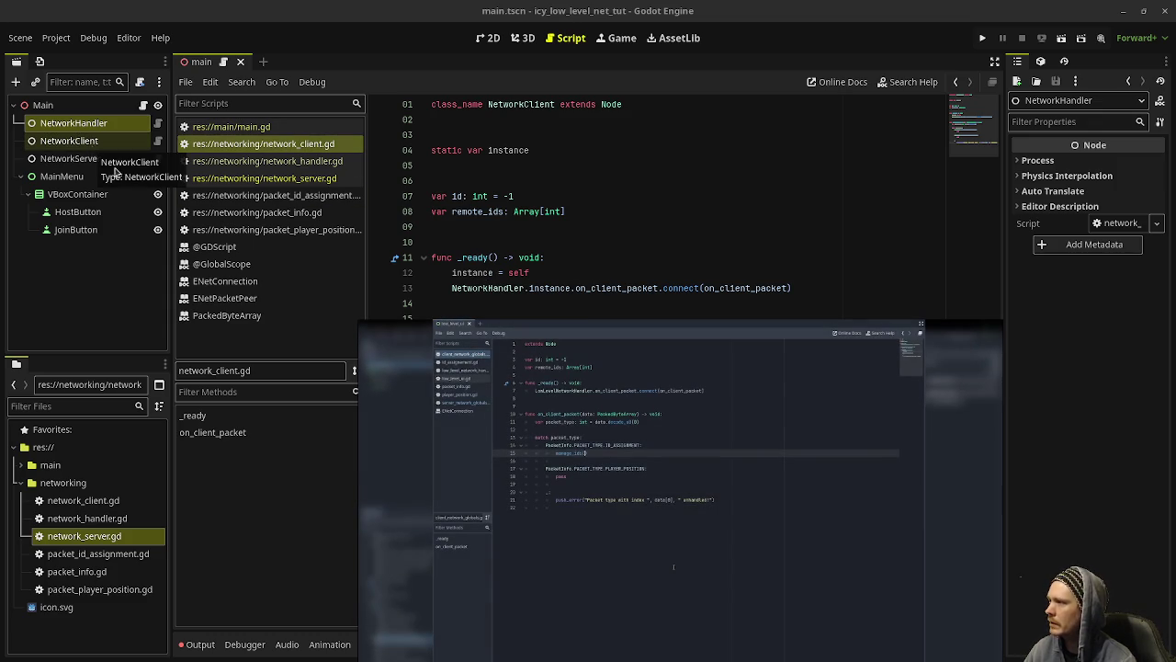
double_click(486, 287)
mouse_move(562, 345)
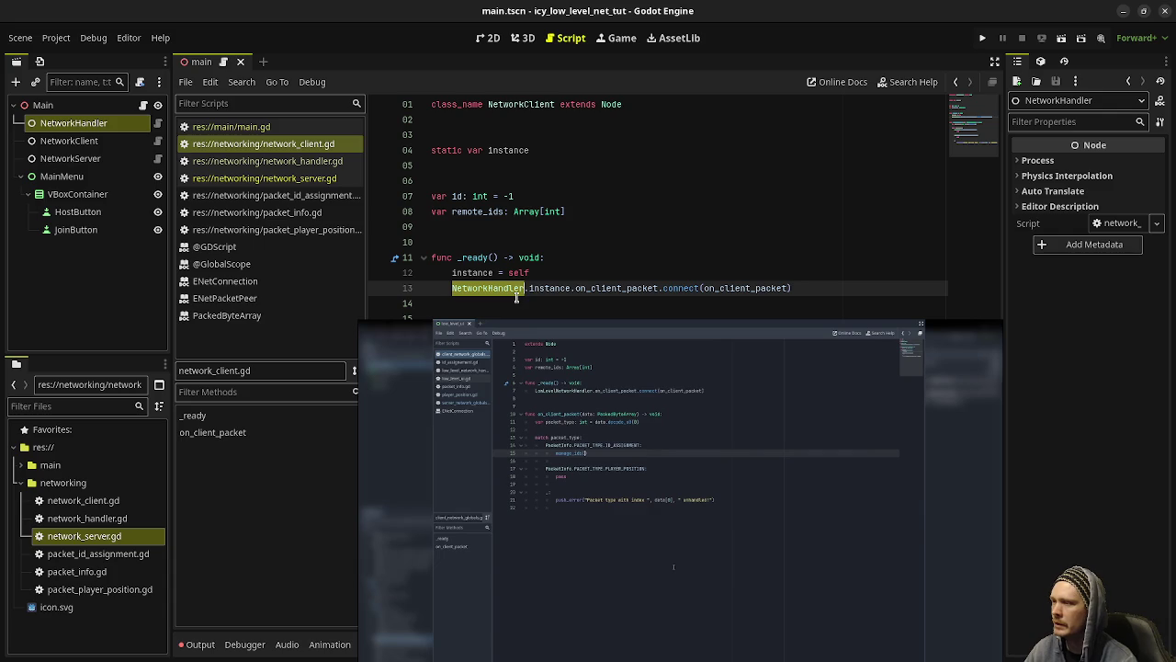
double_click(631, 287)
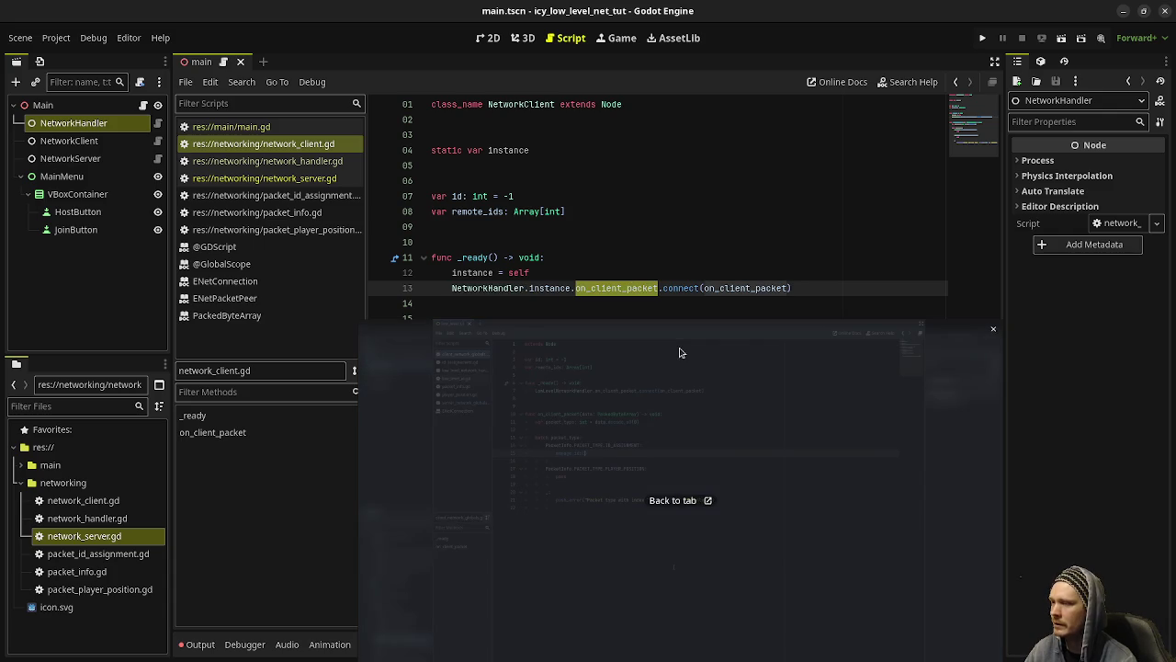
double_click(713, 288)
Step: Inspect on_client_packet's data parameter, the decode_u8(0) packet type and the ID_ASSIGNMENT match
double_click(555, 333)
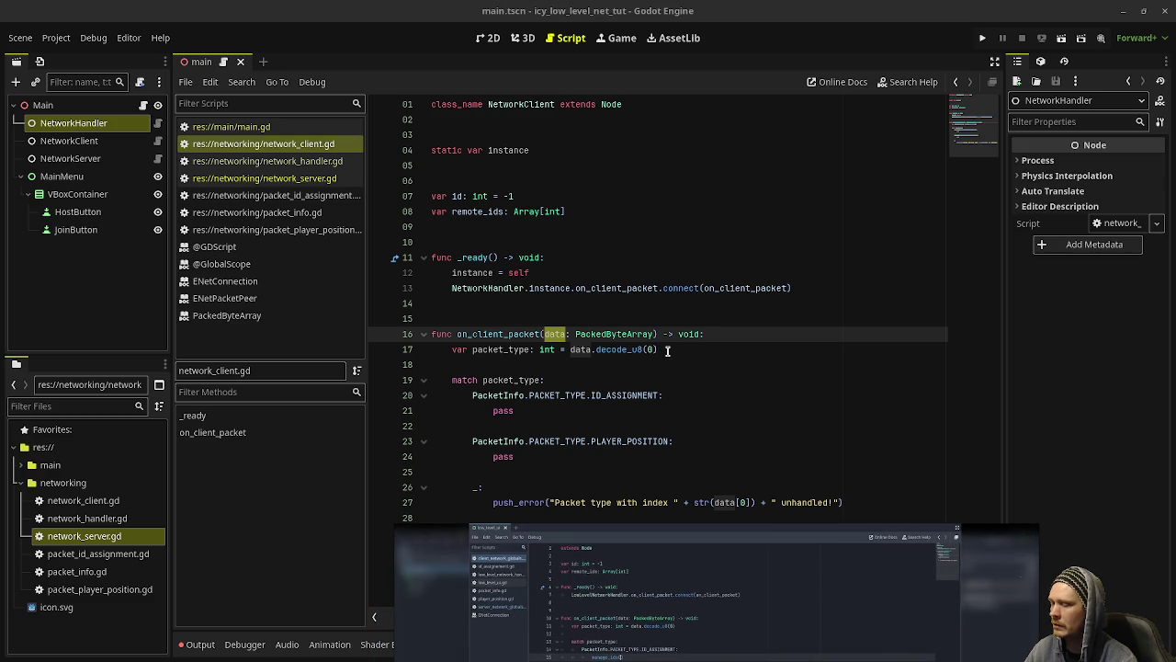
click(485, 359)
mouse_move(658, 349)
mouse_down()
mouse_move(547, 335)
mouse_move(544, 349)
mouse_move(527, 349)
mouse_up()
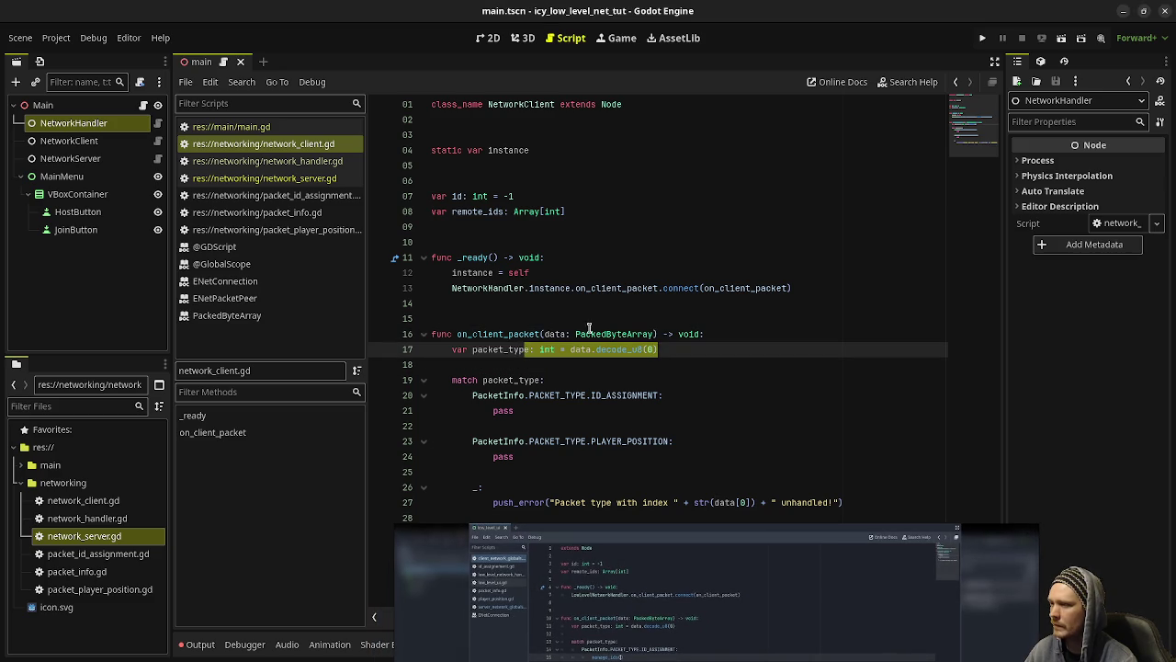
double_click(620, 396)
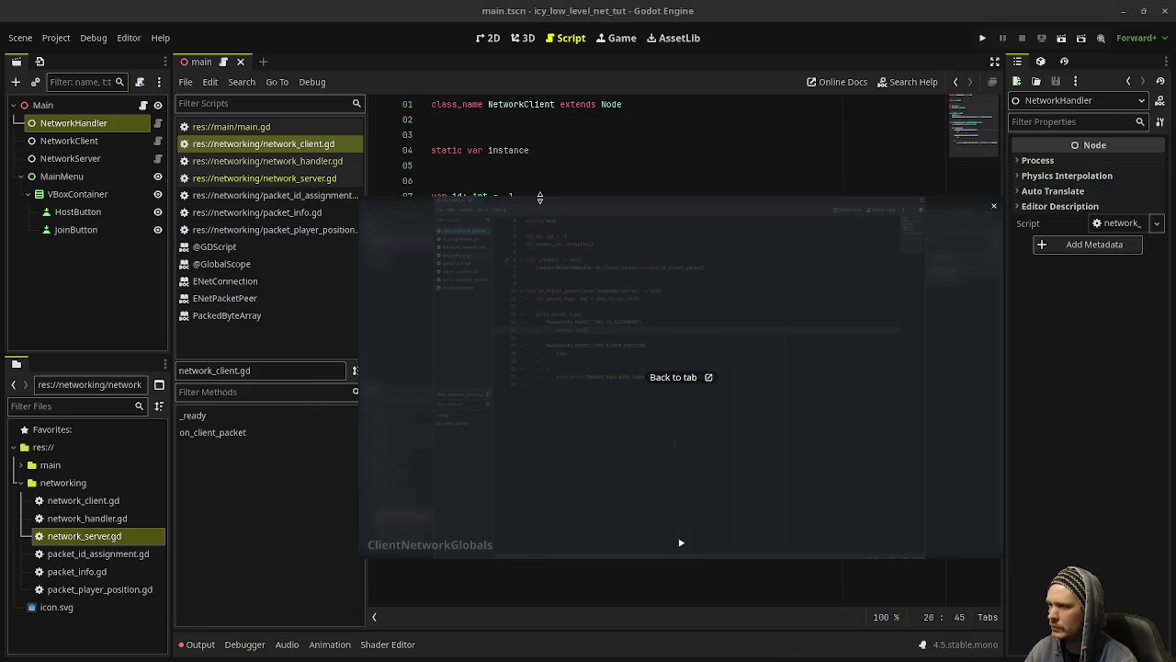
mouse_move(680, 543)
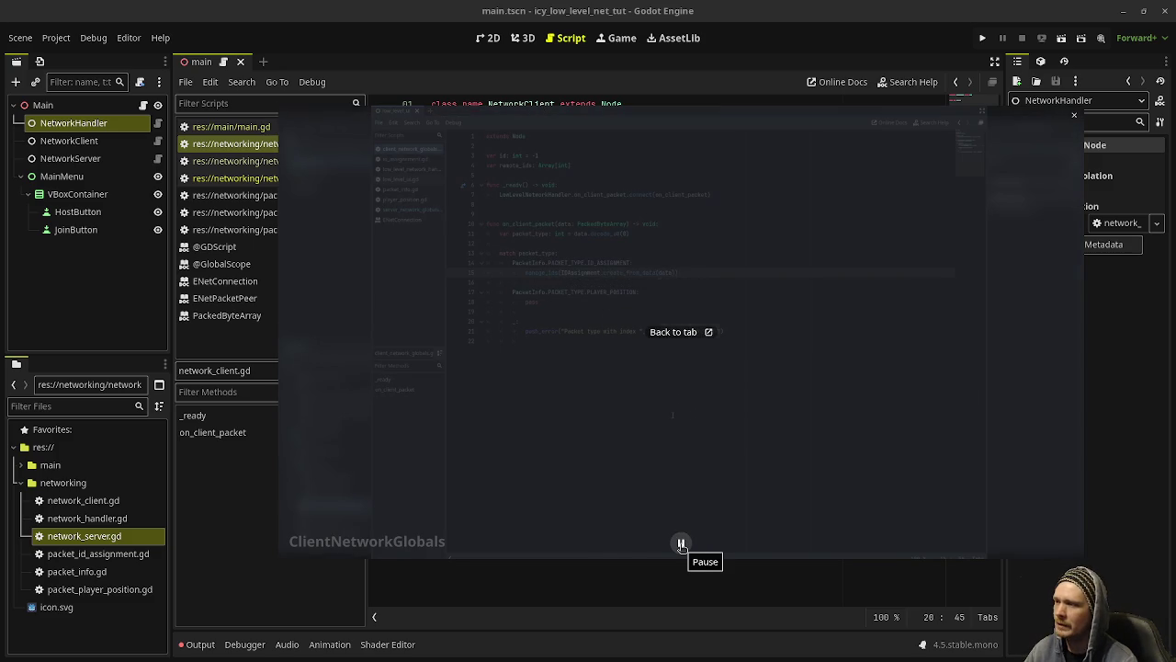
click(681, 543)
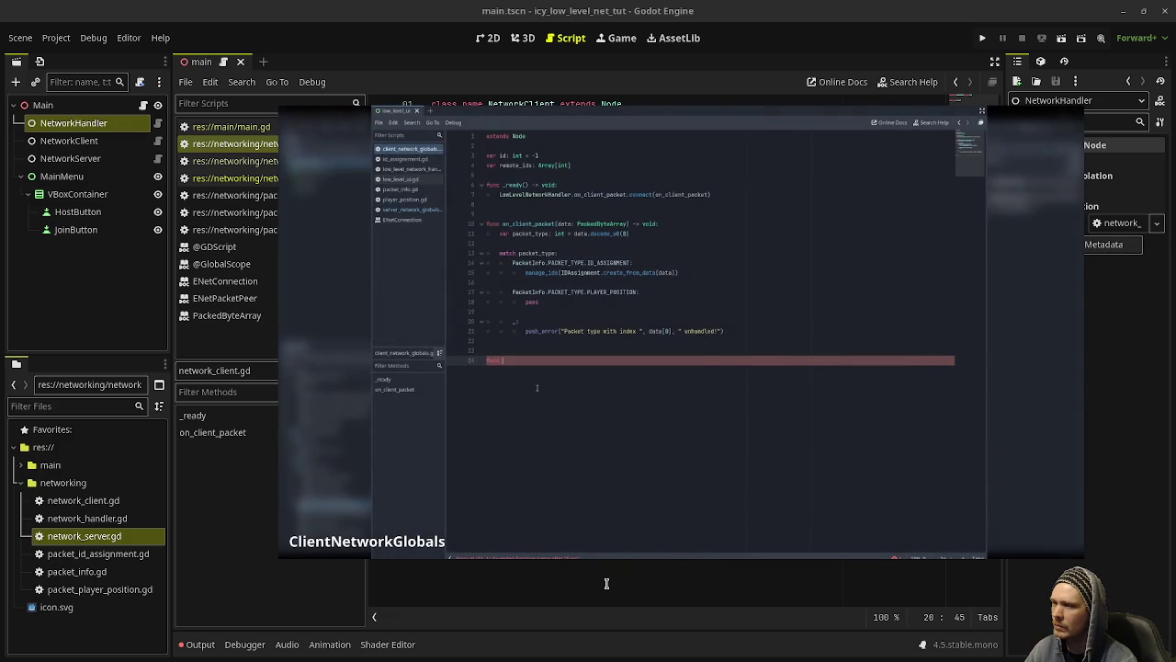
click(681, 544)
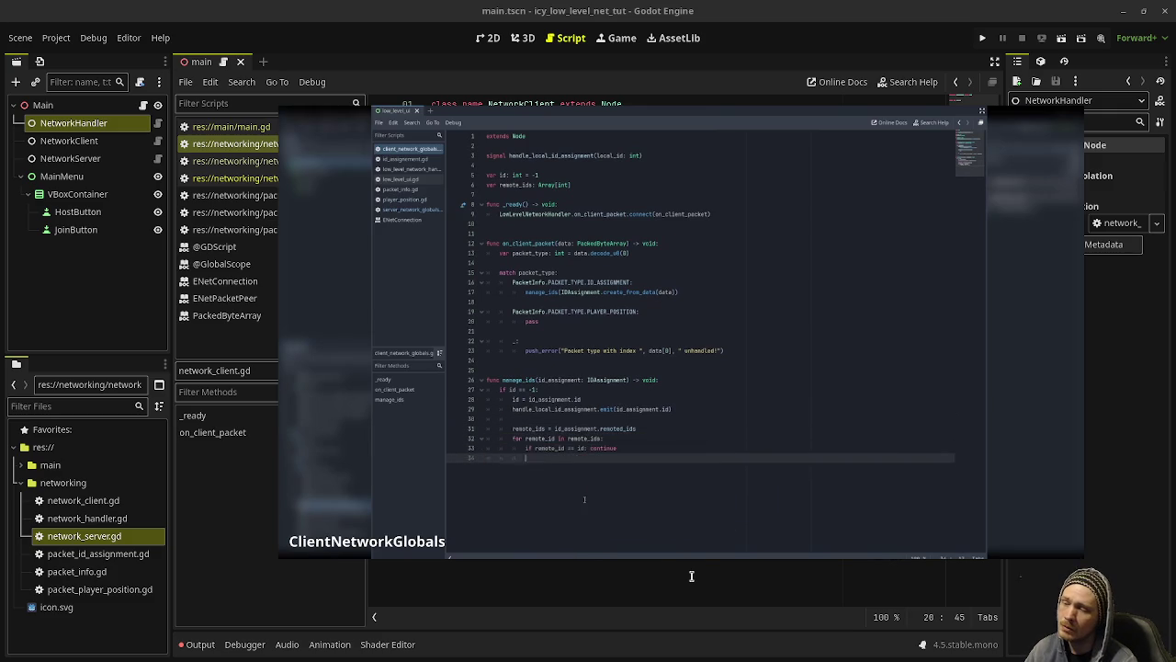
mouse_move(680, 542)
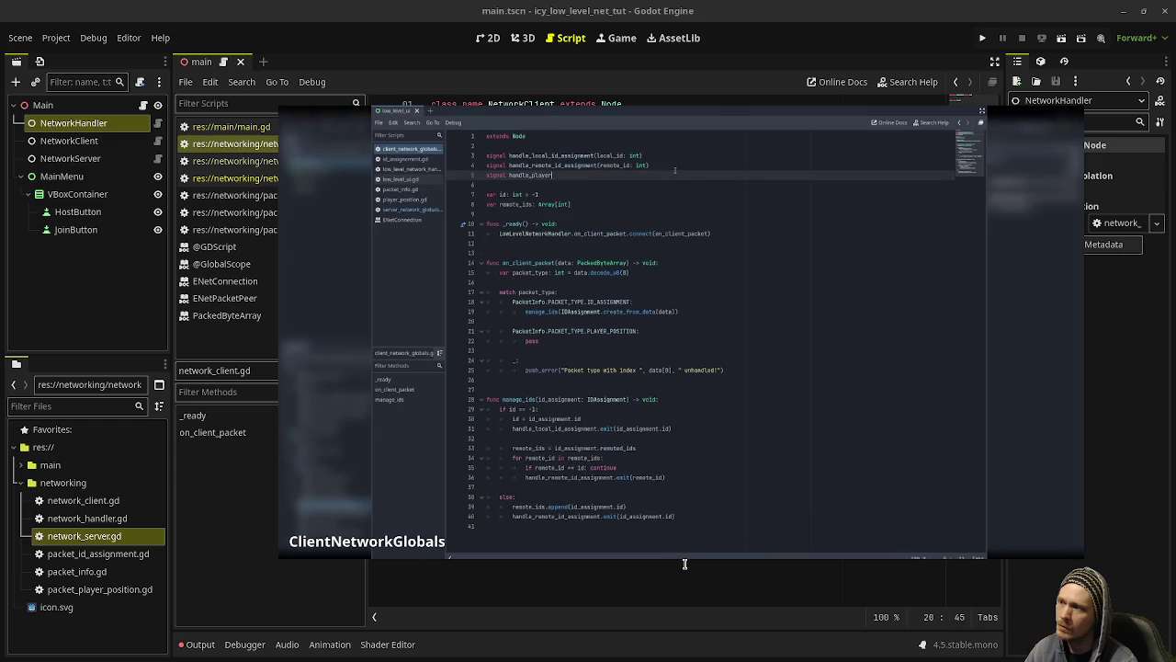
click(681, 542)
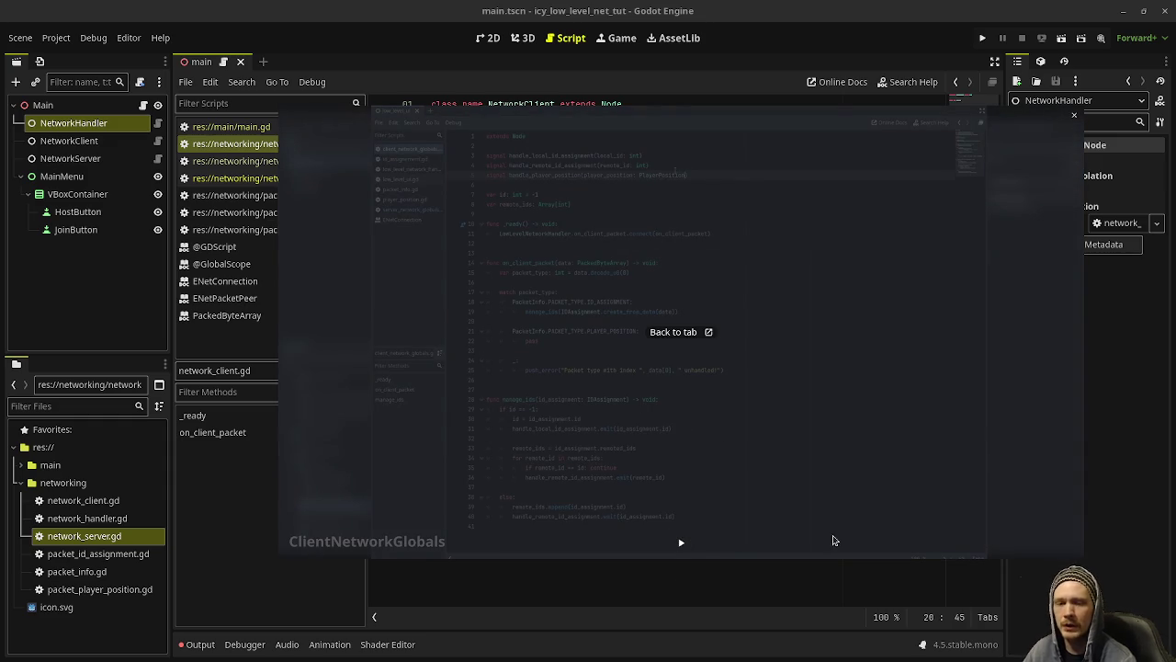
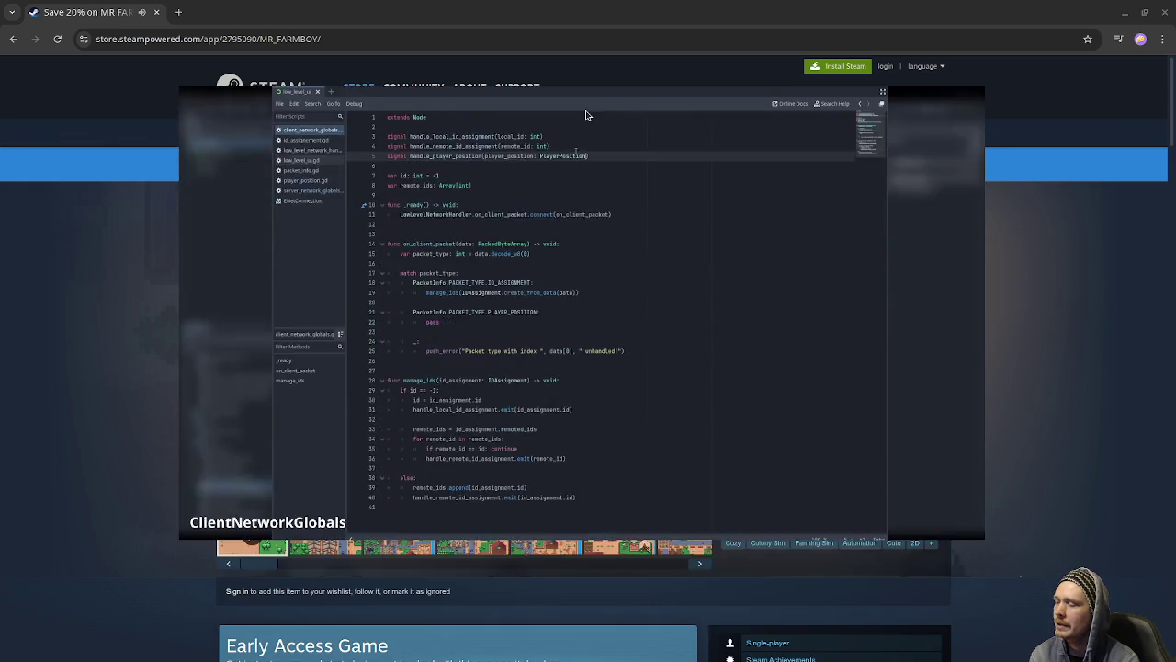
Step: Minimize the Chromium Steam store window, then bring it back and close it
click(1123, 12)
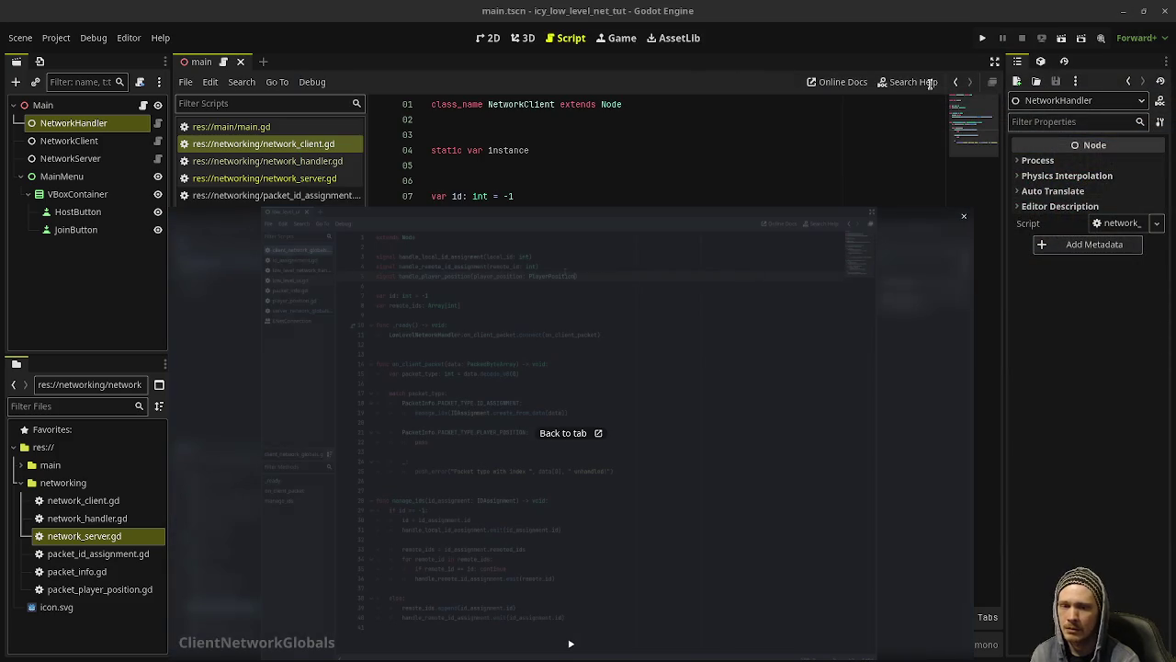
key(super)
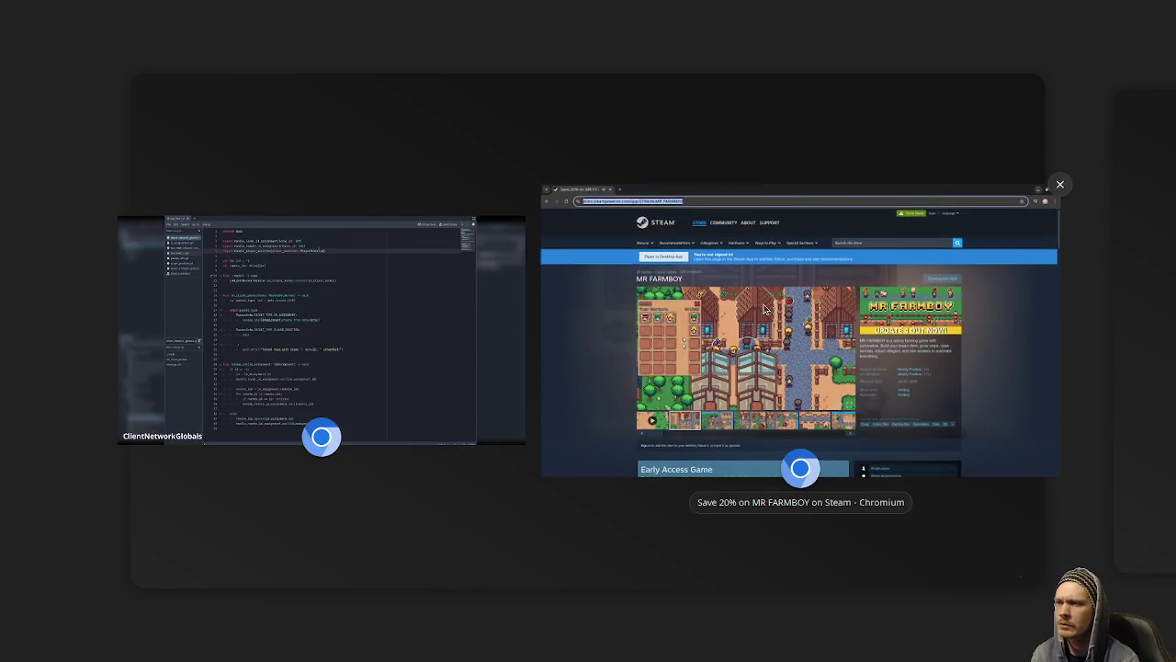
click(698, 220)
click(1167, 13)
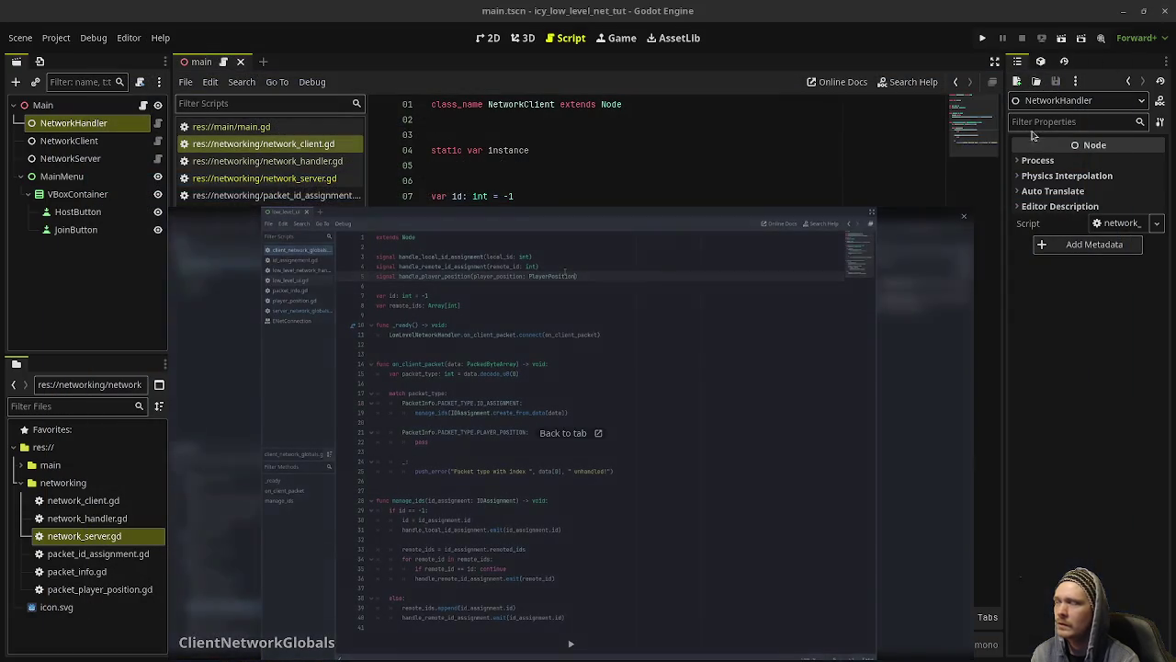
Step: Move the floating code preview up and switch to the Godot Project Manager
drag(731, 377, 742, 296)
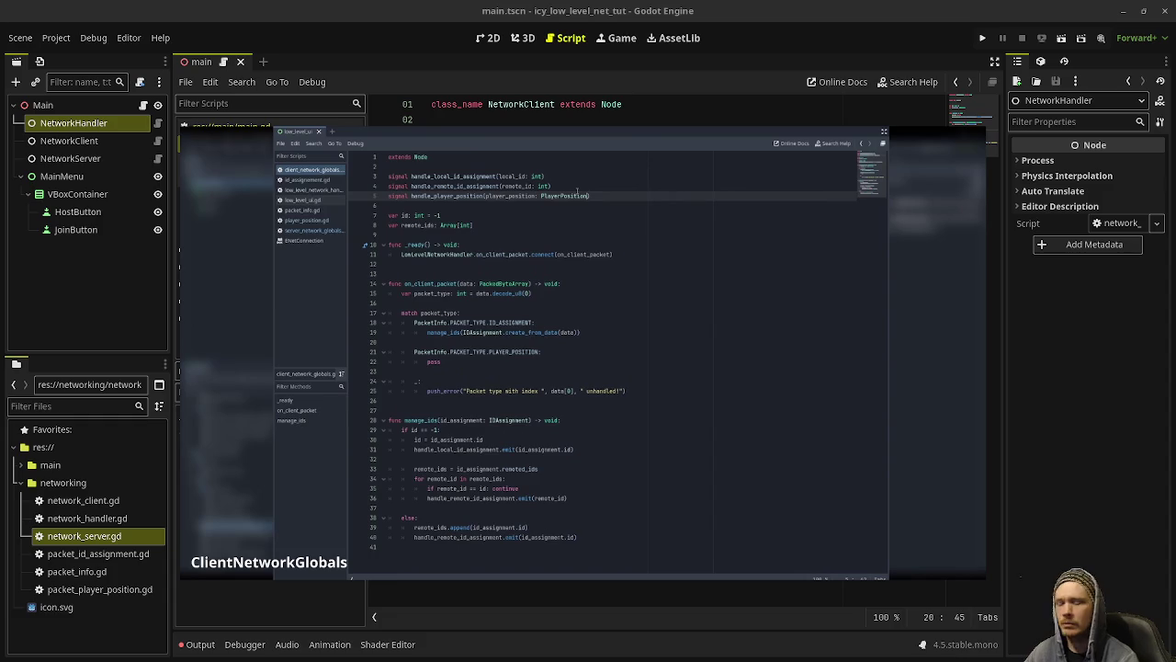
key(super+w)
key(alt+Tab)
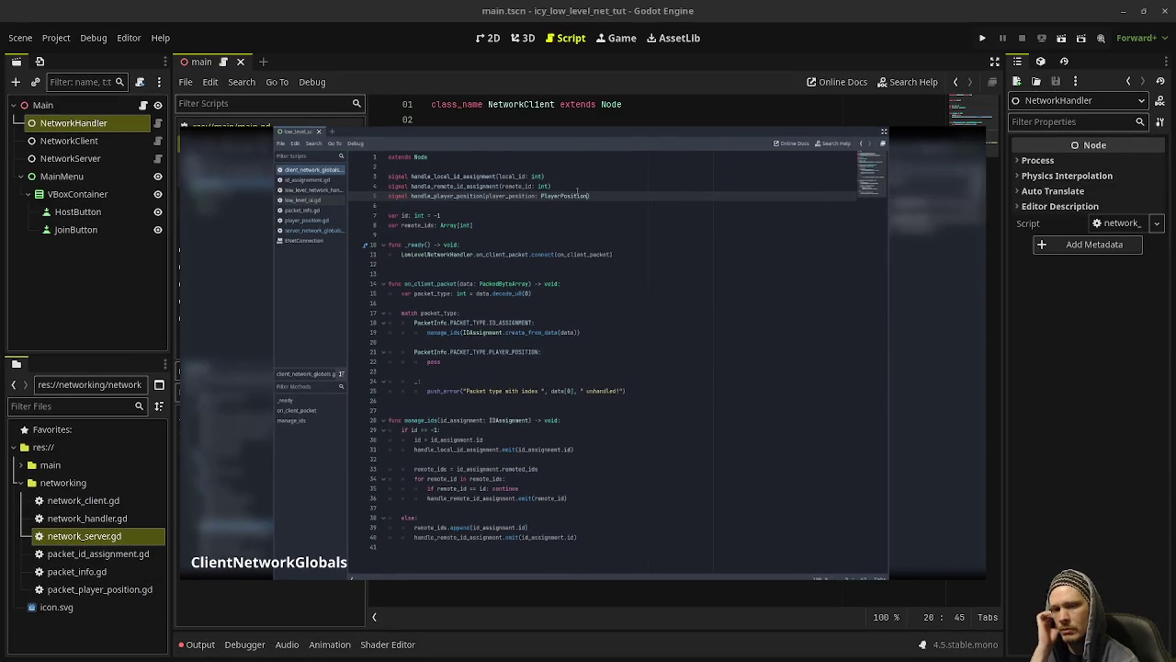
key(alt+Tab)
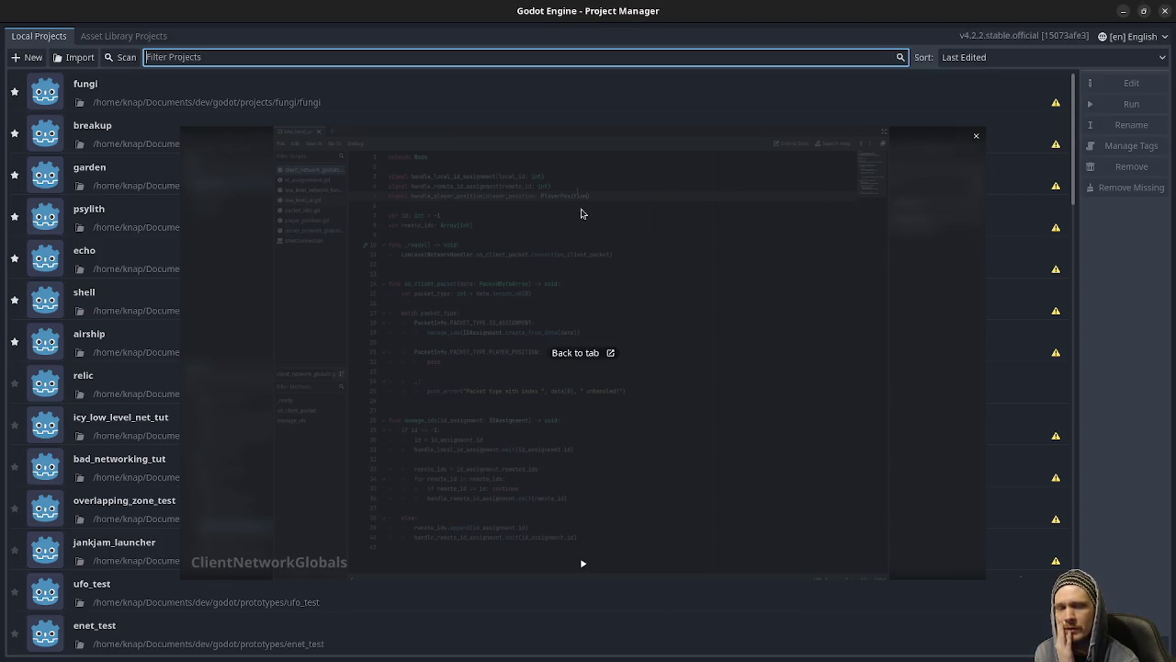
Step: Select the garden project and close the older v4.2 Project Manager
drag(576, 283, 557, 660)
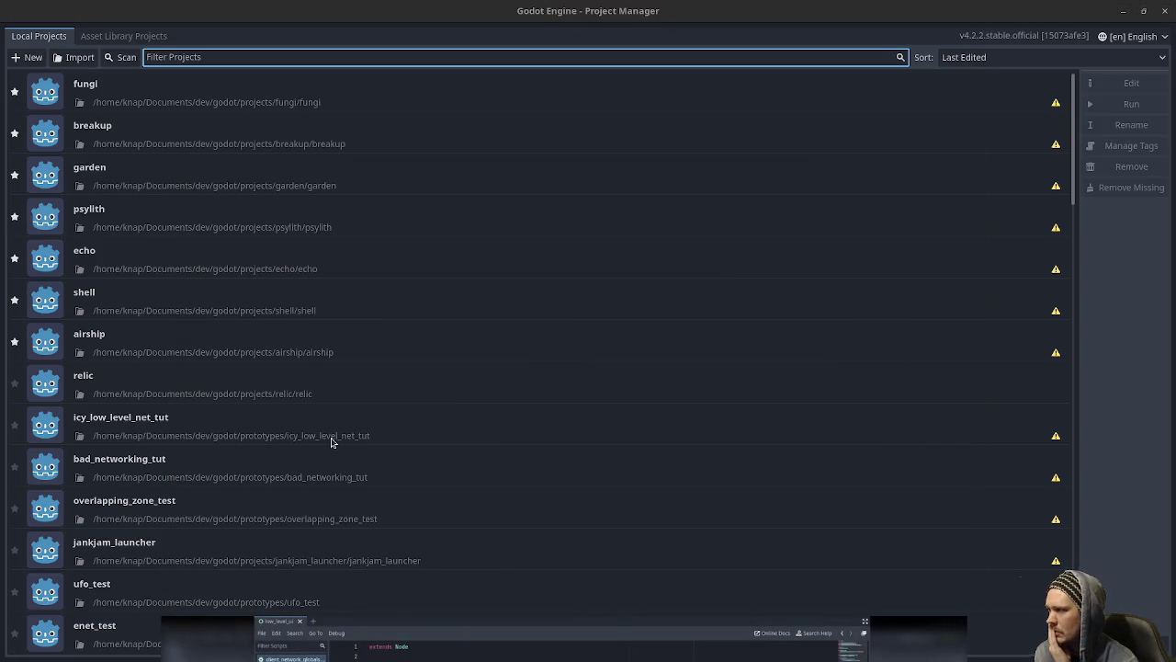
click(130, 165)
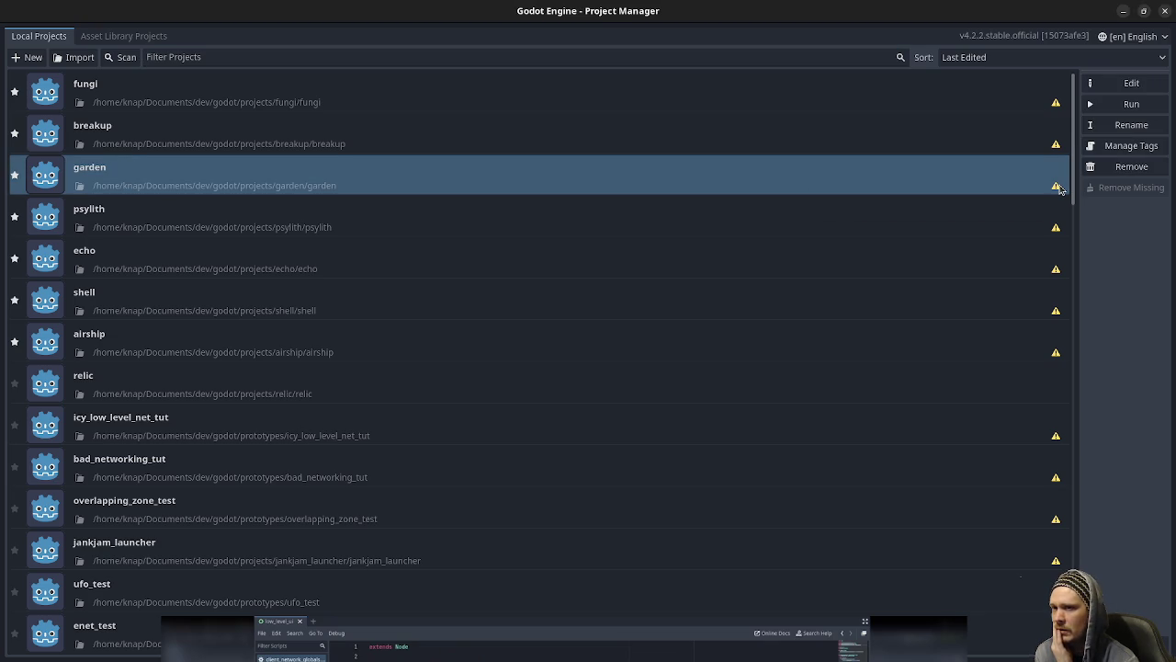
click(1164, 13)
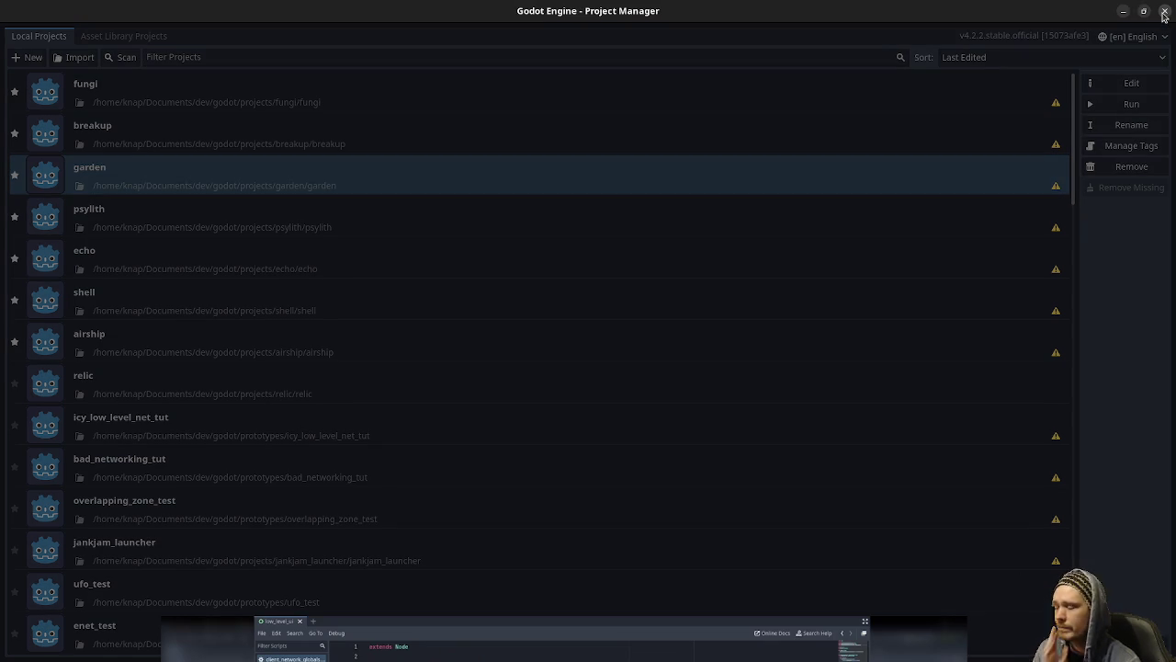
Step: Switch to the Godot 4.5.1 Project Manager and select the garden project
key(super)
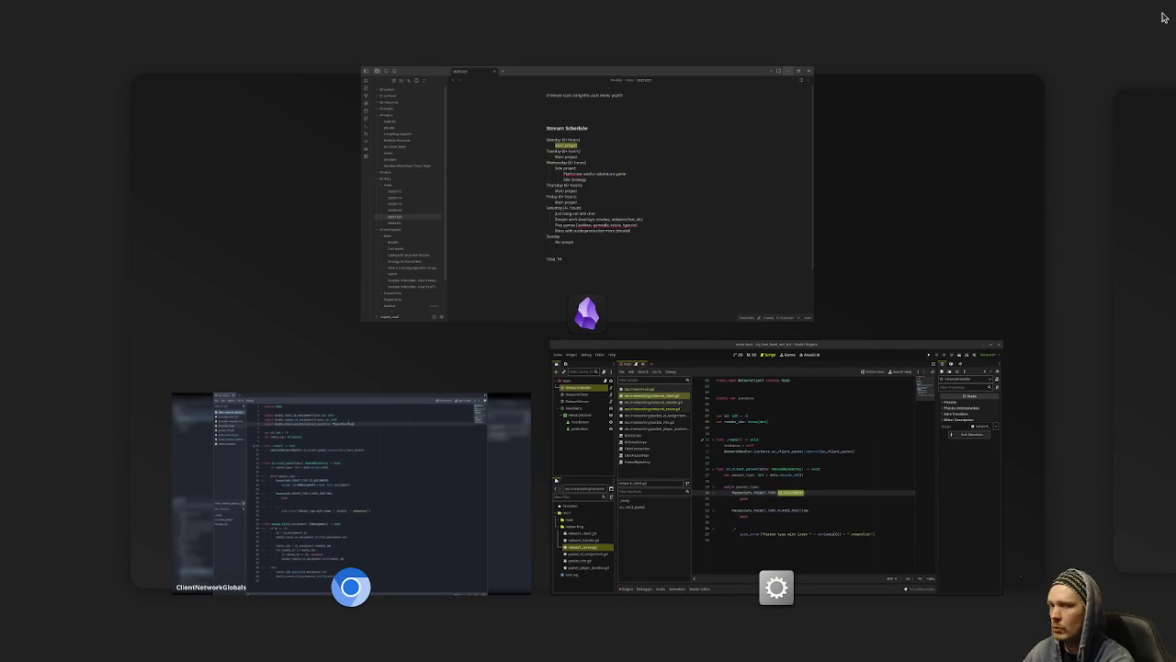
click(1164, 17)
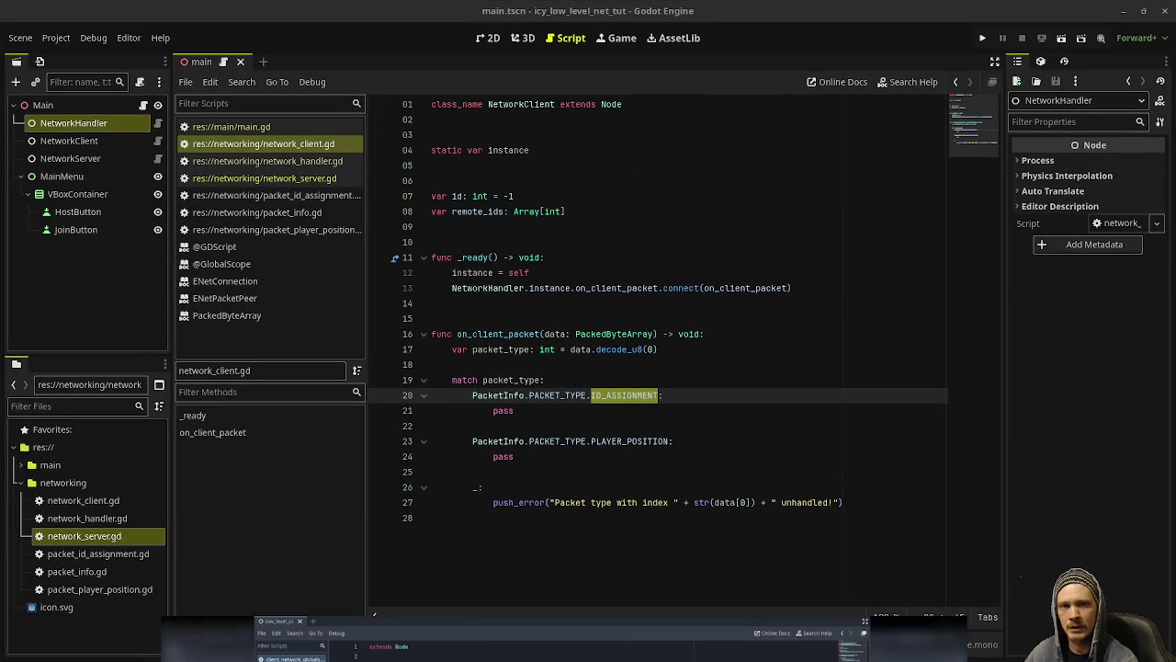
key(alt+Tab)
click(131, 171)
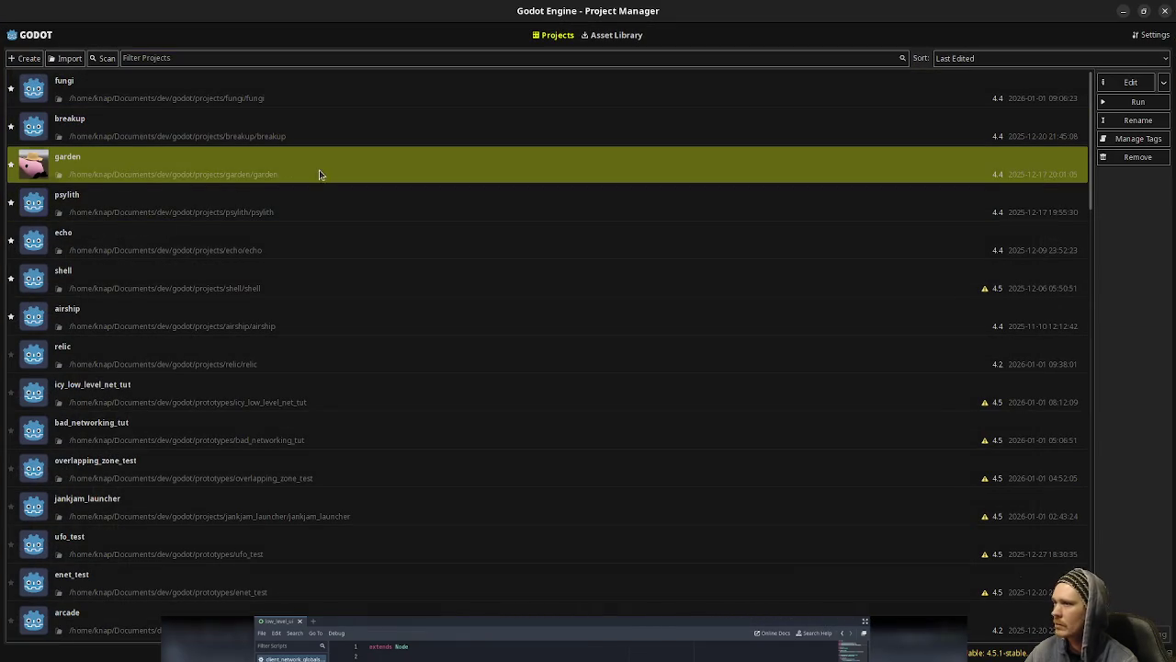
Step: Open the garden project in the editor and run it to the Garden Sim title screen
double_click(181, 168)
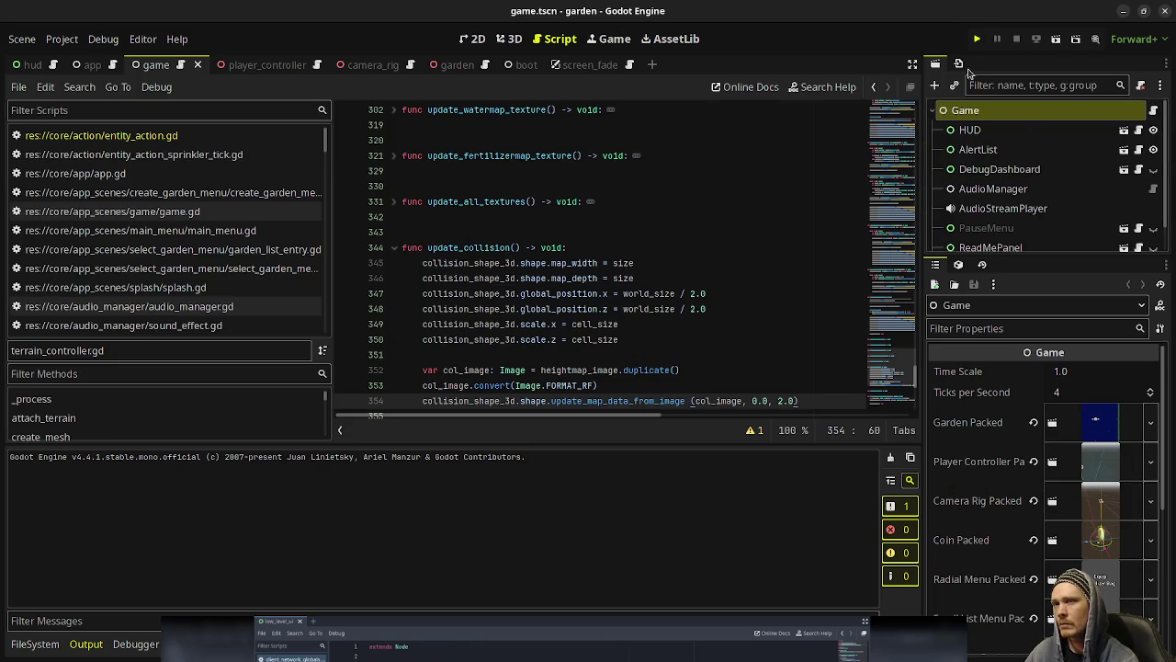
key(ctrl+s)
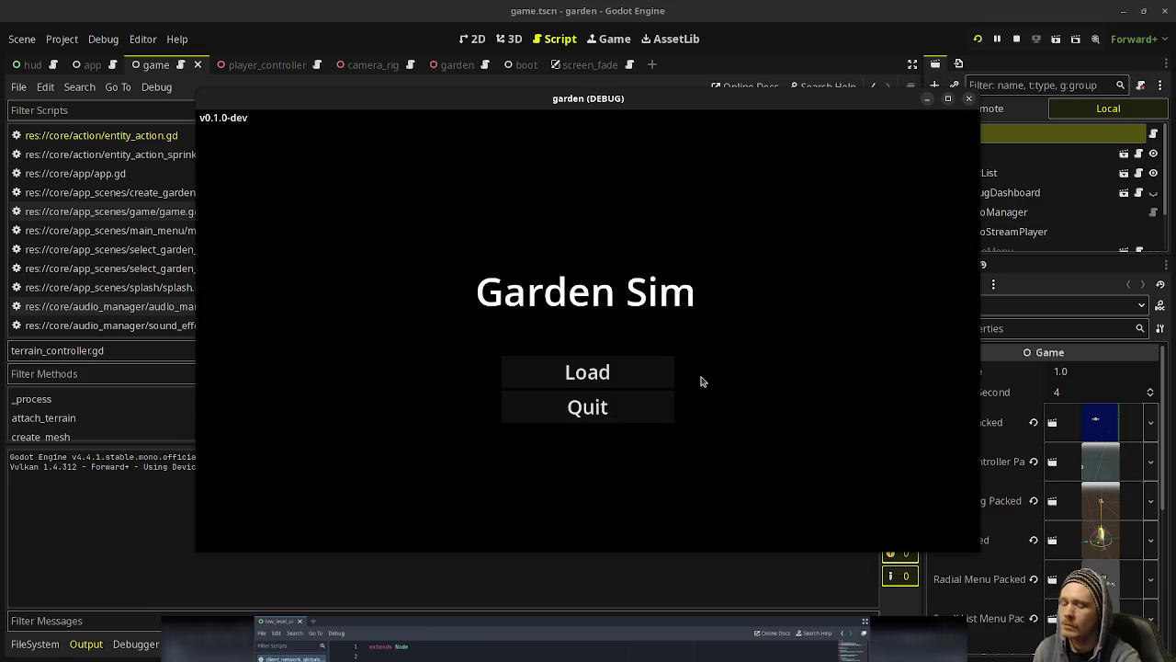
Step: Load the garden save, pause at Spring 4 and maximize the game window
click(620, 372)
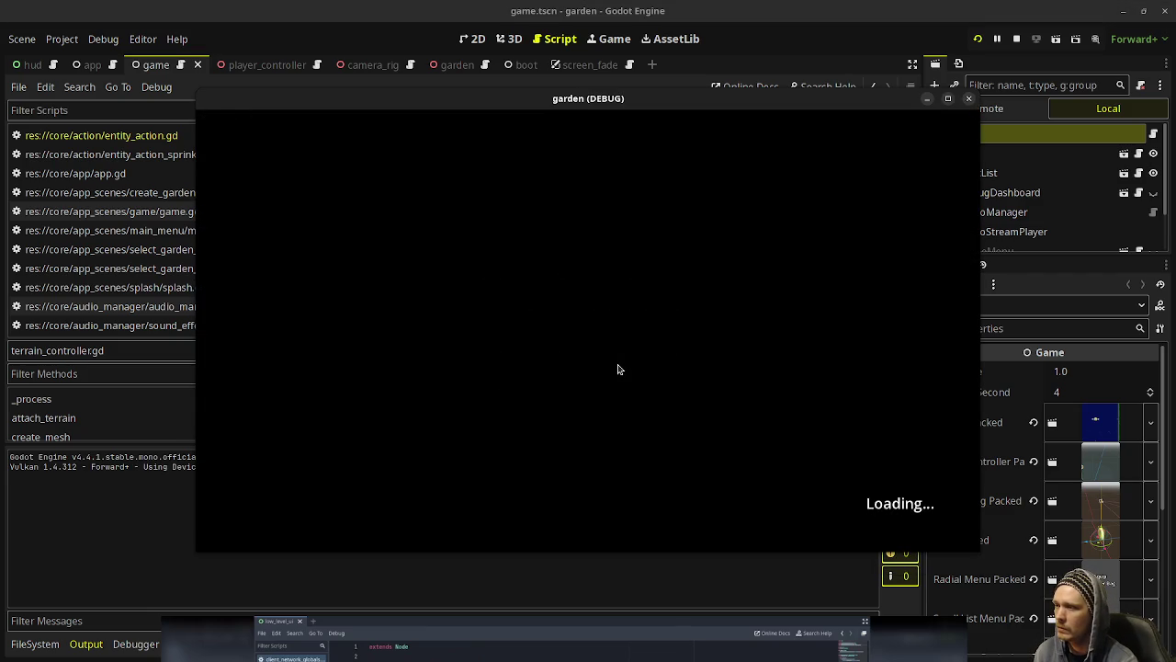
click(619, 299)
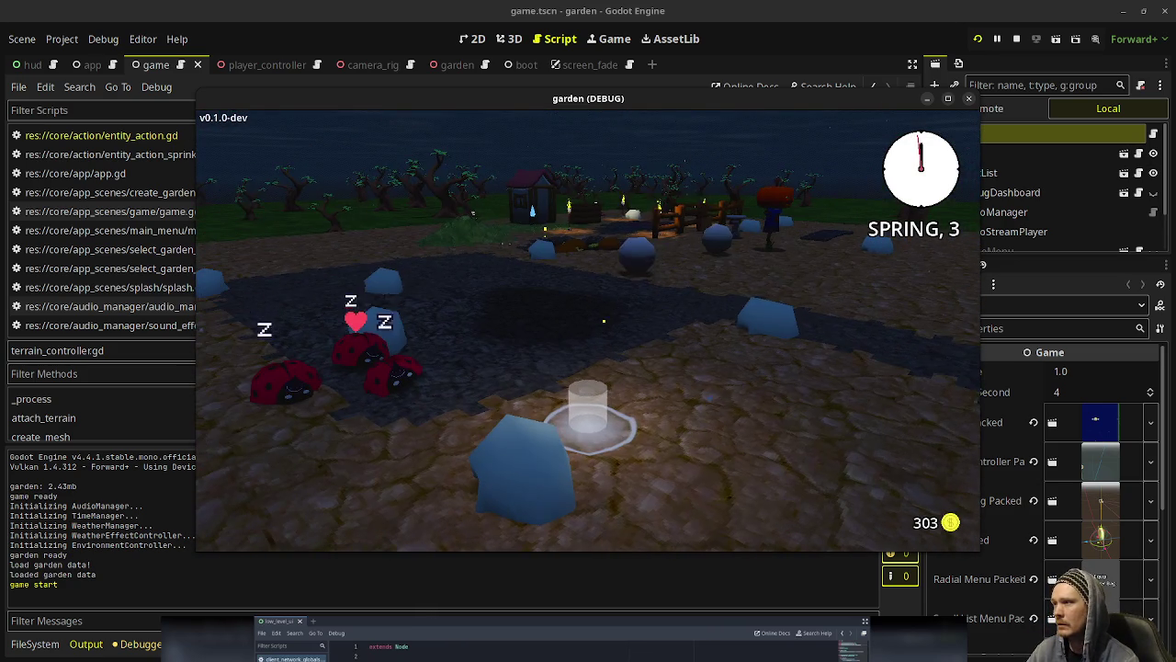
key(Escape)
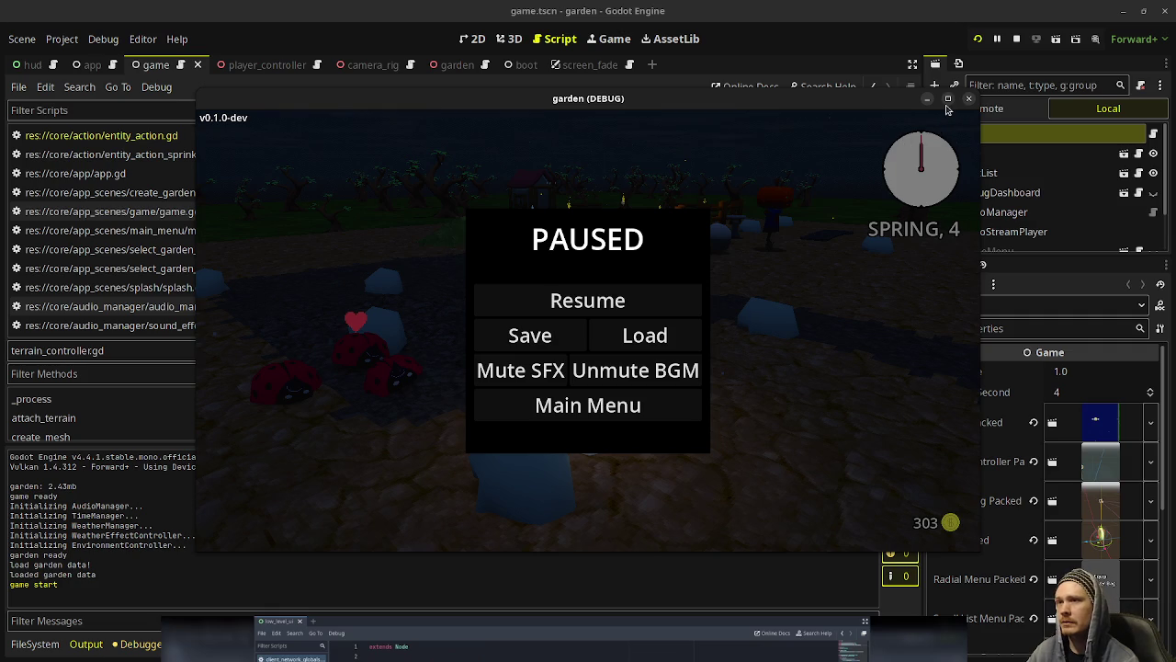
click(948, 100)
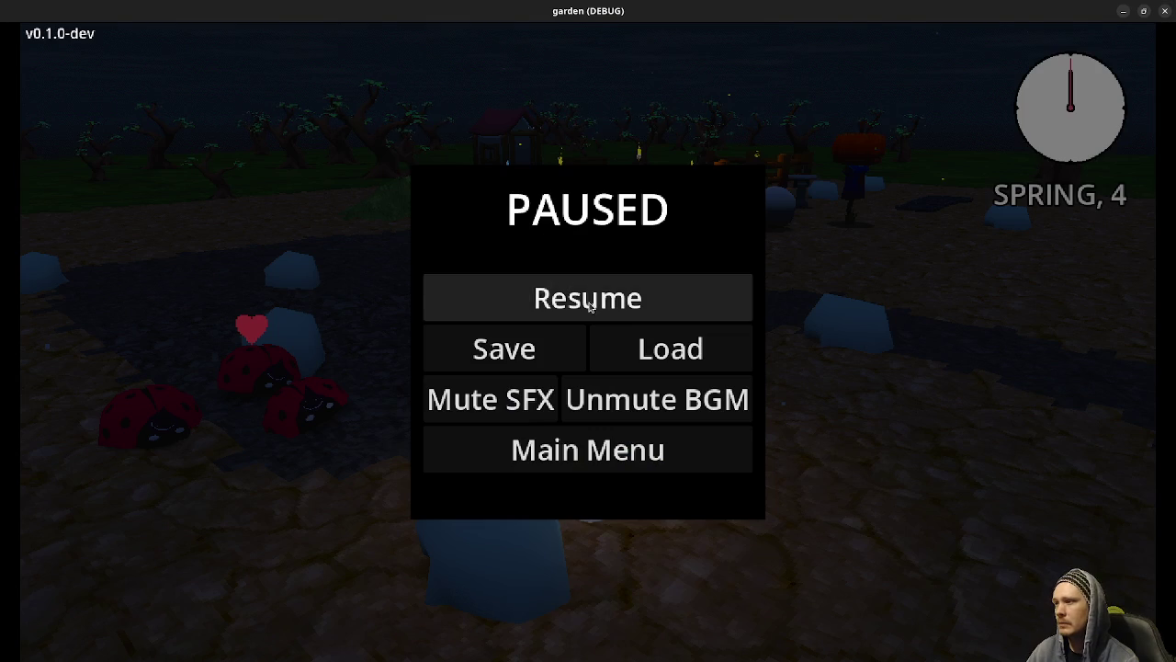
Step: Resume play, step back from the stone and equip the seed bag
click(582, 281)
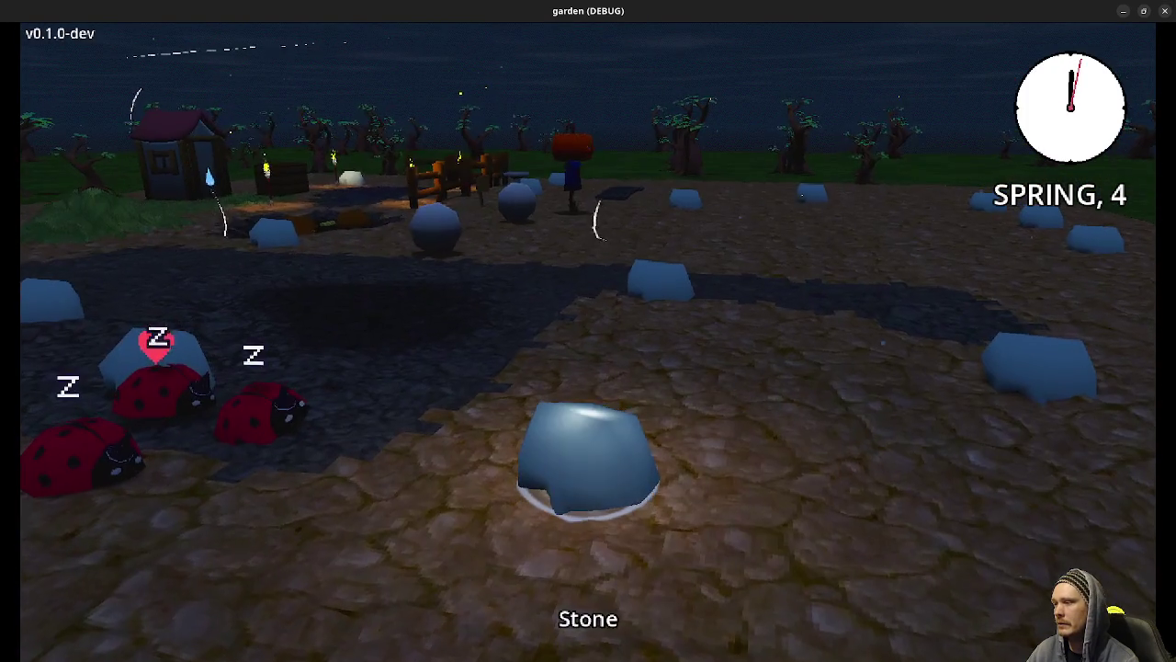
key(s)
key(e)
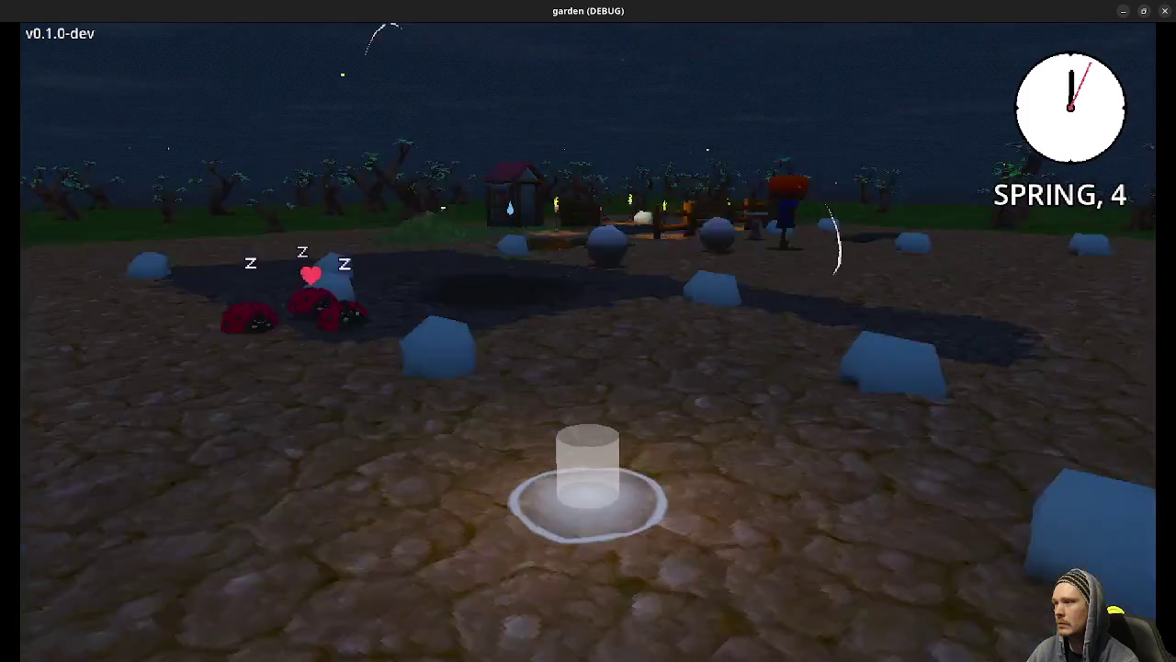
key(Tab)
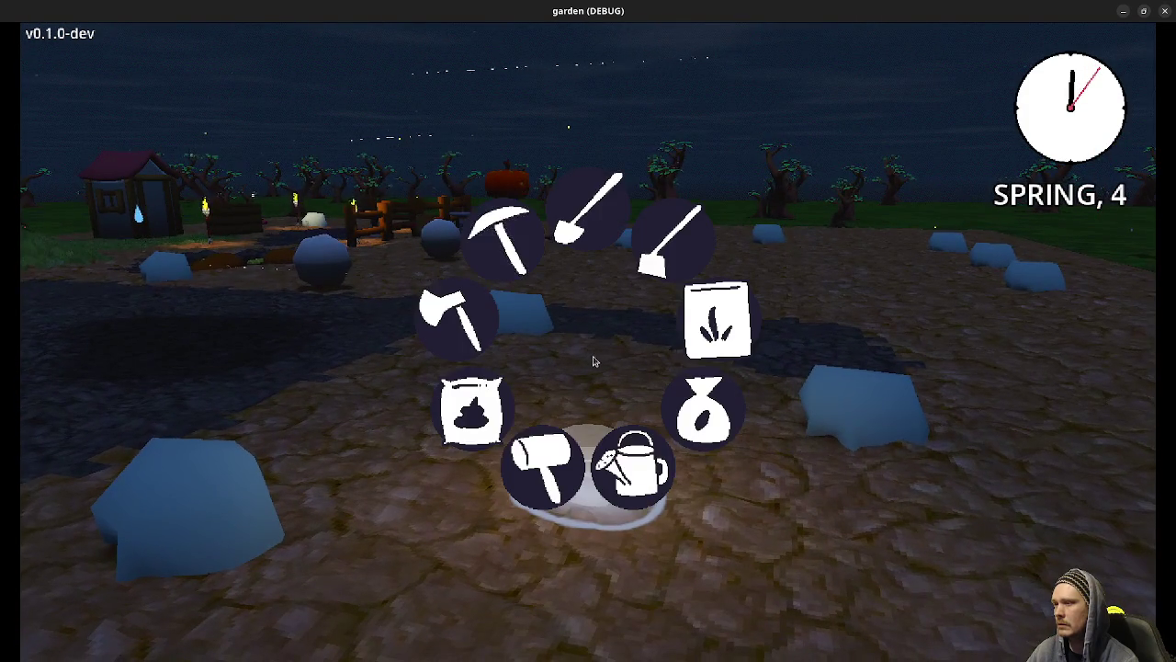
click(708, 323)
Step: Plant a strip of grass across the bare ground and orbit to view it
key(e)
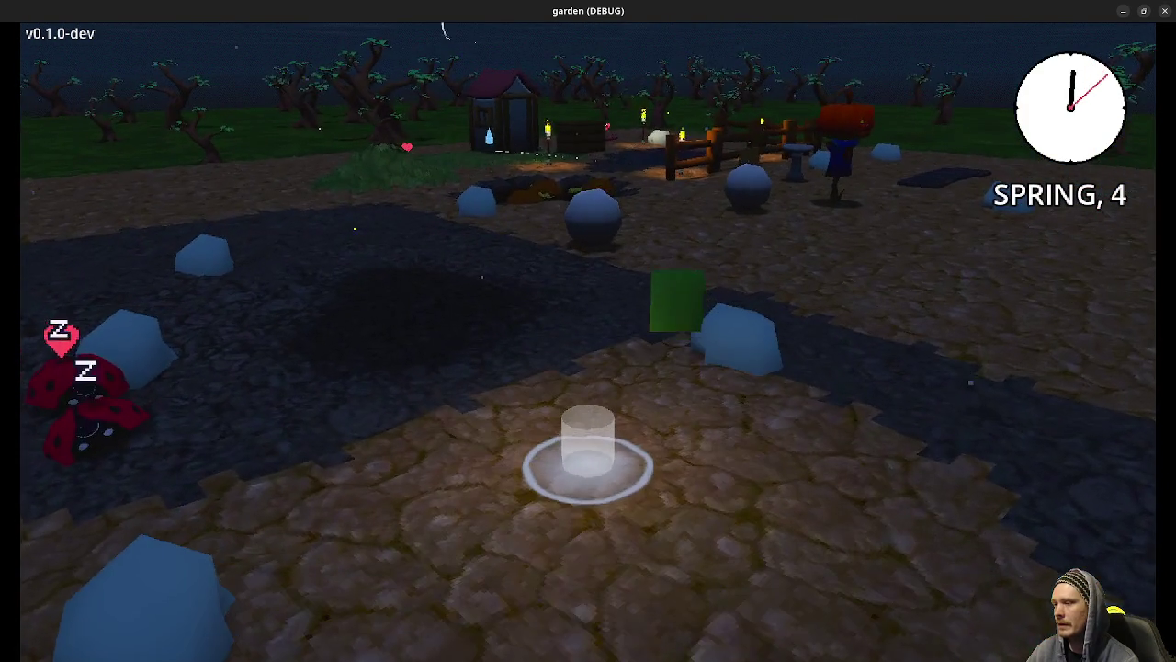
key(q)
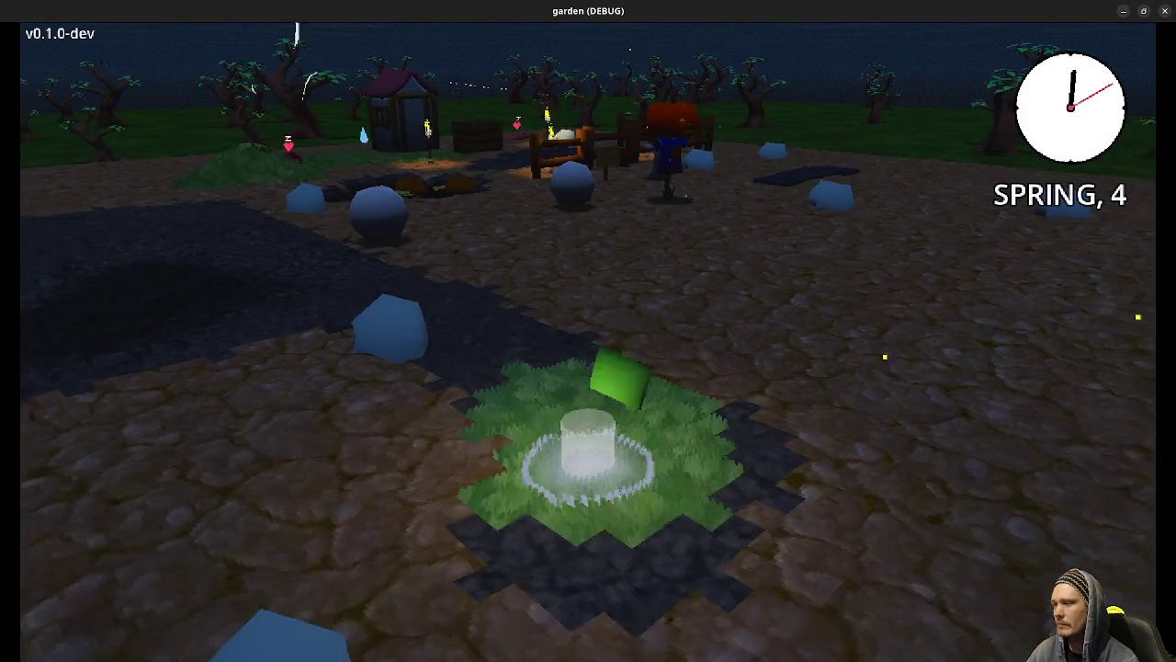
key(q)
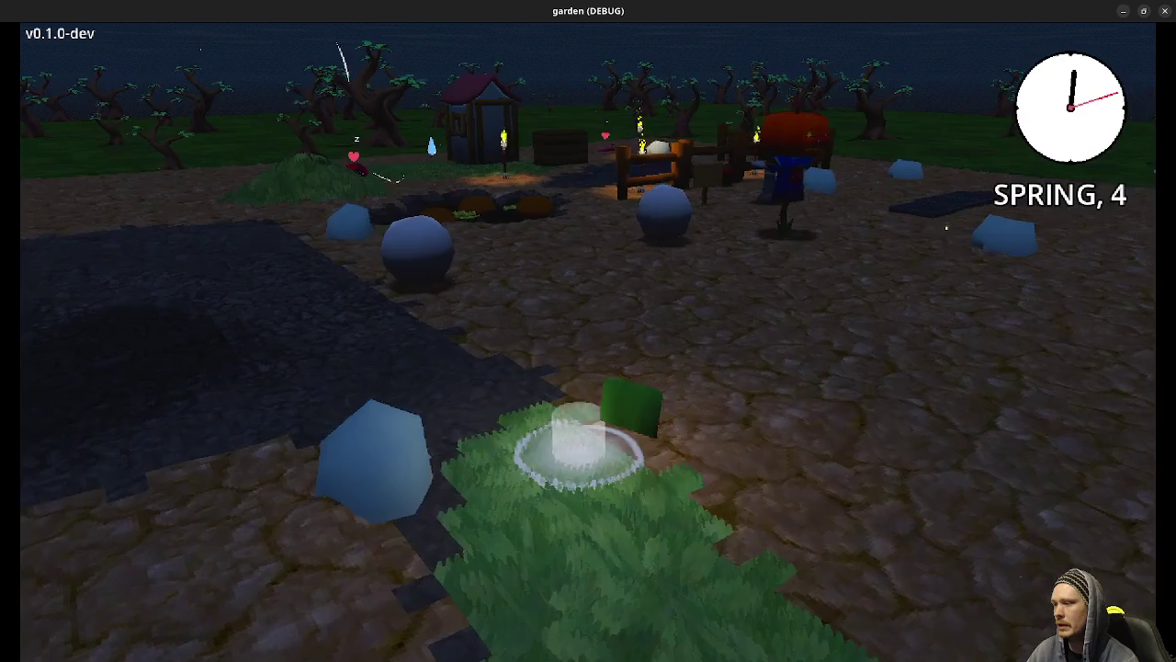
key(q)
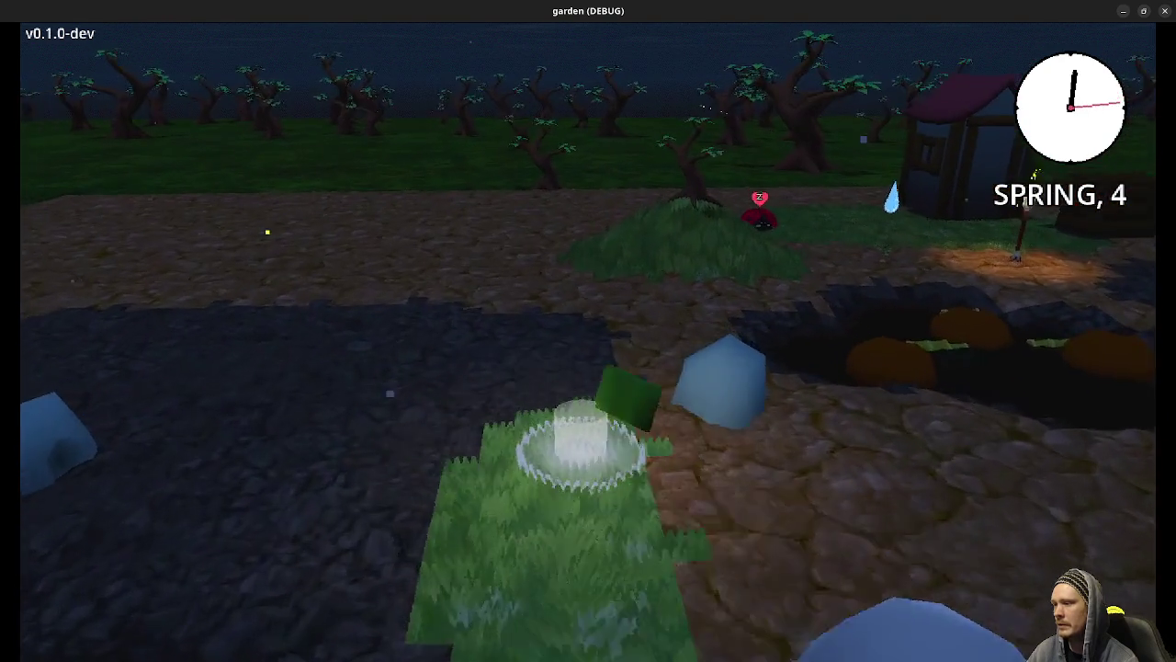
key(e)
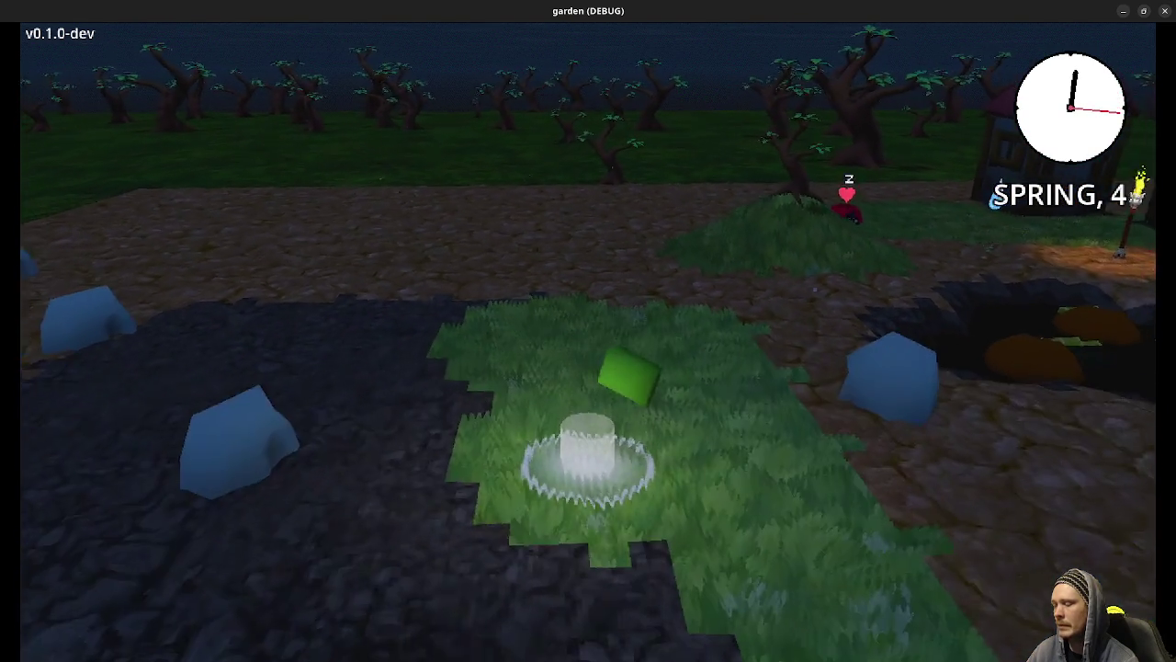
key(e)
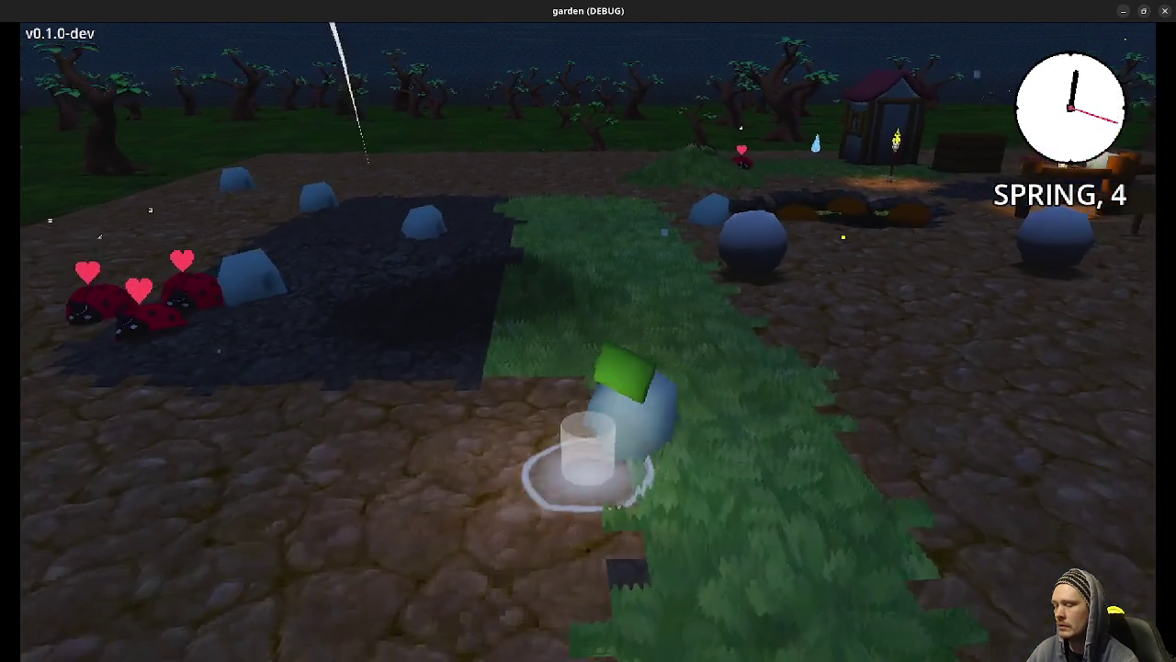
key(e)
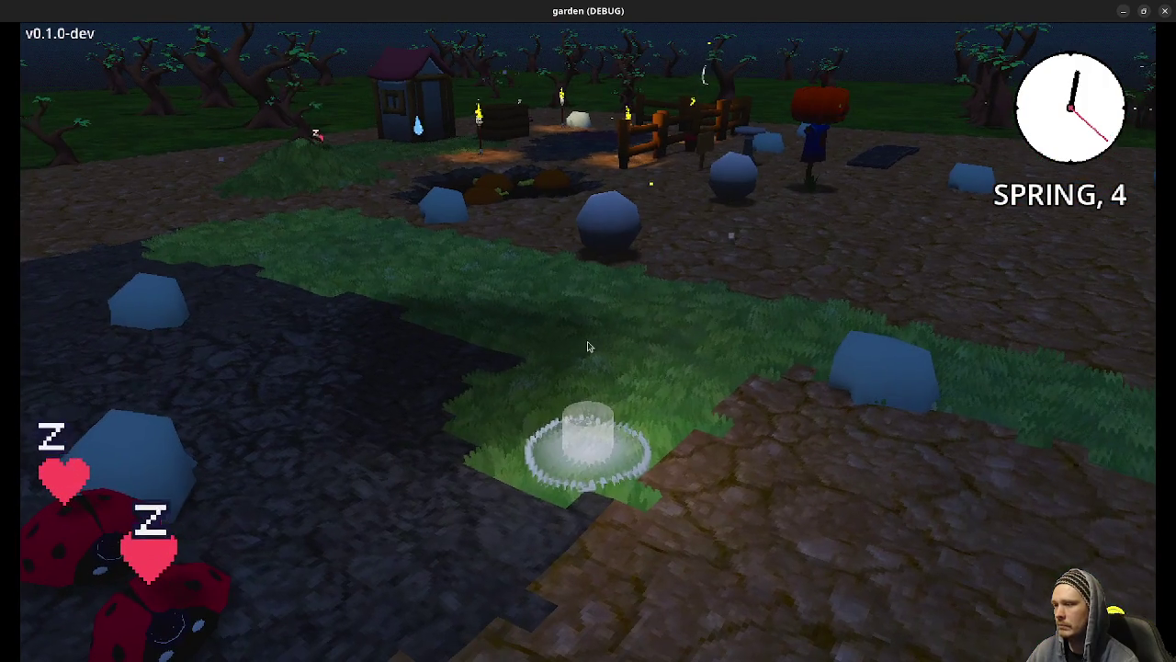
key(Tab)
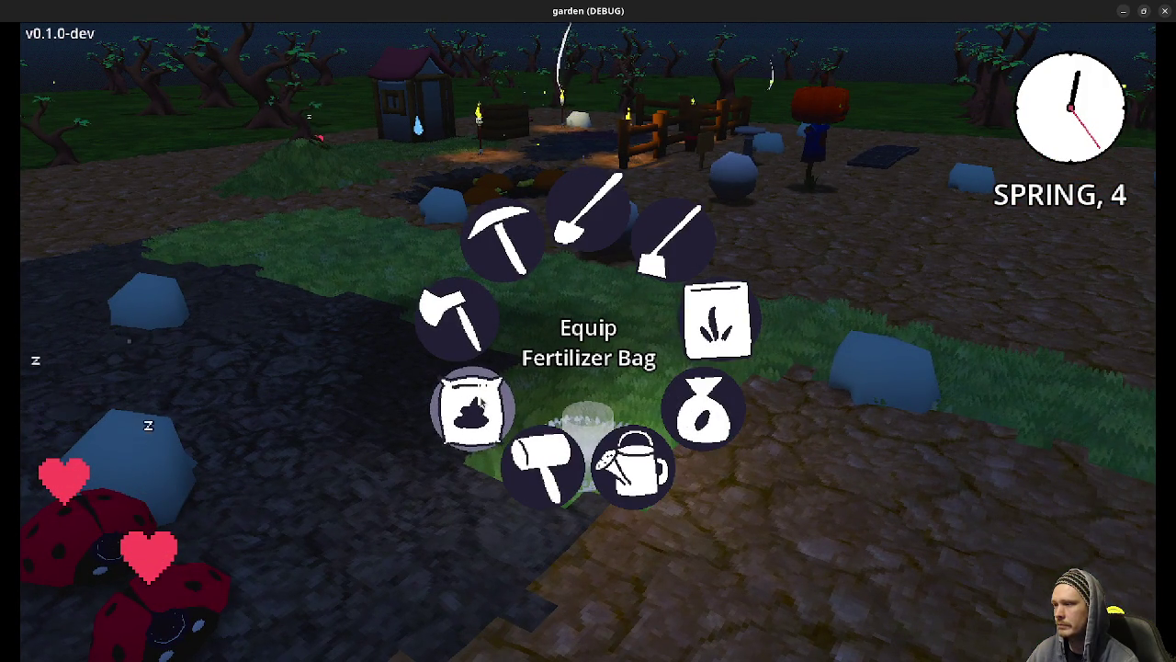
Step: Equip the Seed Pouch and plant carrot and potato seeds in the dark soil
click(703, 409)
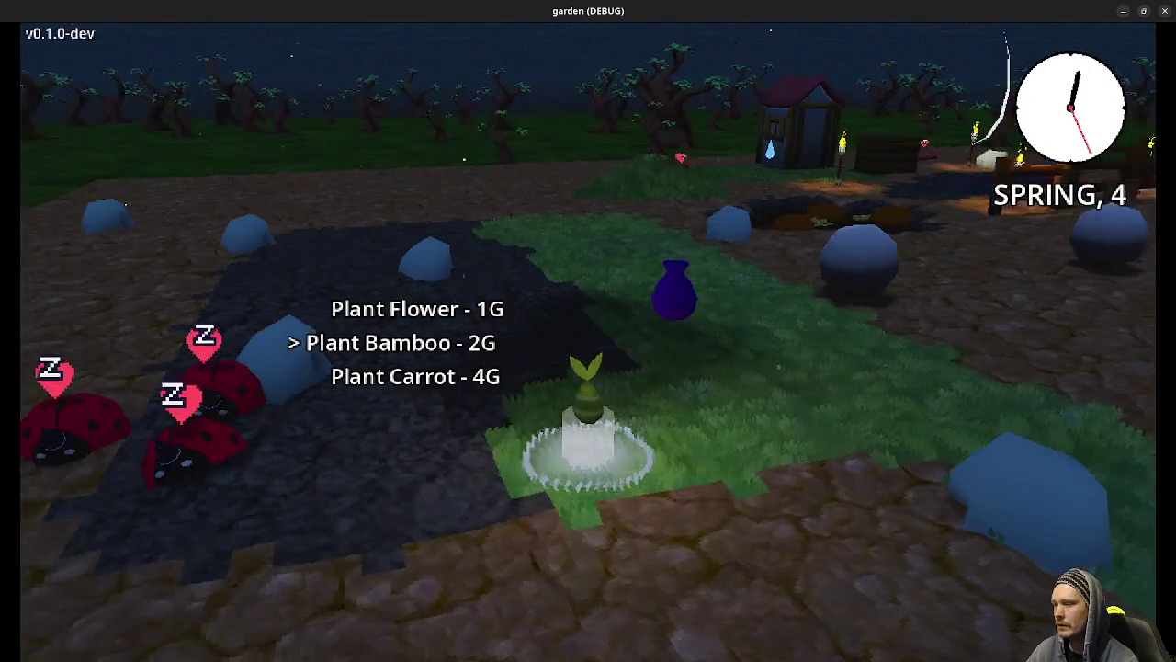
scroll(395, 343, down, 1)
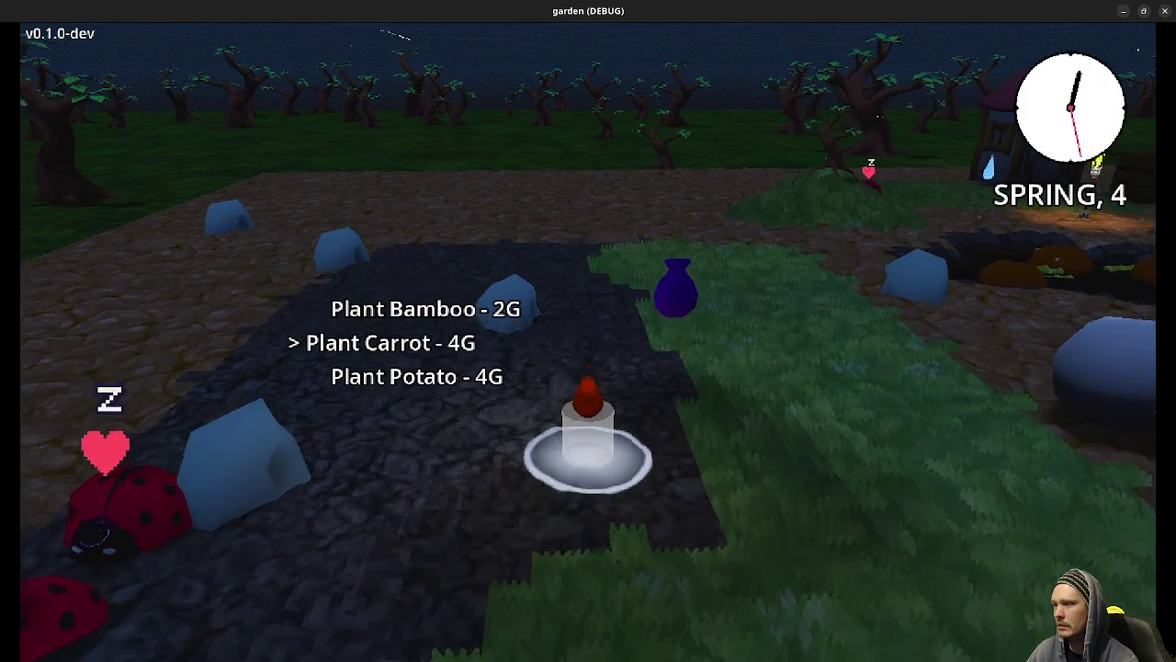
key(w)
key(a)
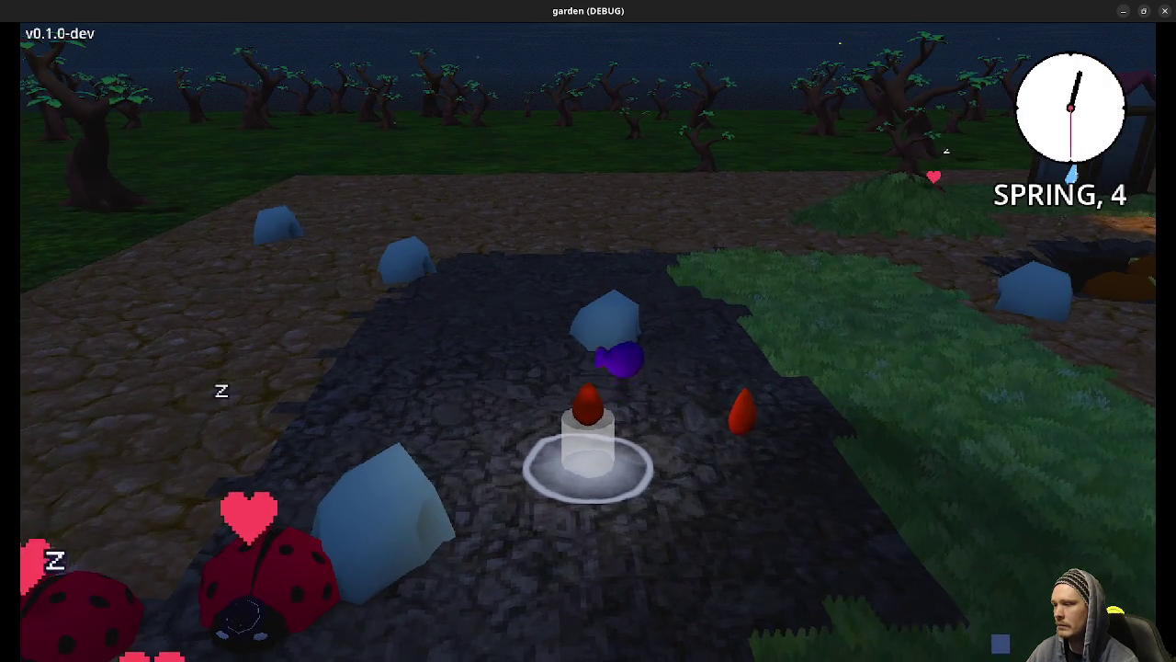
key(e)
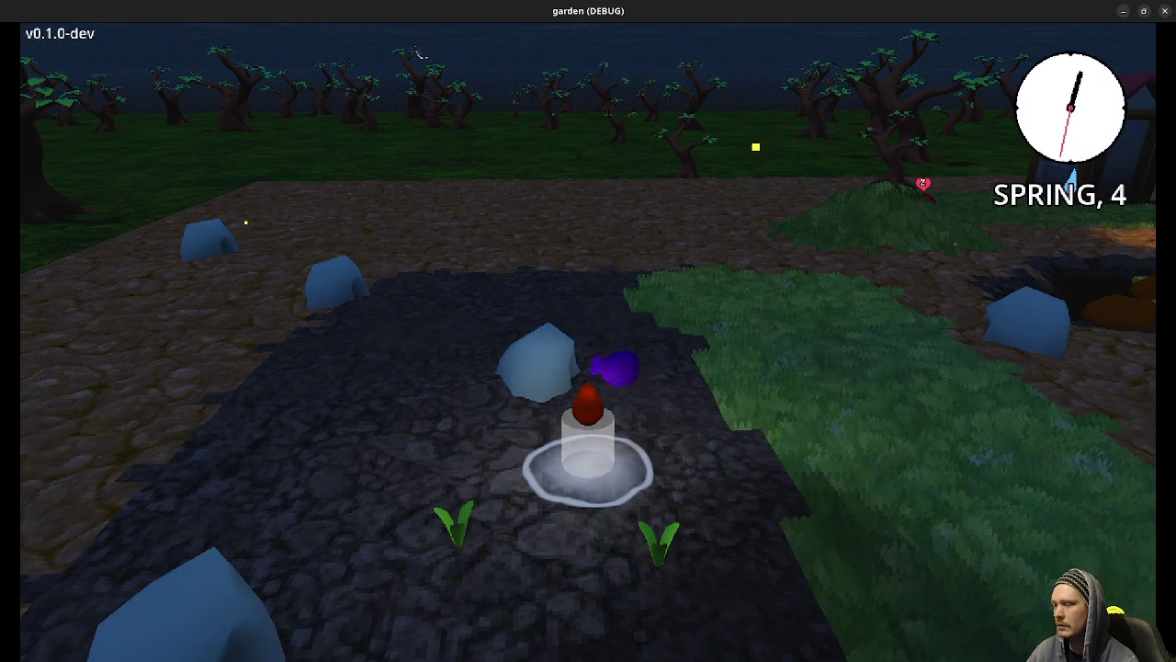
key(a)
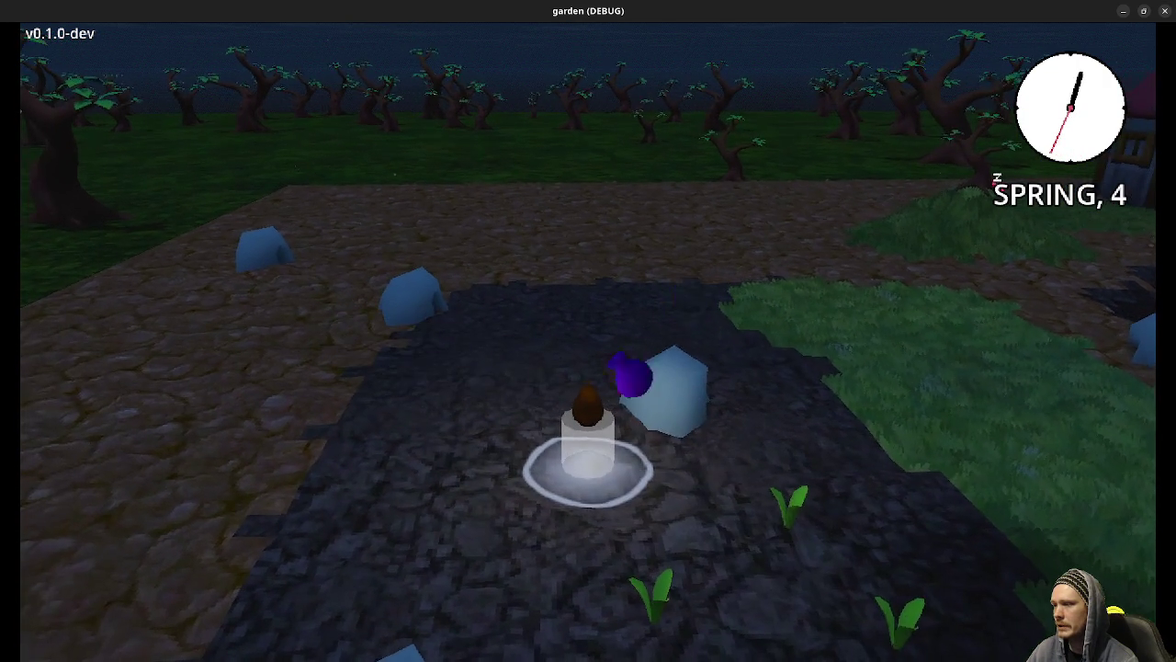
key(e)
key(e)
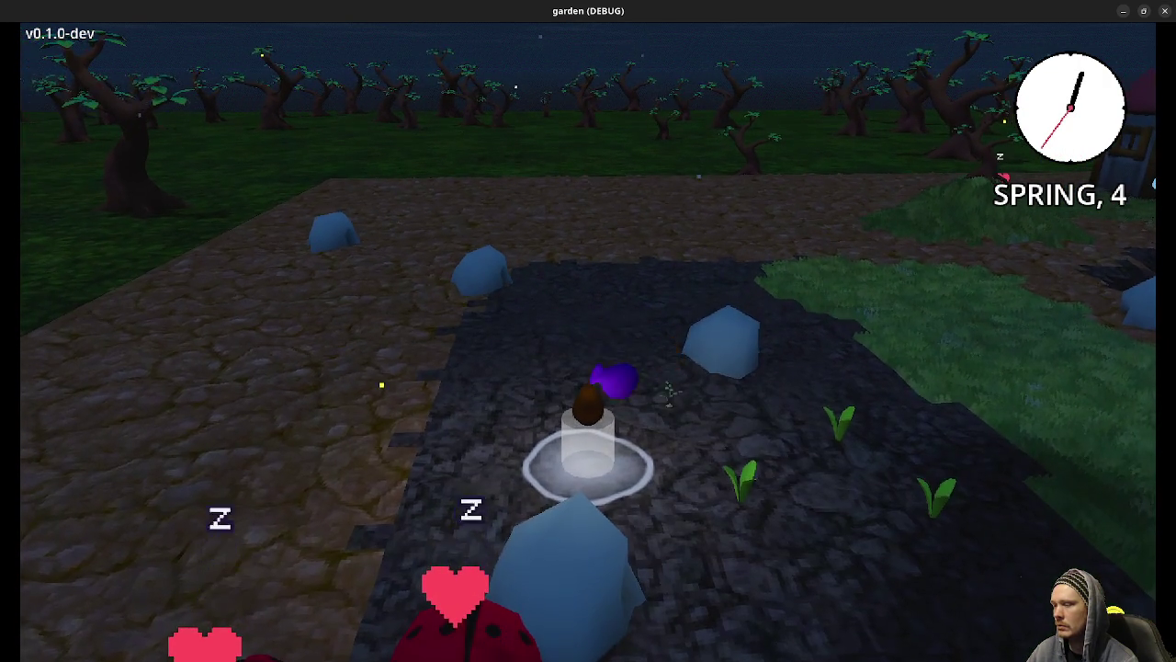
key(e)
Step: Walk onto the grass by the tree, then back into the soil plot
key(w)
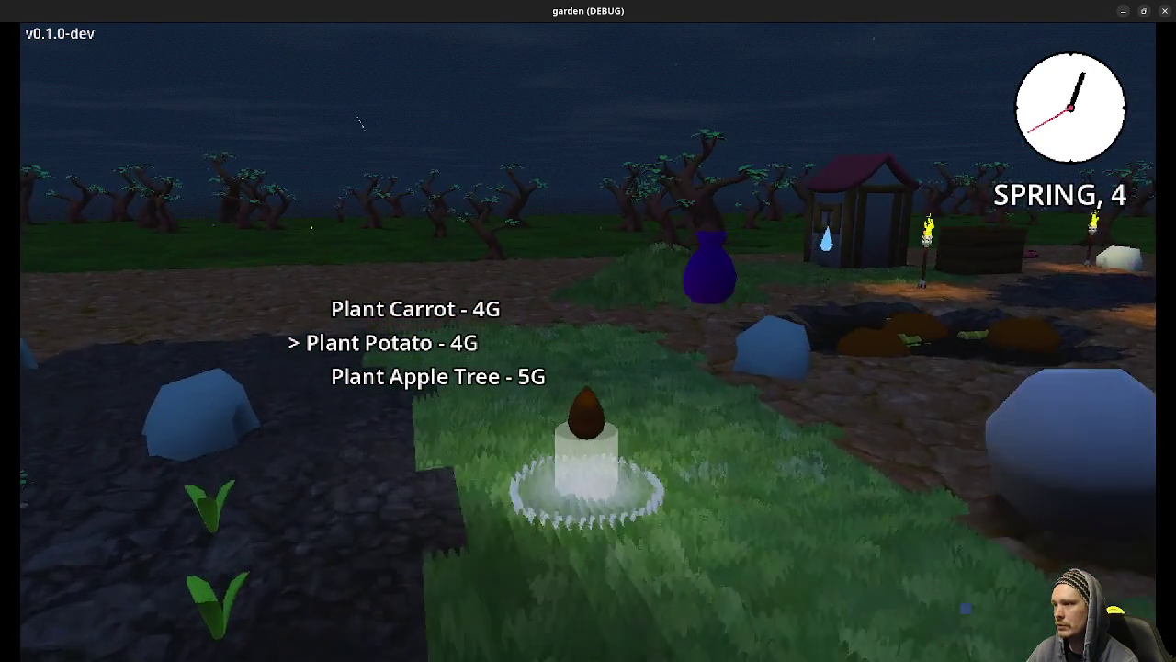
key(w)
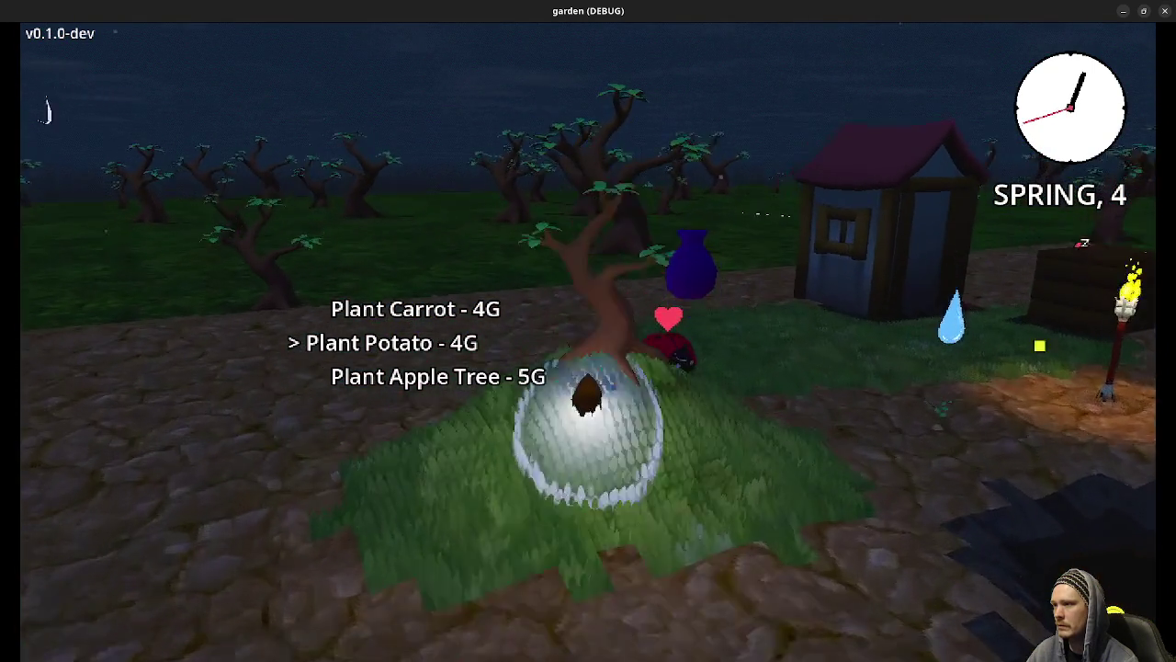
key(s)
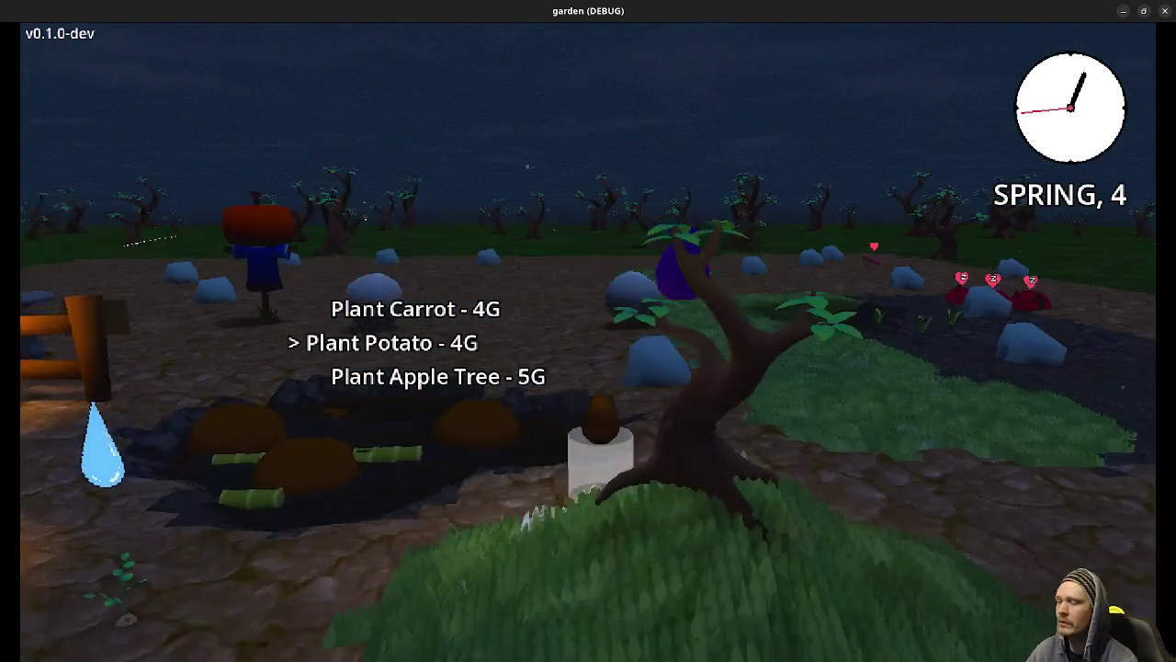
key(w)
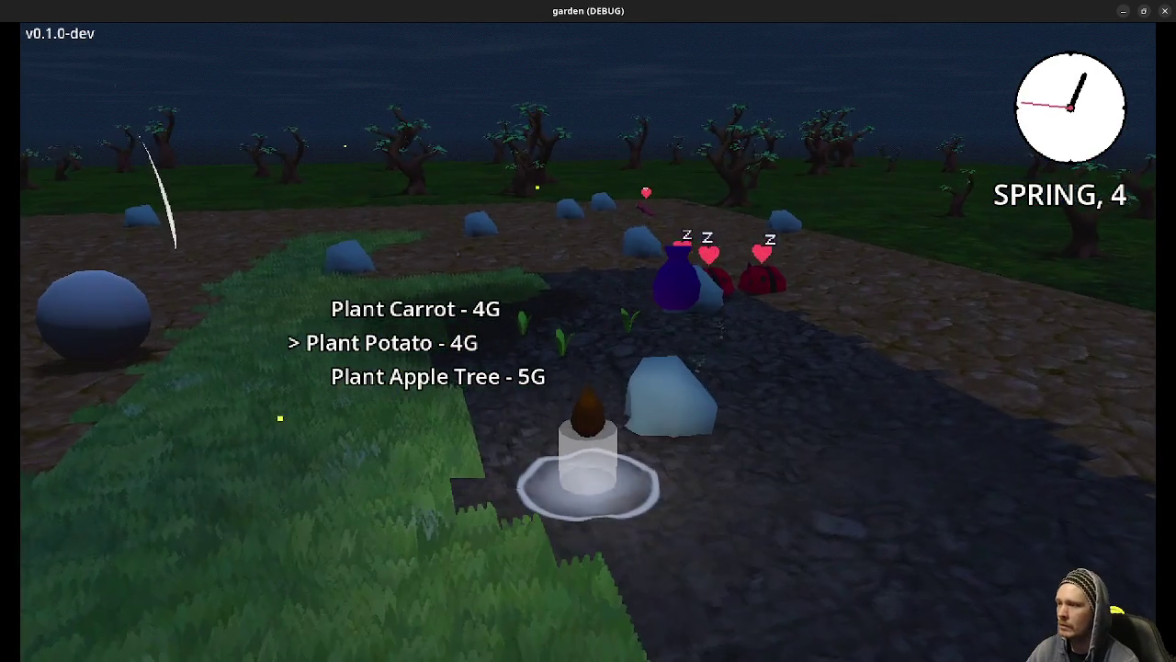
key(w)
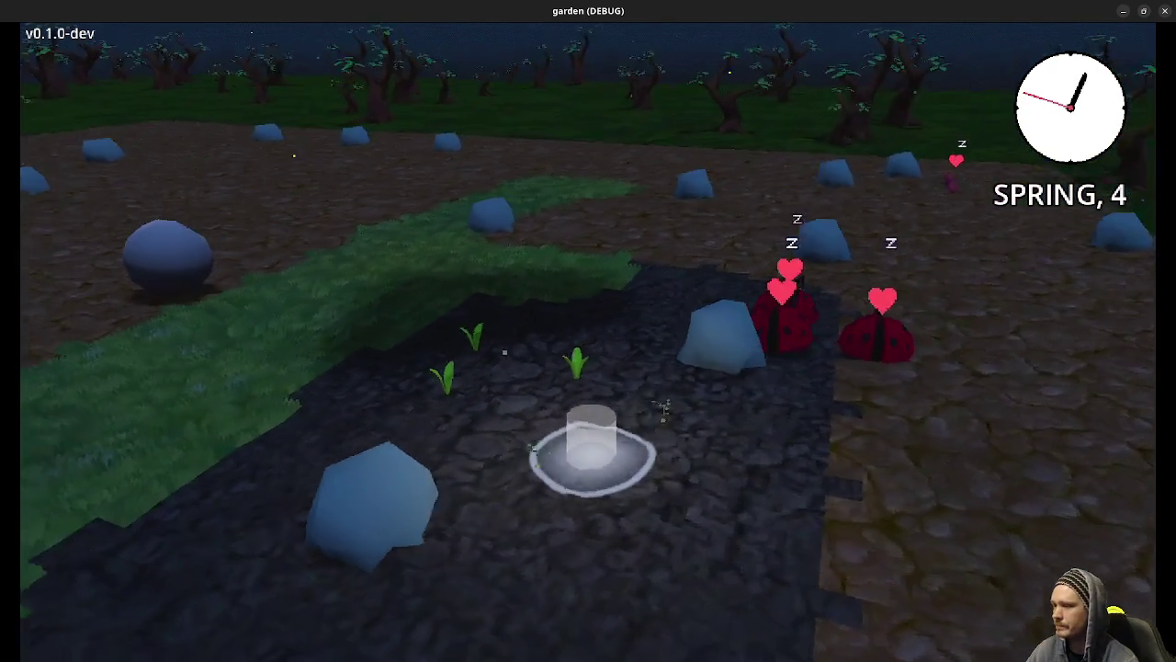
key(a)
key(a)
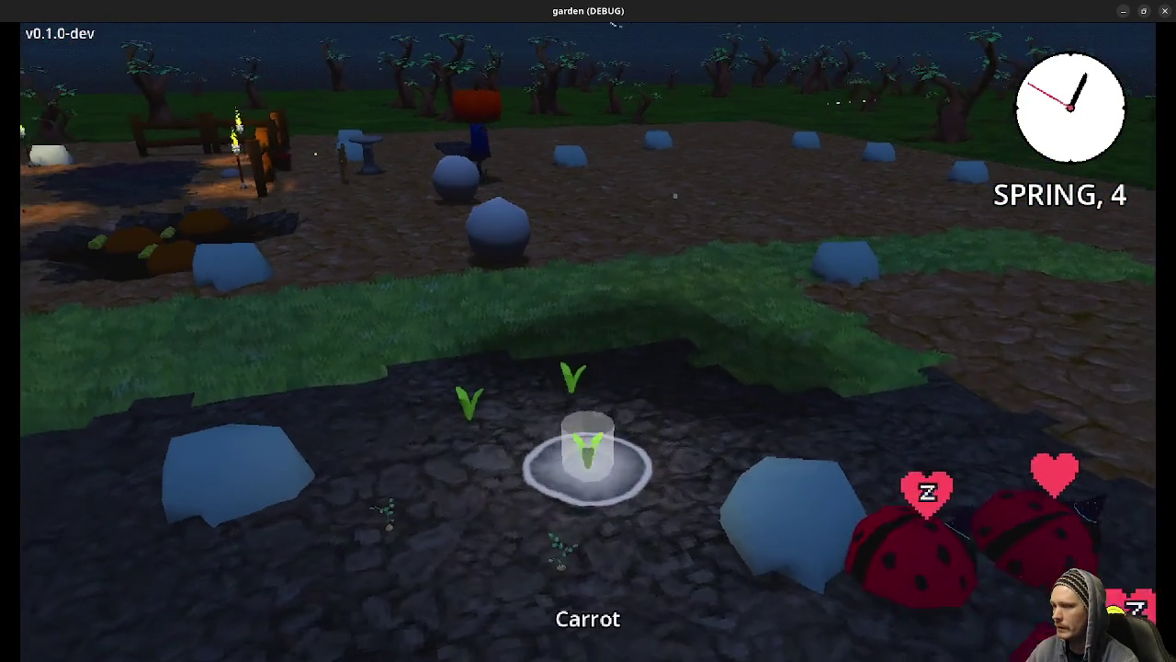
Step: Walk back across the soil and orbit around the sleeping ladybugs
key(s)
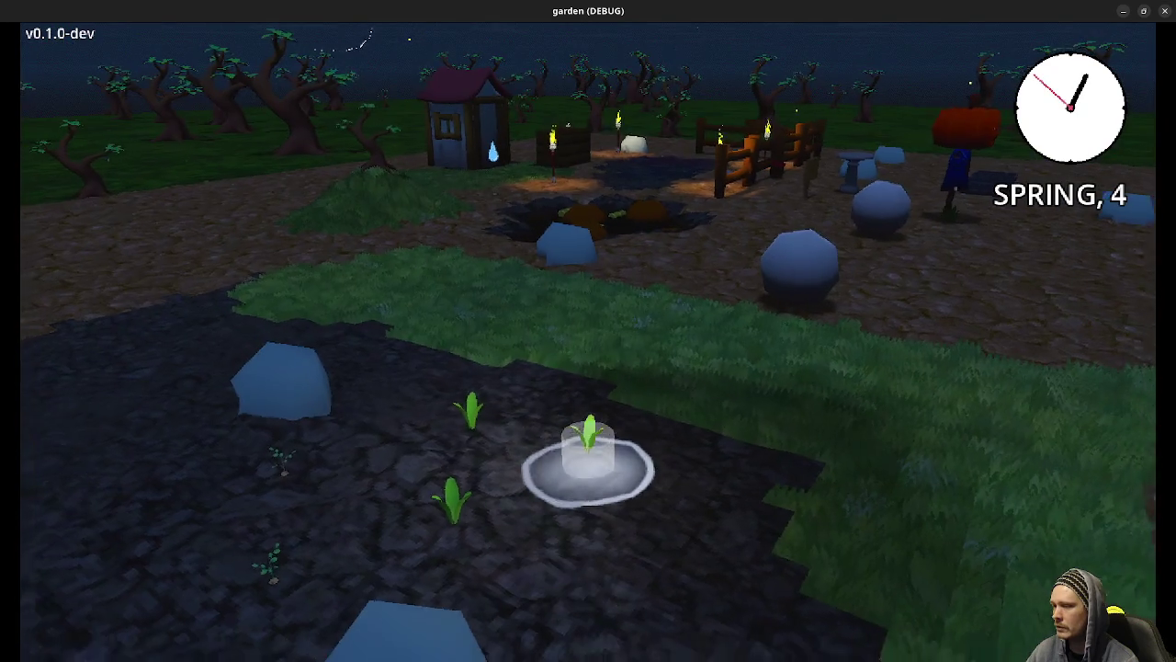
scroll(588, 331, up, 3)
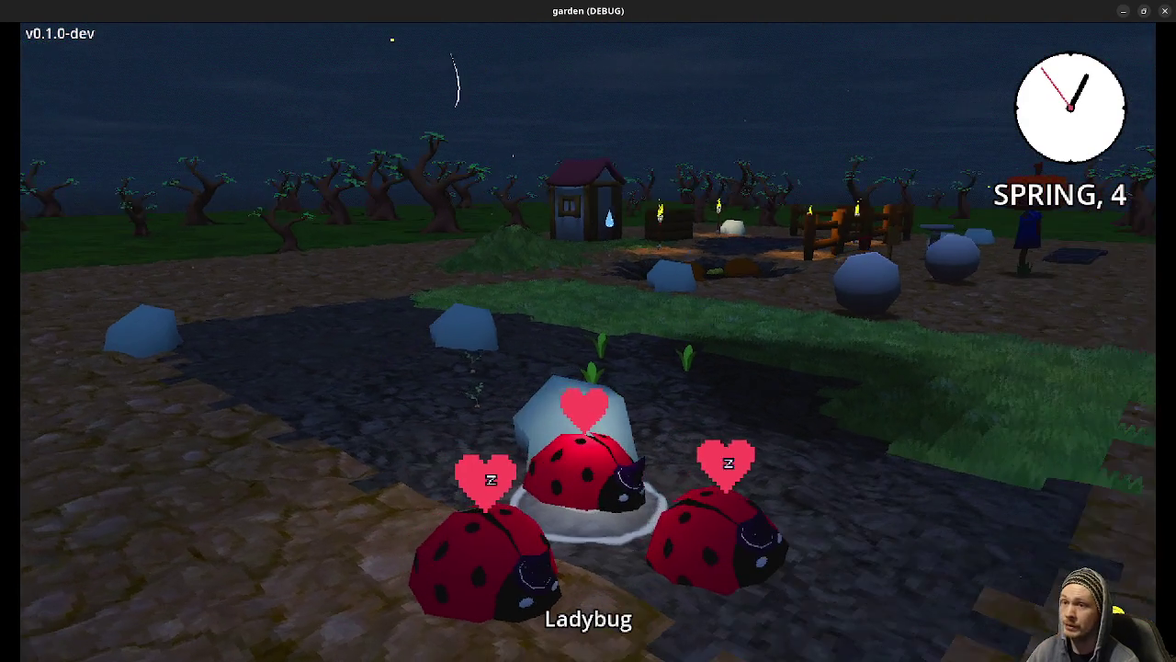
key(e)
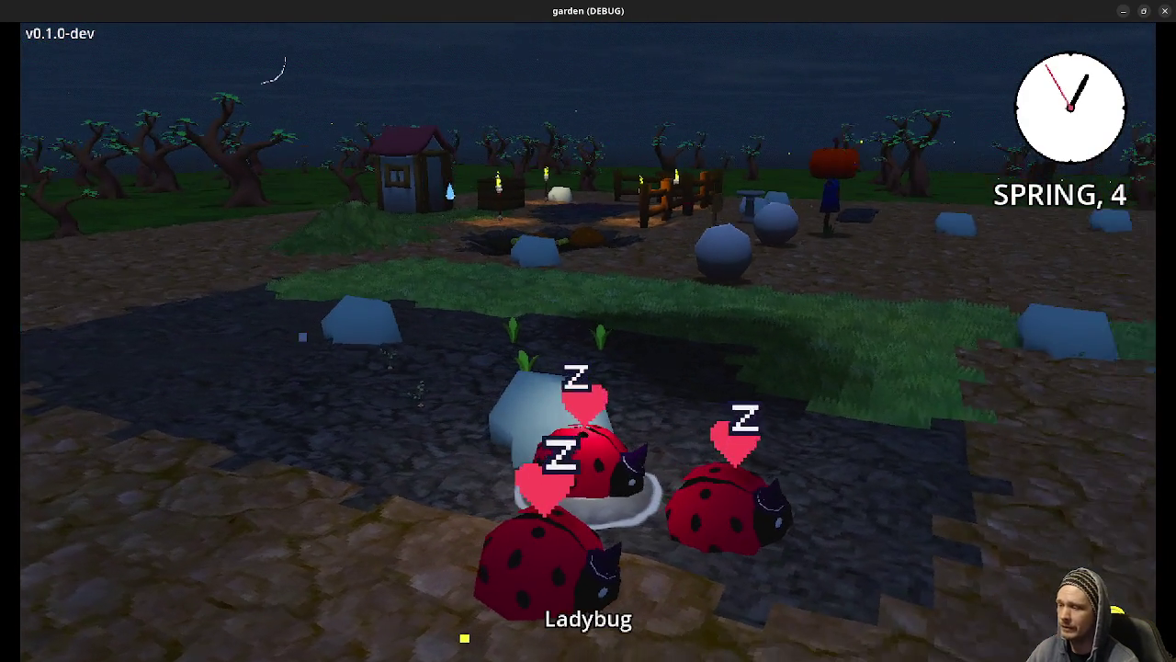
key(e)
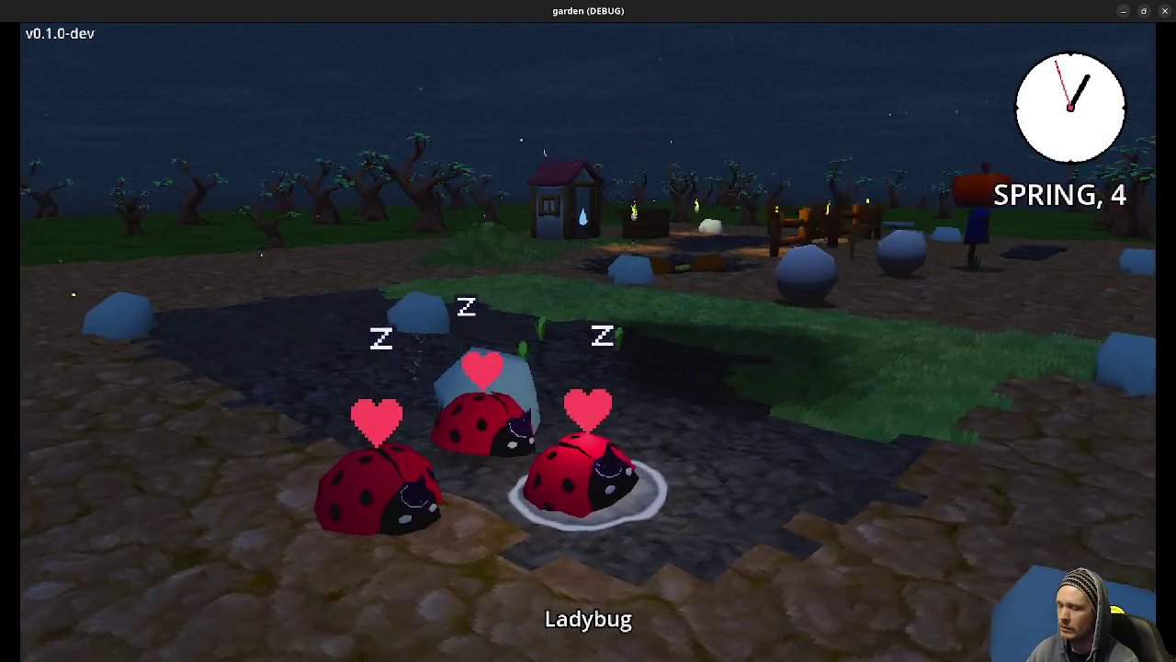
key(q)
key(q)
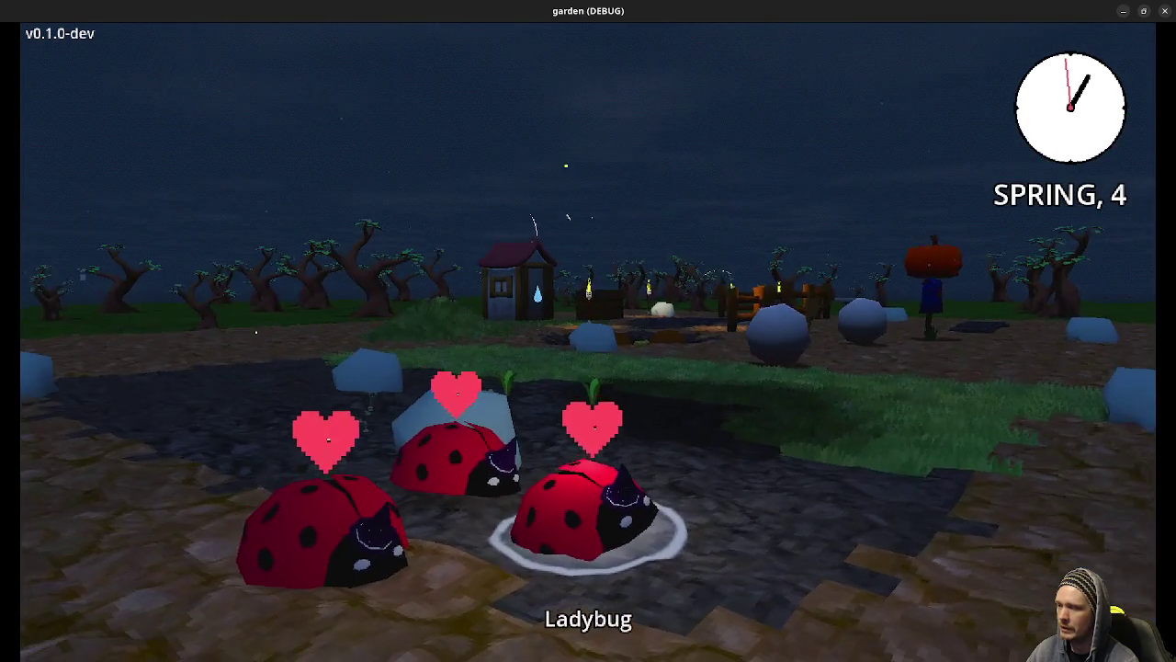
key(e)
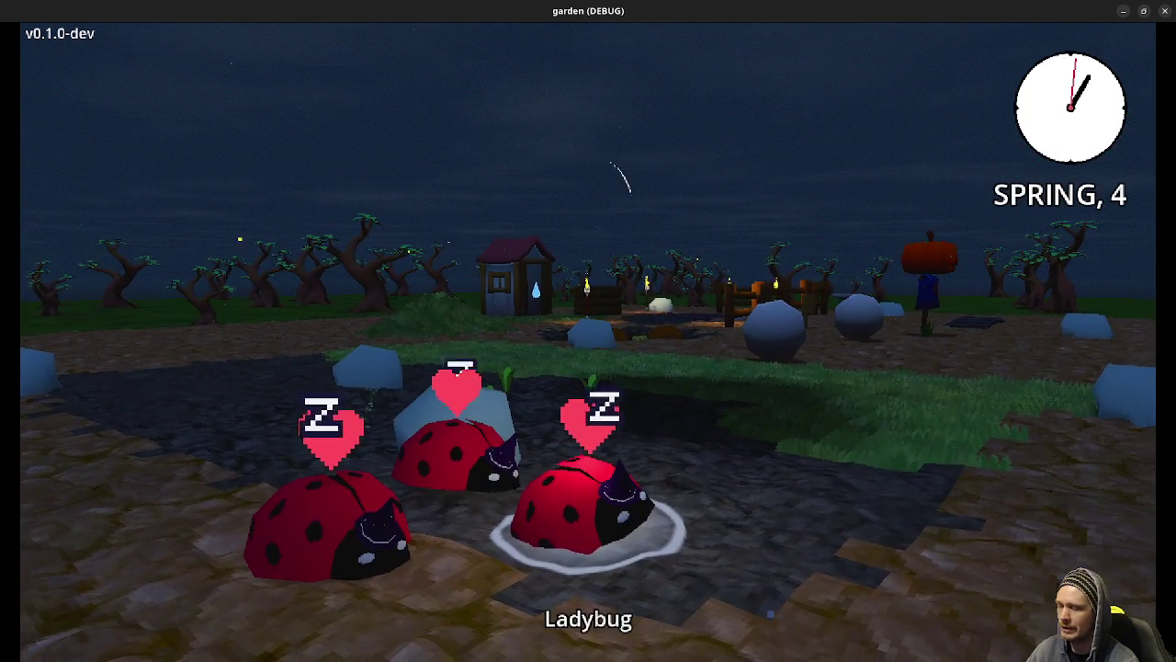
Step: Walk along the path past the house to the sleeping worm
key(w)
key(e)
key(q)
key(w)
key(e)
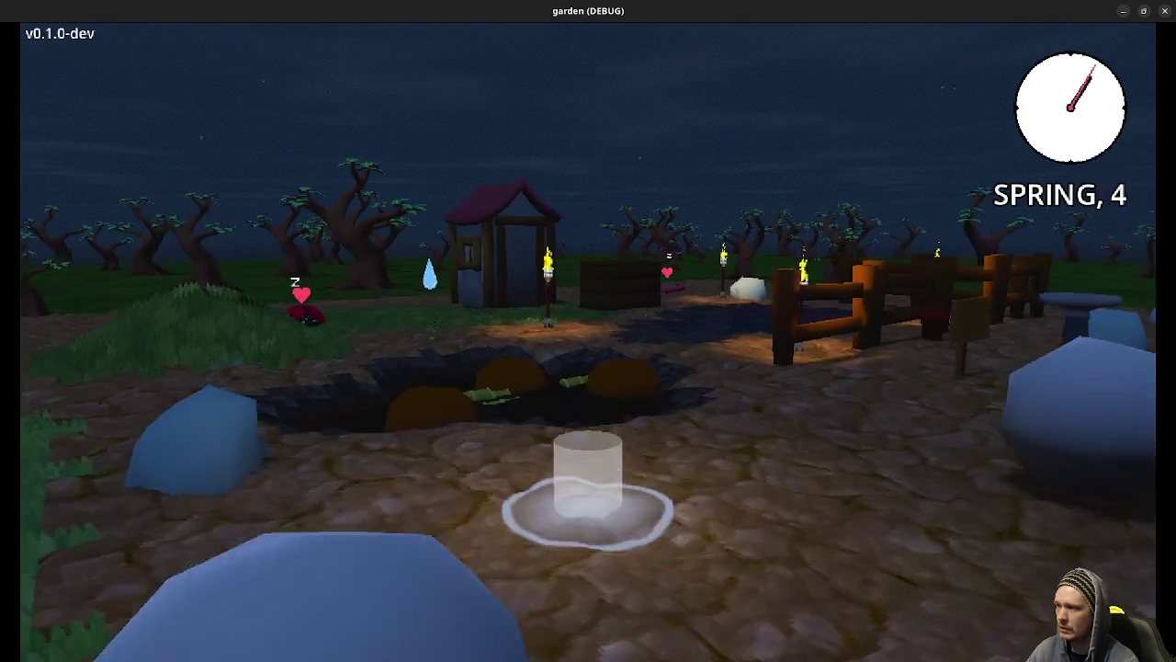
key(w)
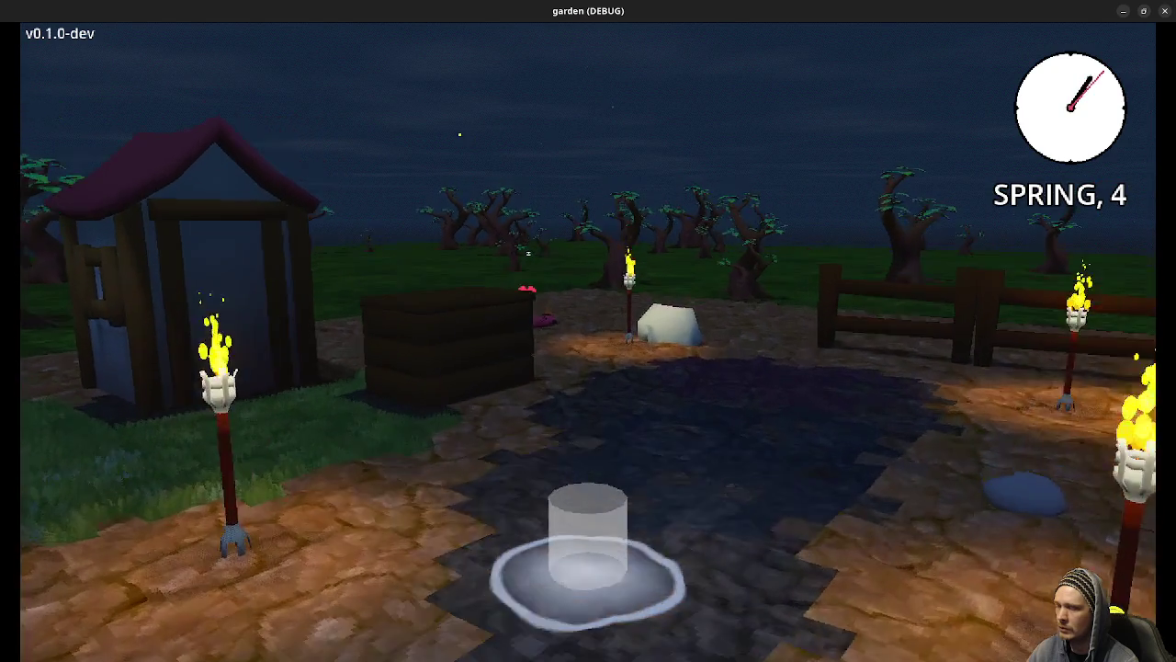
key(w)
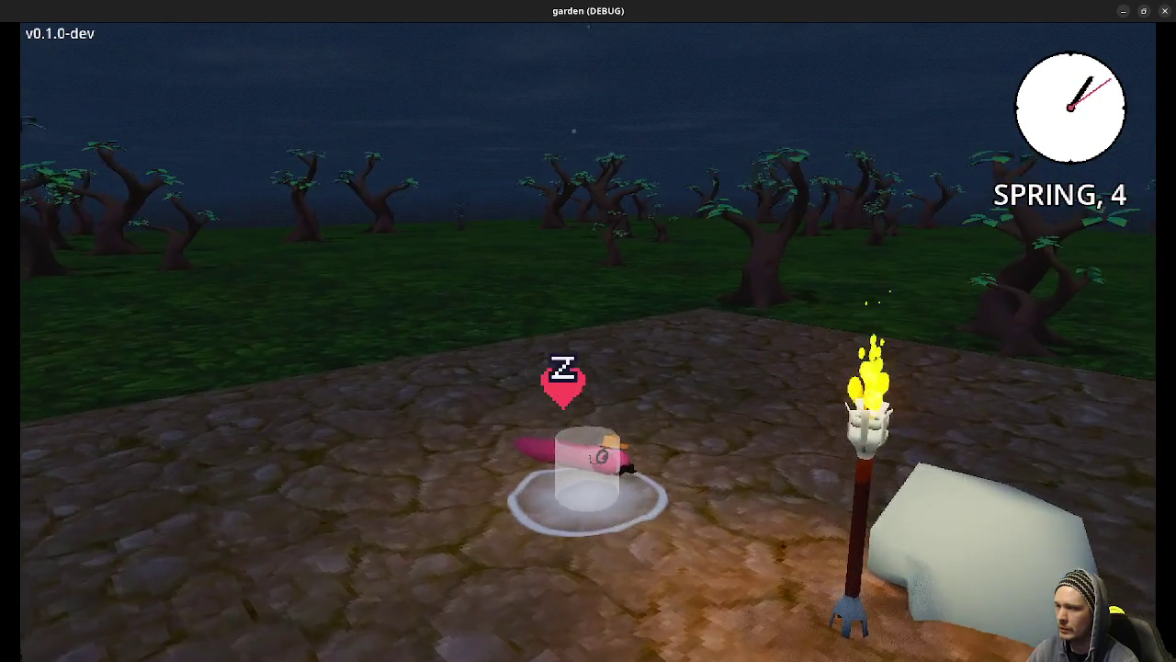
key(e)
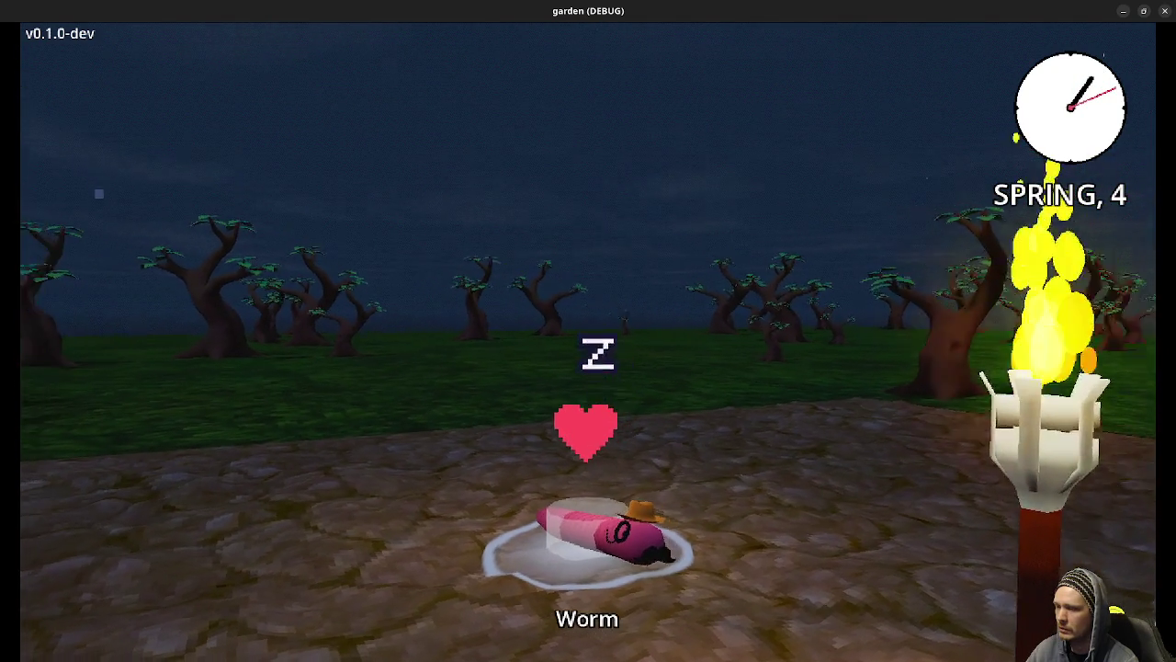
Step: Rotate the view full circle around the farm, fence, torches and garden bed
key(q)
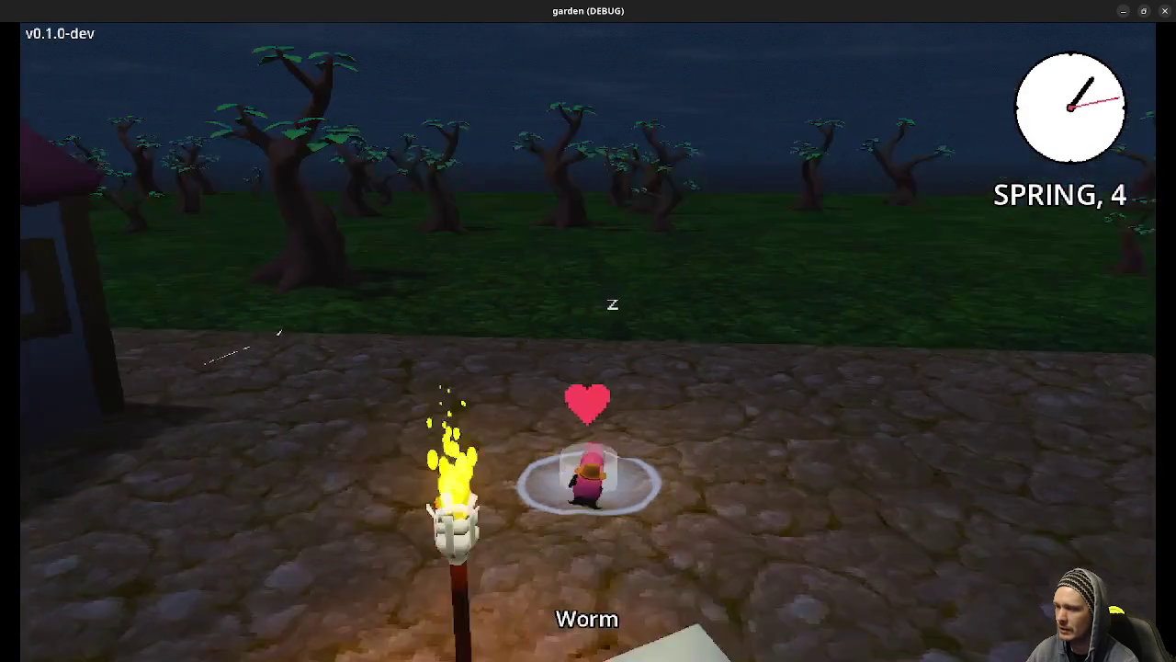
key(q)
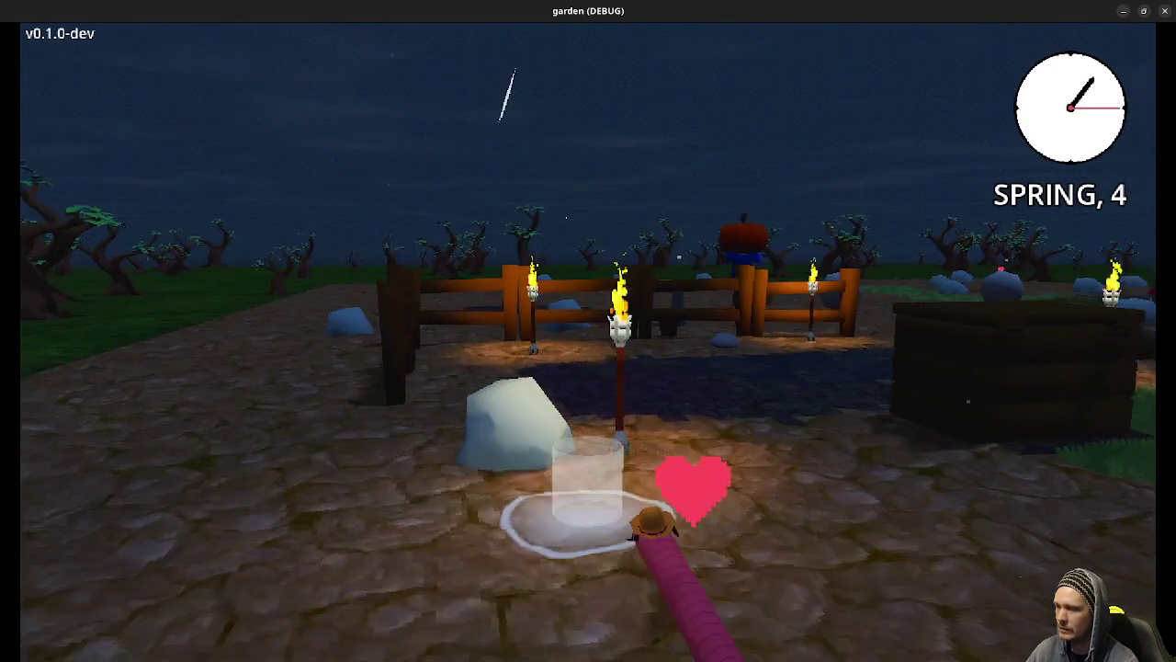
key(q)
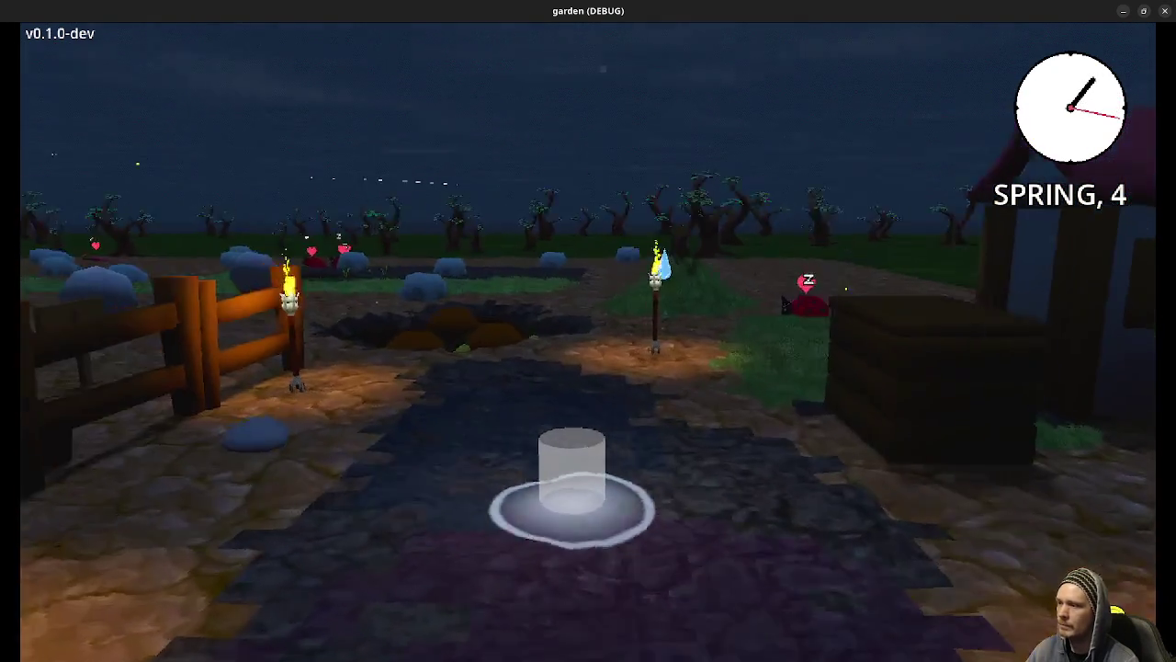
key(q)
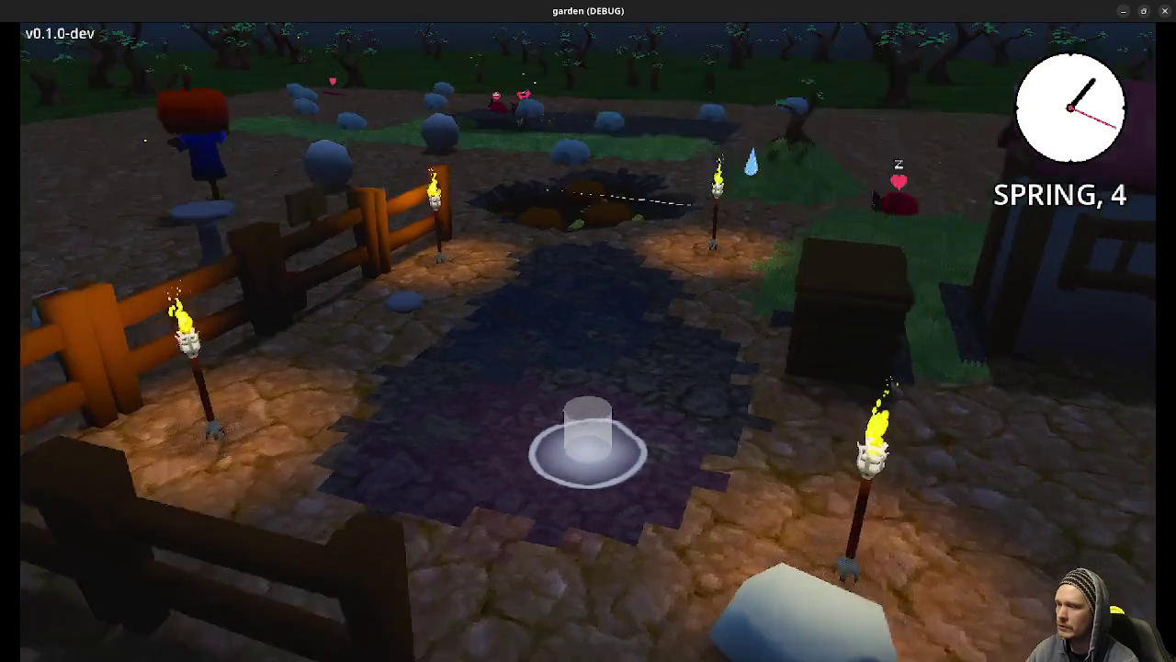
key(q)
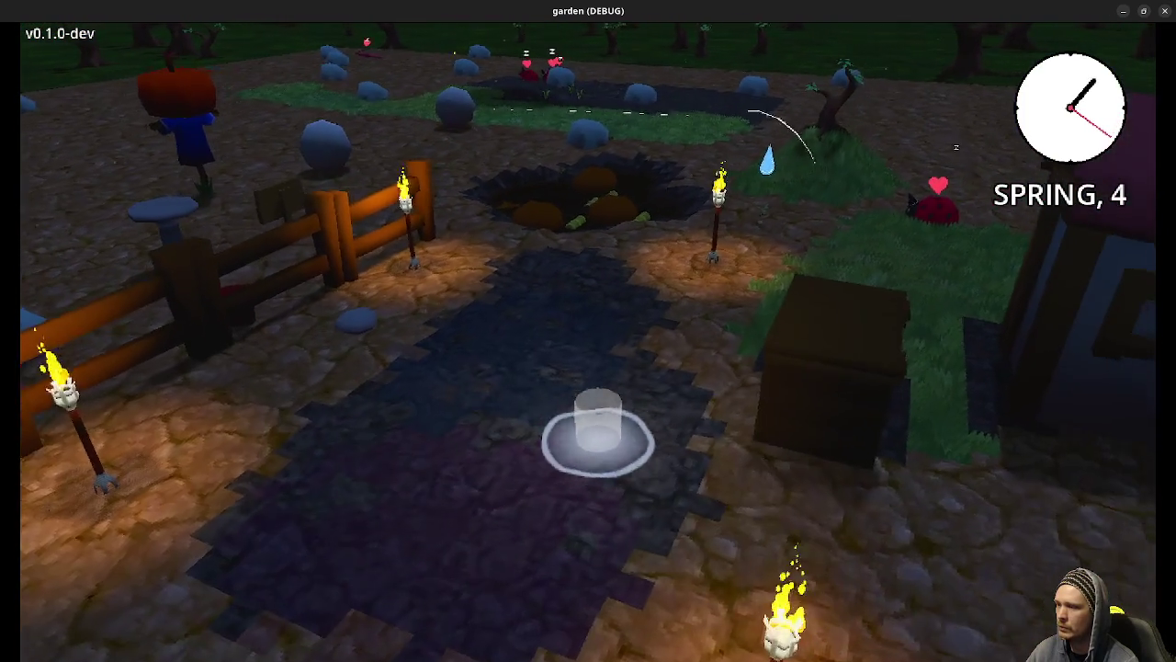
key(q)
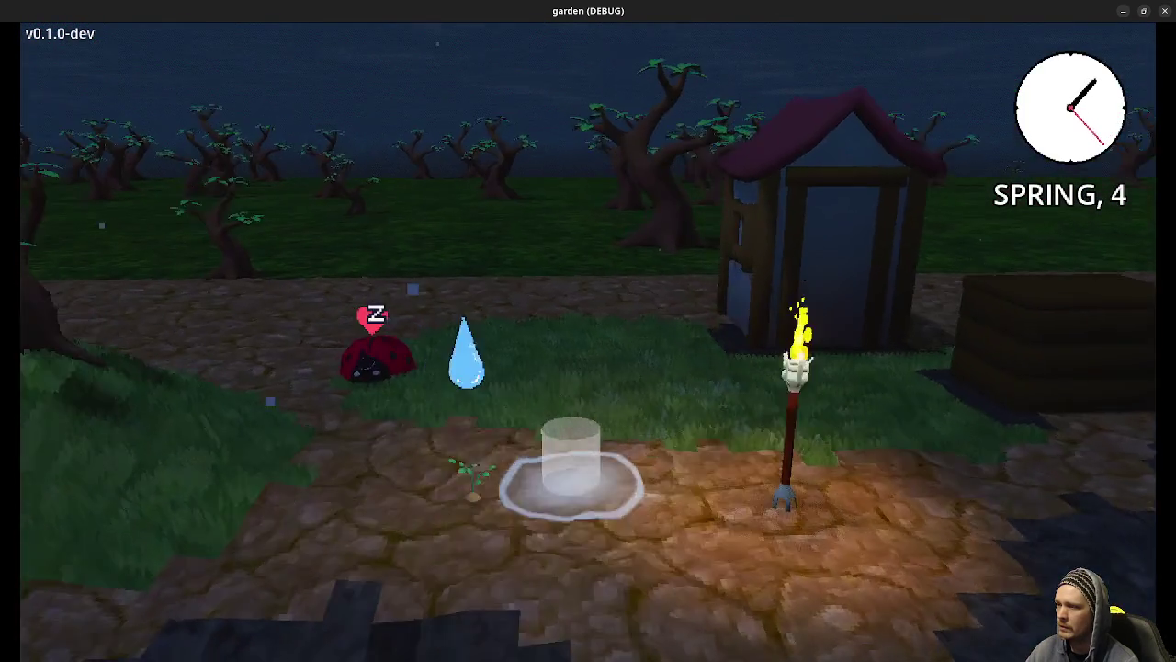
key(q)
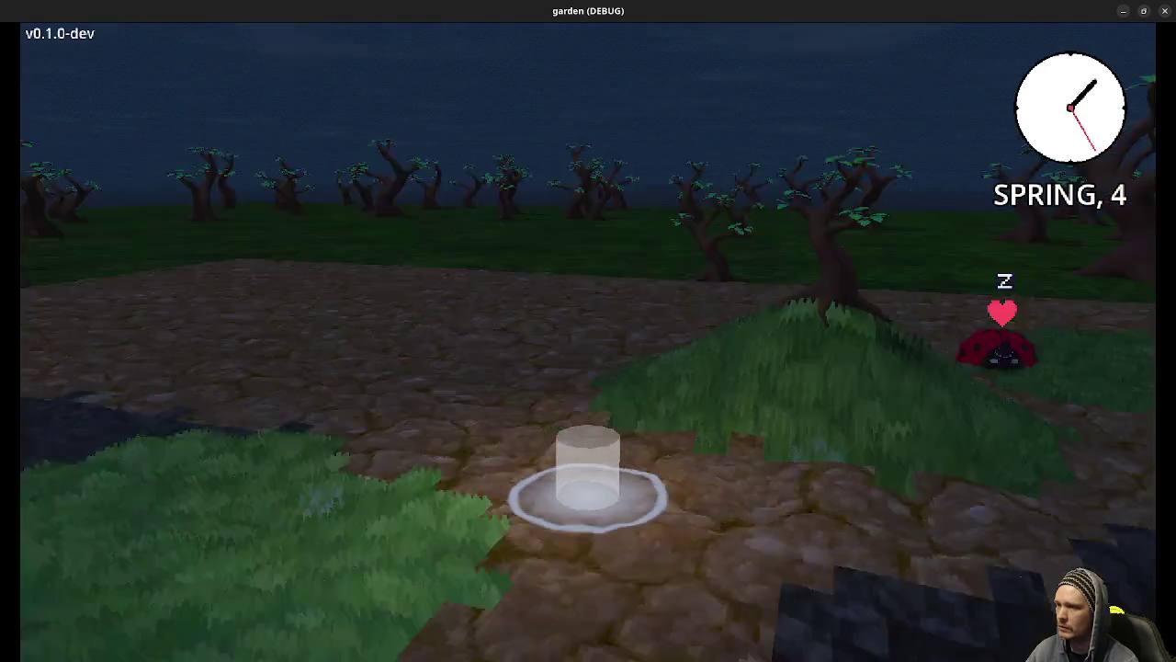
key(q)
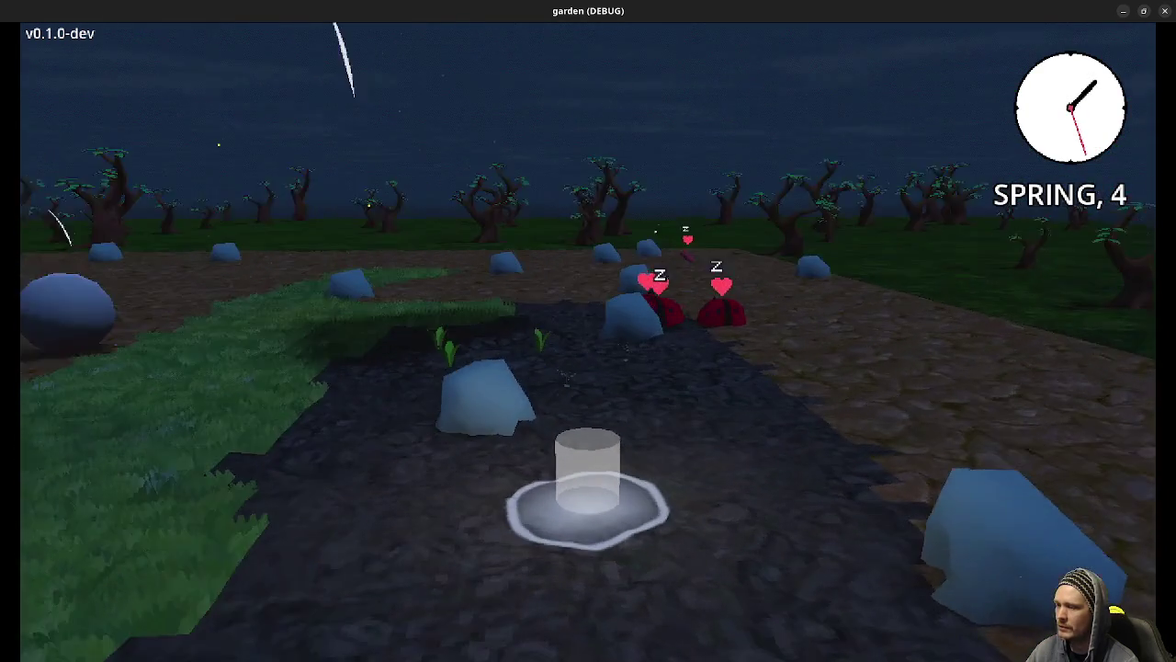
key(q)
key(q)
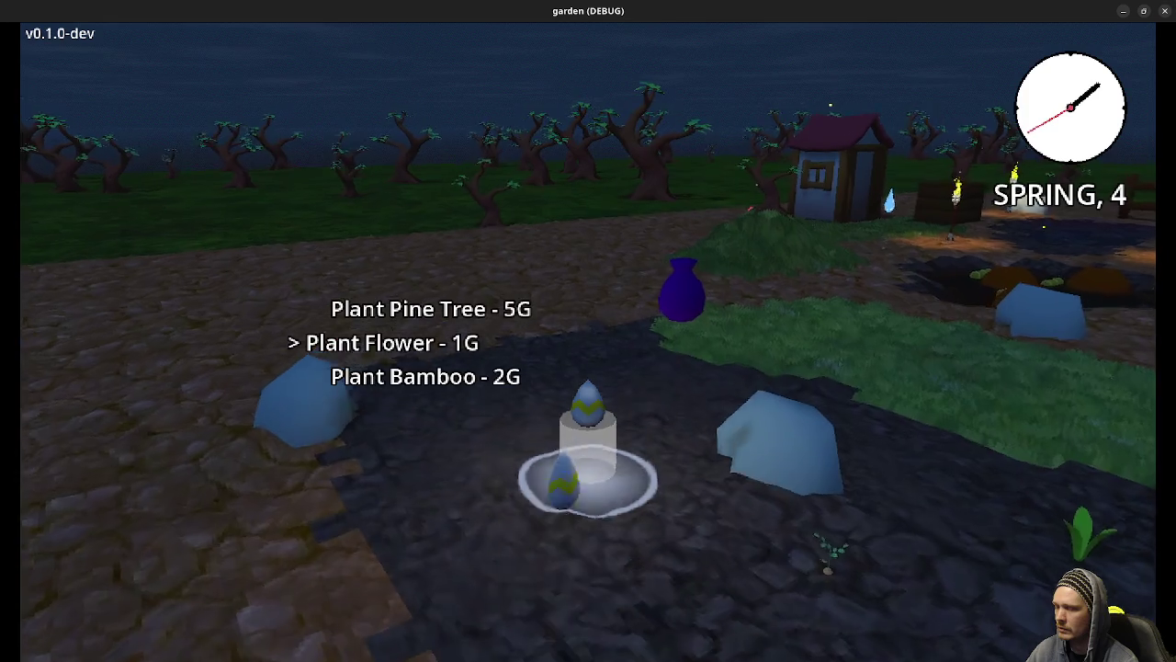
Step: Equip the Grass Packet and lay a square of grass around the fountain
key(w)
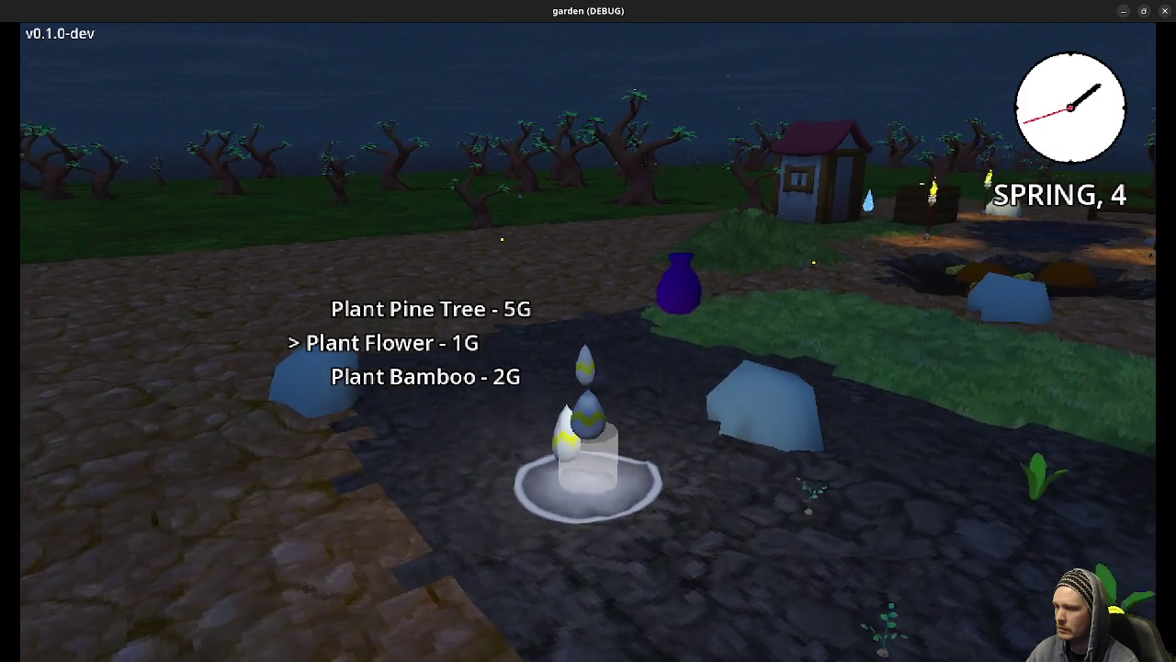
key(Return)
key(w)
key(Tab)
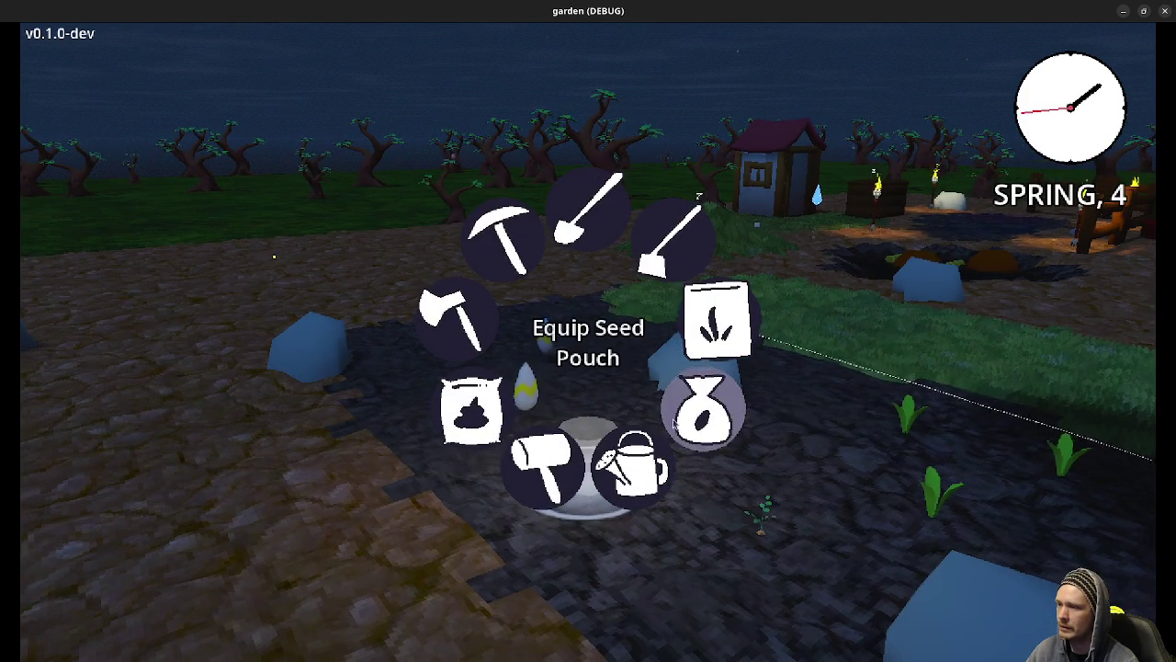
key(Return)
key(space)
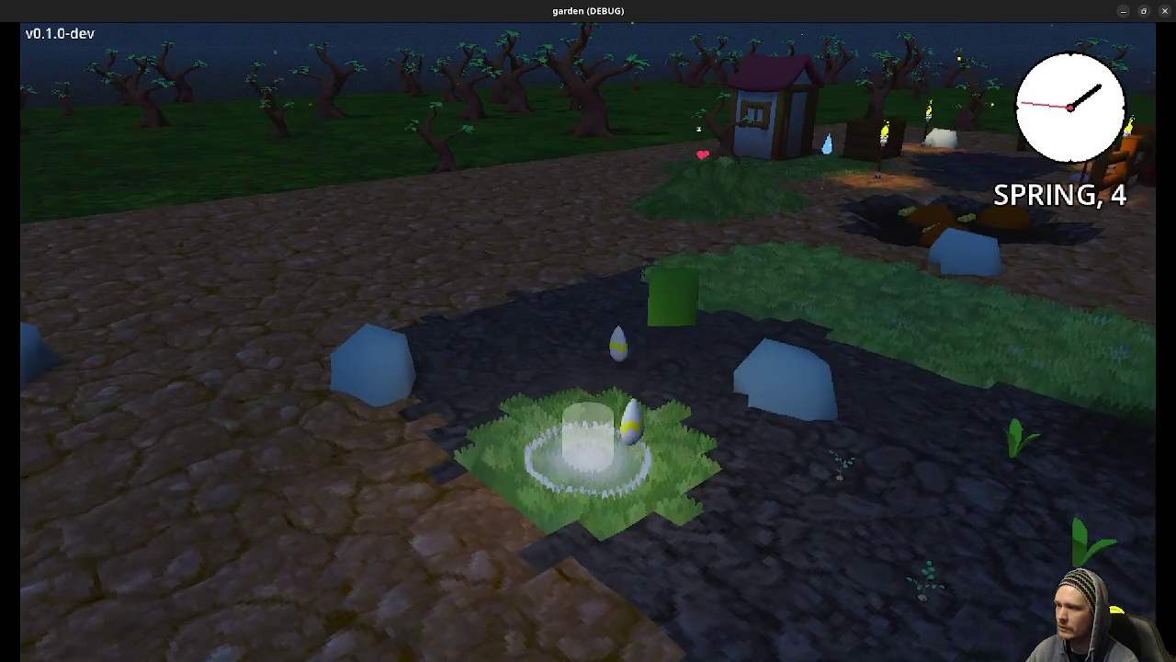
Step: Walk onto and off the egg beside the fountain, dismissing the planting choices
key(s)
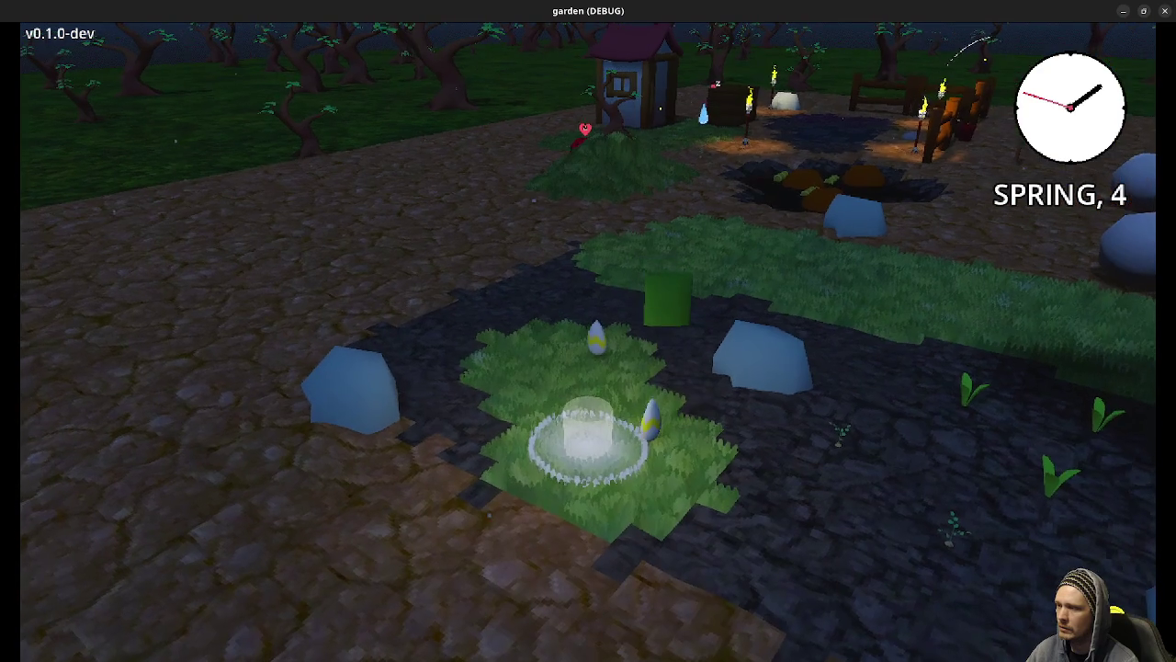
key(d)
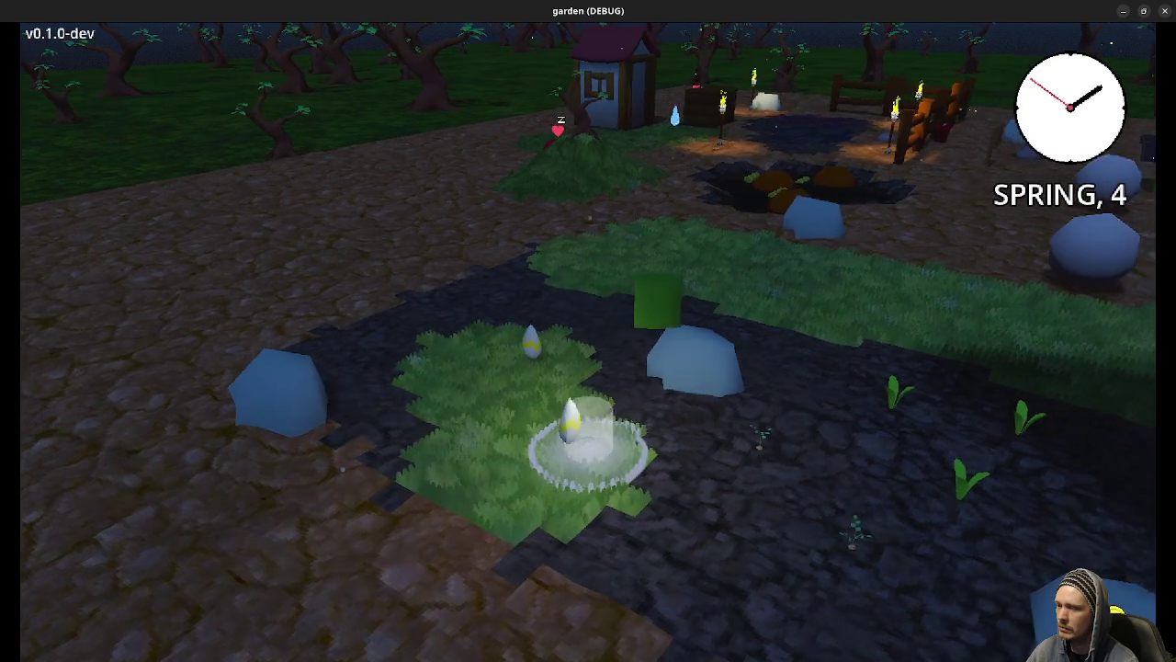
key(s)
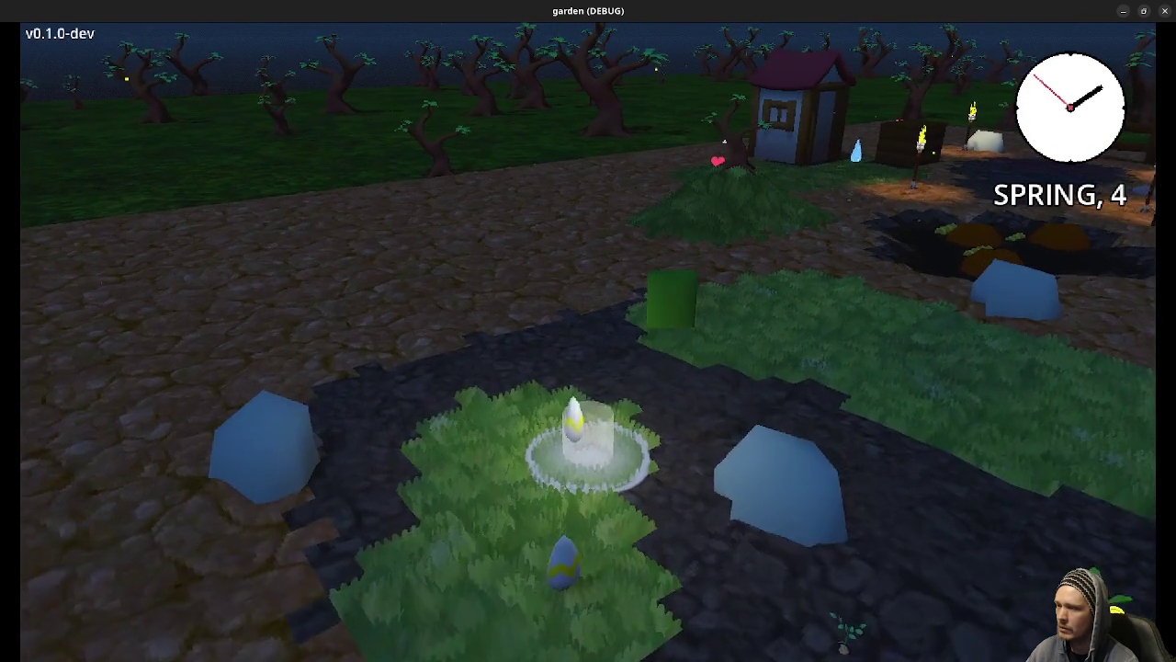
key(w)
key(a)
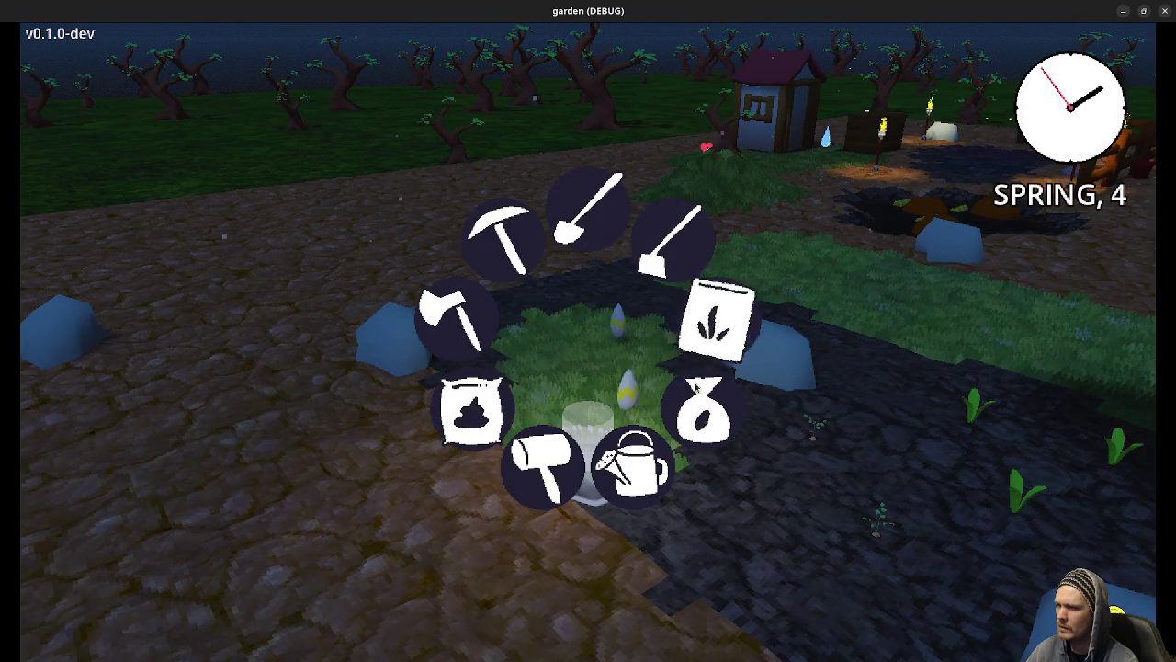
key(Tab)
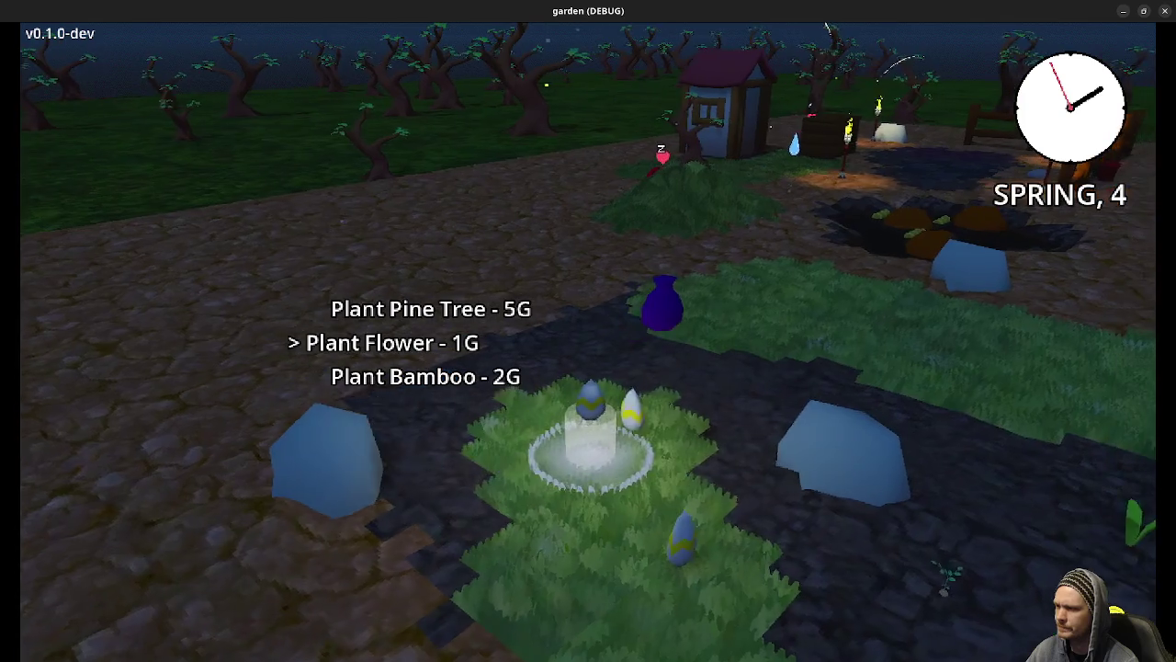
key(Escape)
Step: Orbit the camera toward the three sleeping ladybugs and focus the one named Ladybug
key(e)
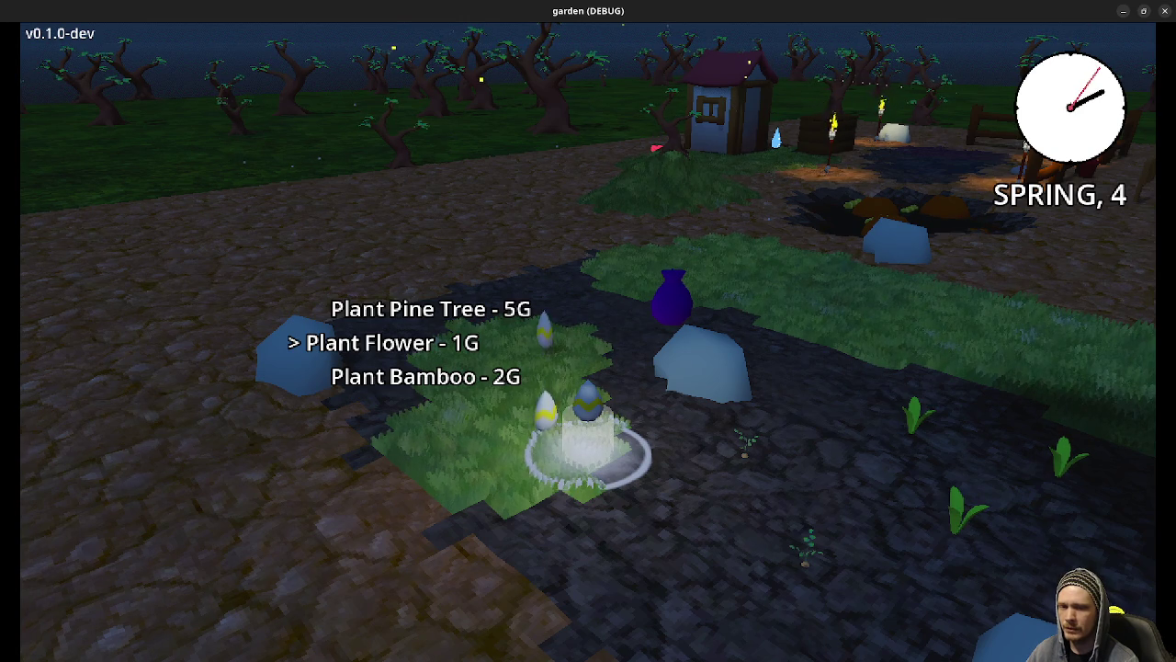
key(e)
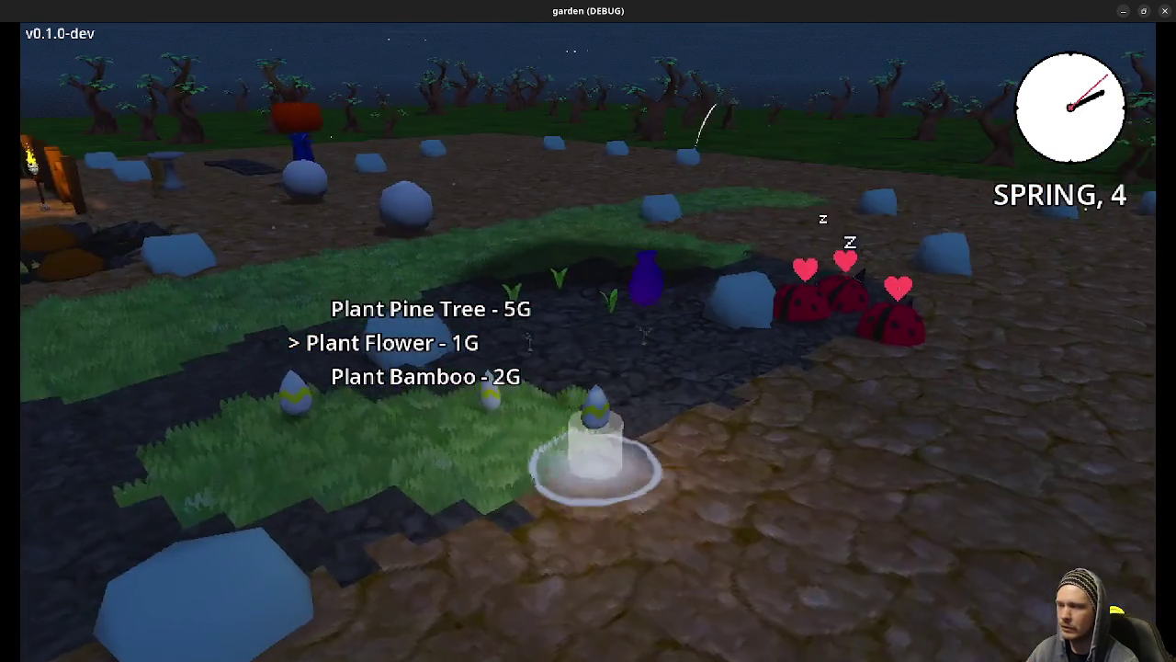
key(e)
key(Escape)
key(Escape)
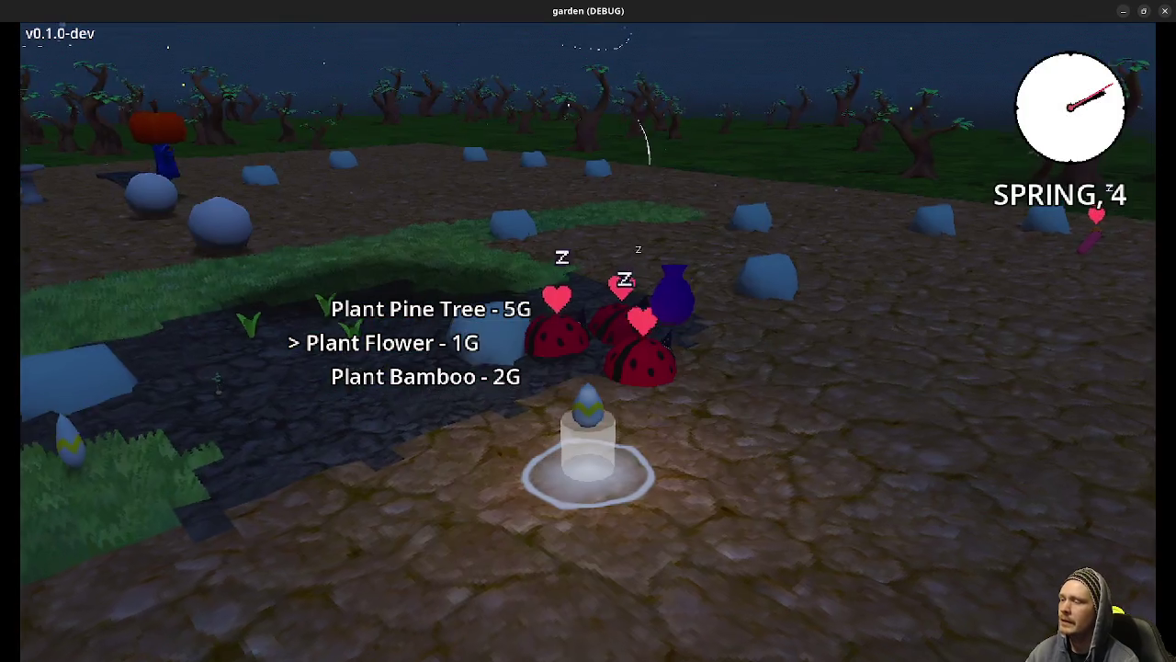
key(Escape)
key(e)
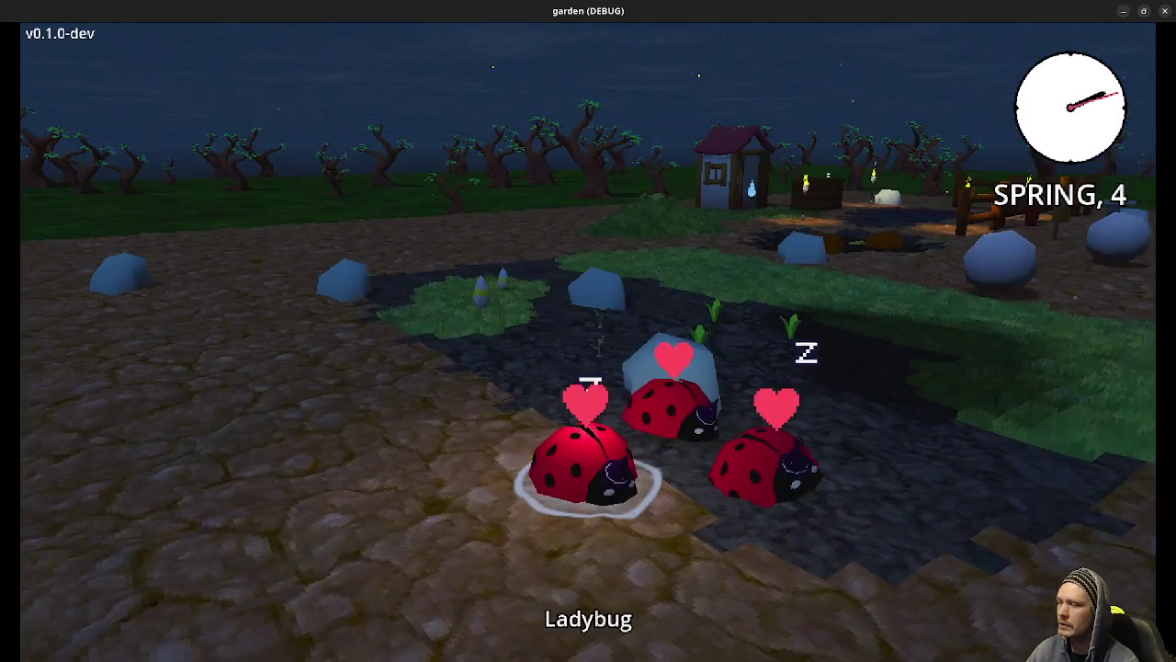
Step: Orbit around the ladybug, then pause, go to Main Menu and quit Garden Sim
key(q)
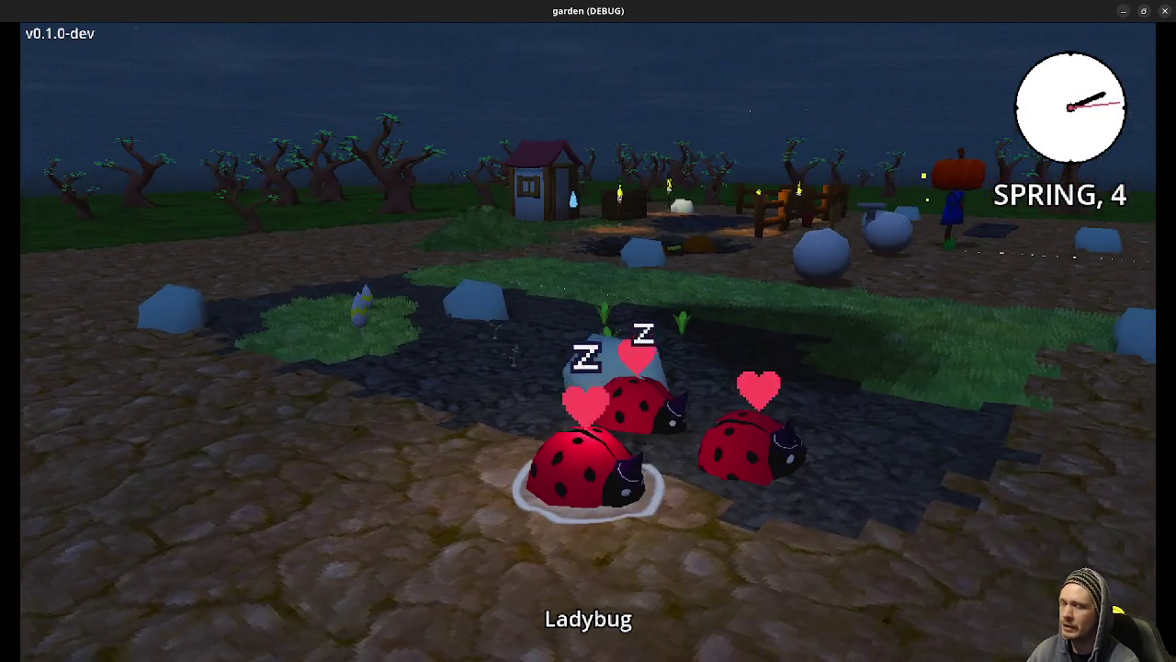
key(q)
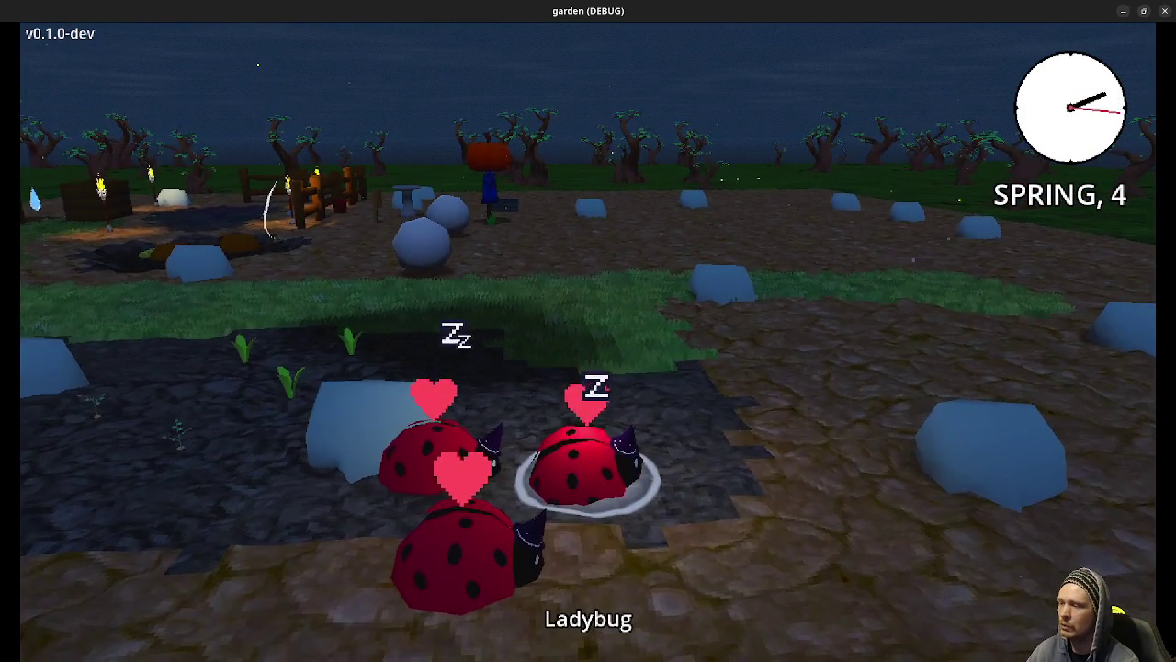
key(q)
key(q)
key(Escape)
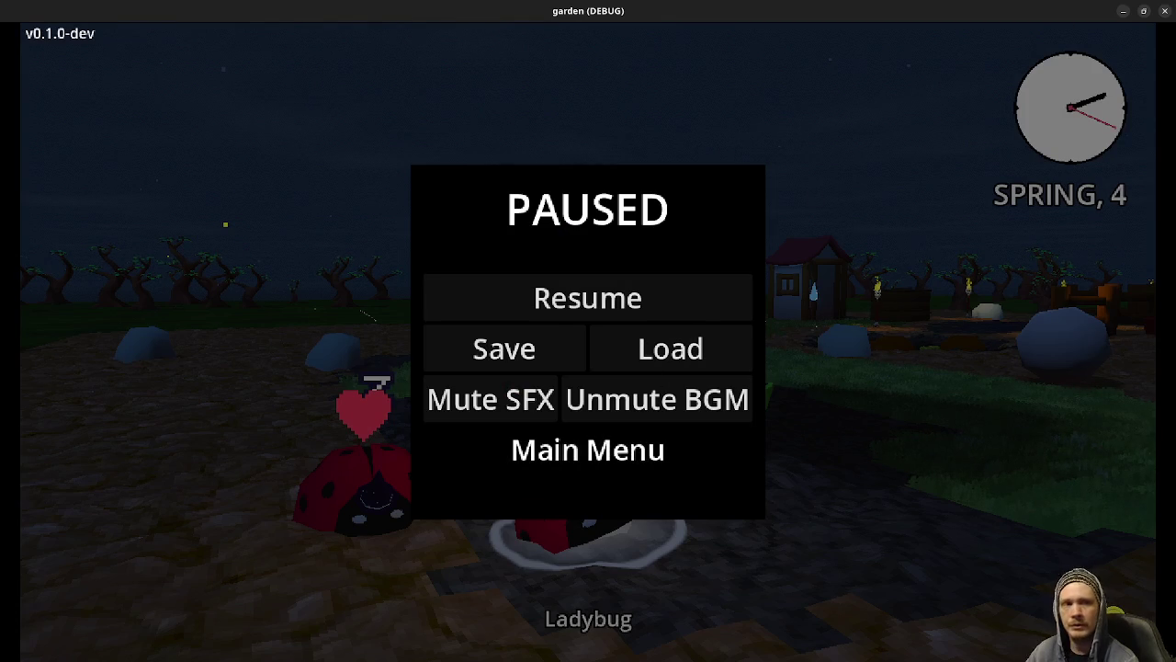
click(588, 449)
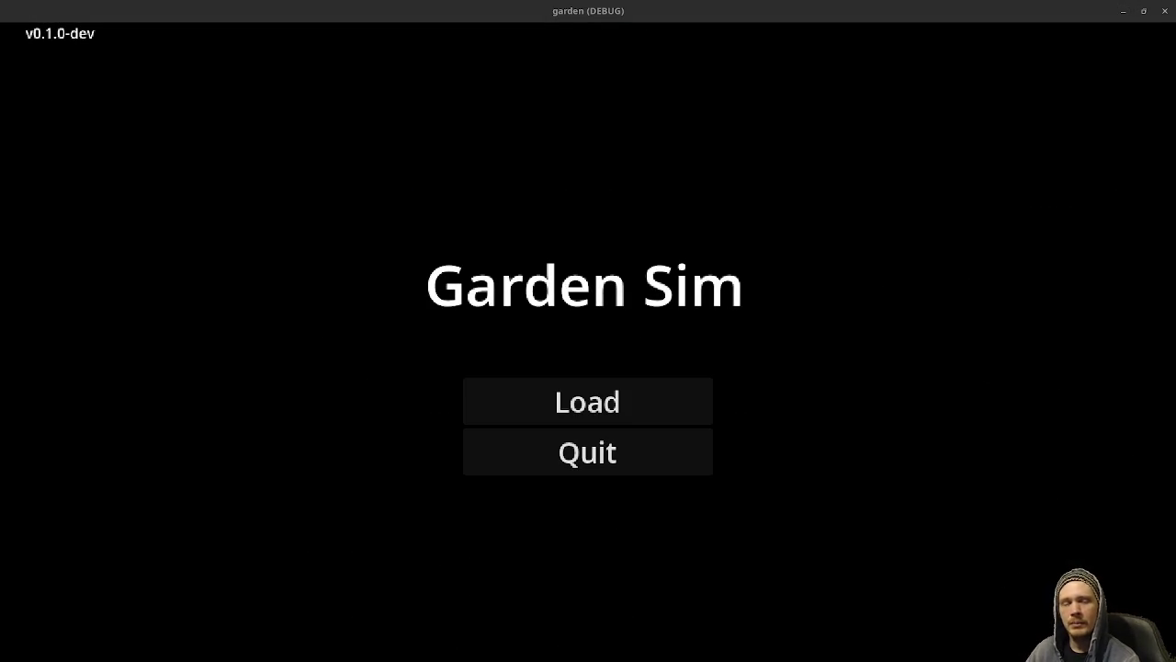
click(576, 460)
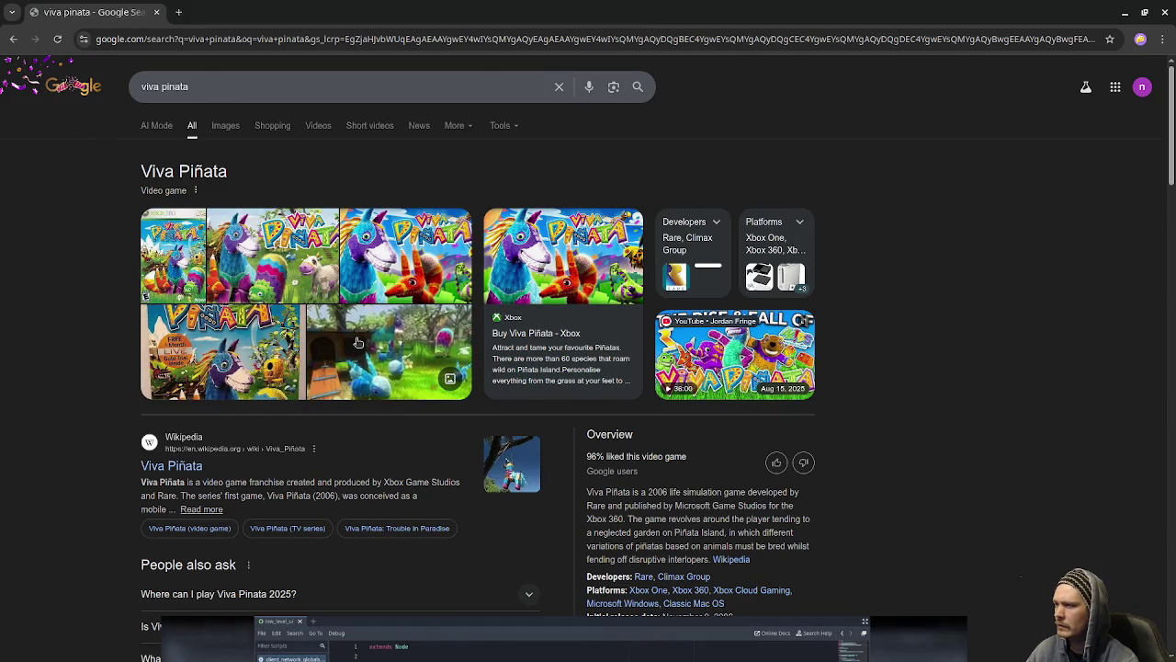
Step: Open a larger preview of a Viva Piñata gameplay image and scroll through it
click(359, 353)
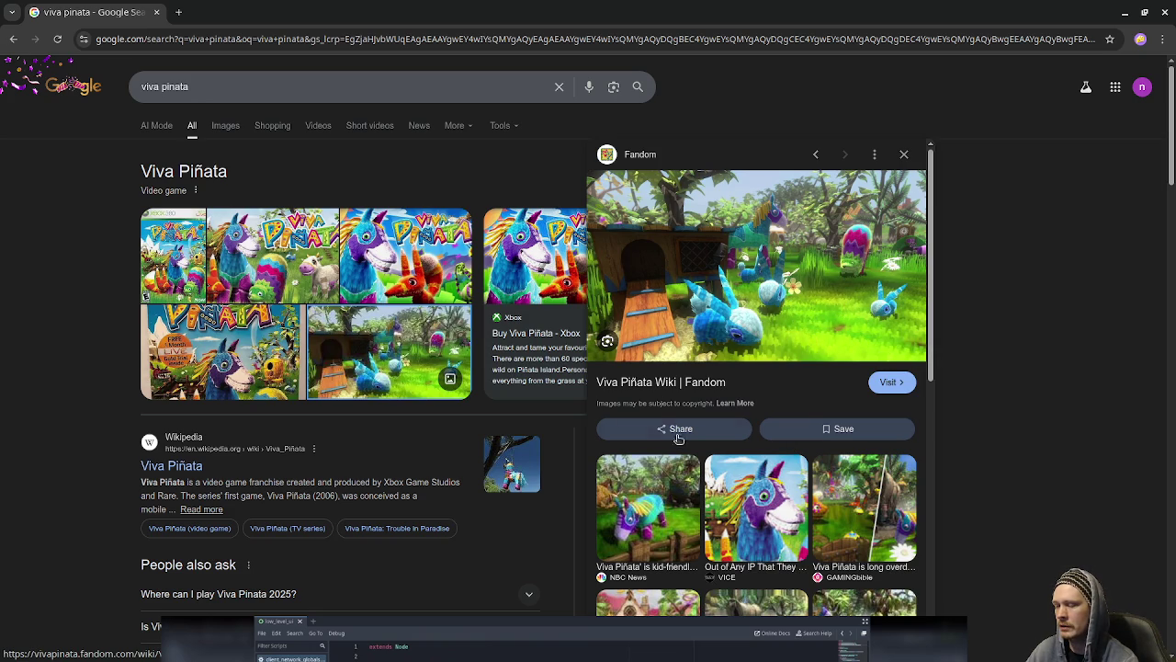
scroll(779, 520, down, 1)
scroll(779, 496, down, 2)
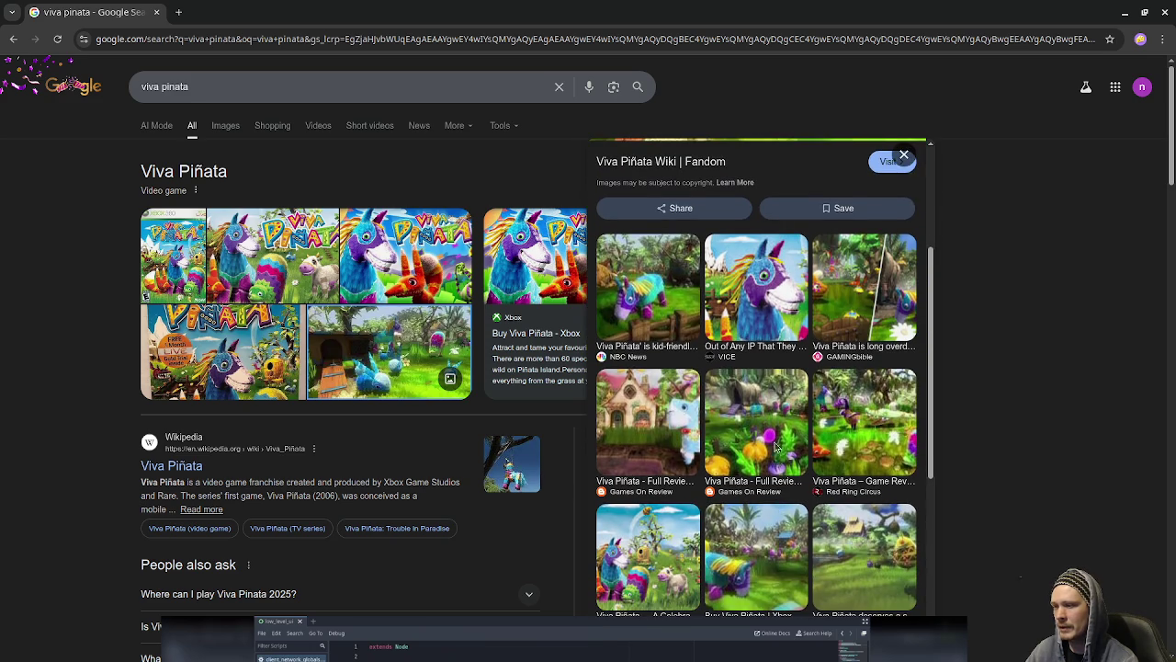
scroll(781, 450, down, 1)
Step: Preview the Medium article and Red Ring Circus review images, then return to Godot
click(658, 487)
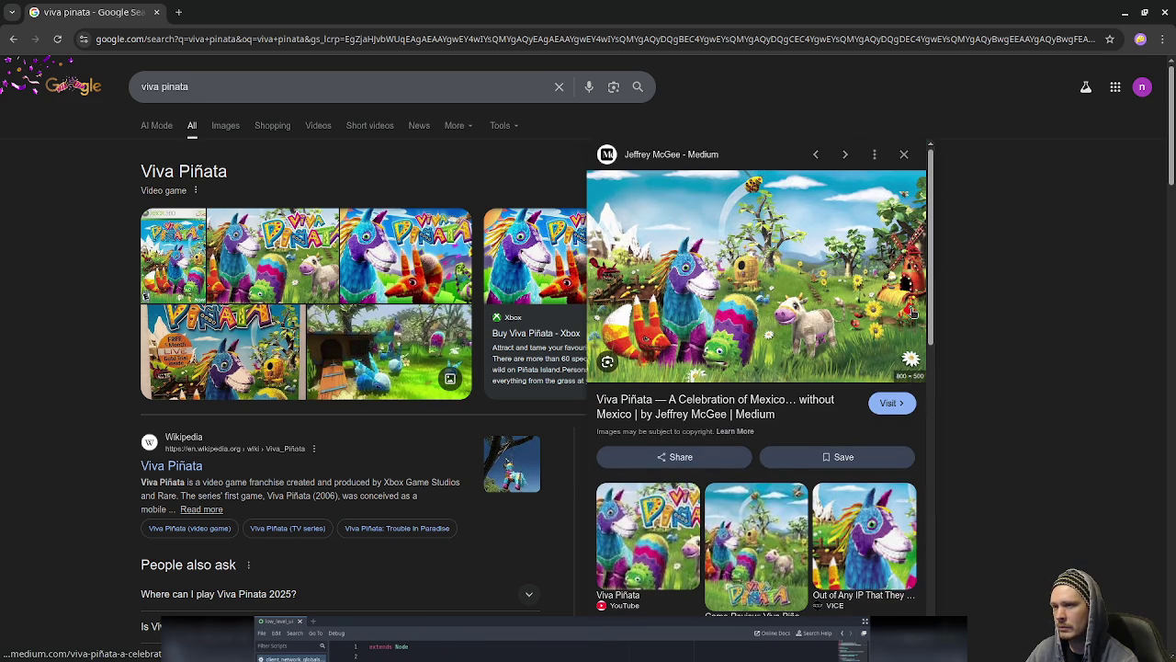
scroll(772, 549, down, 5)
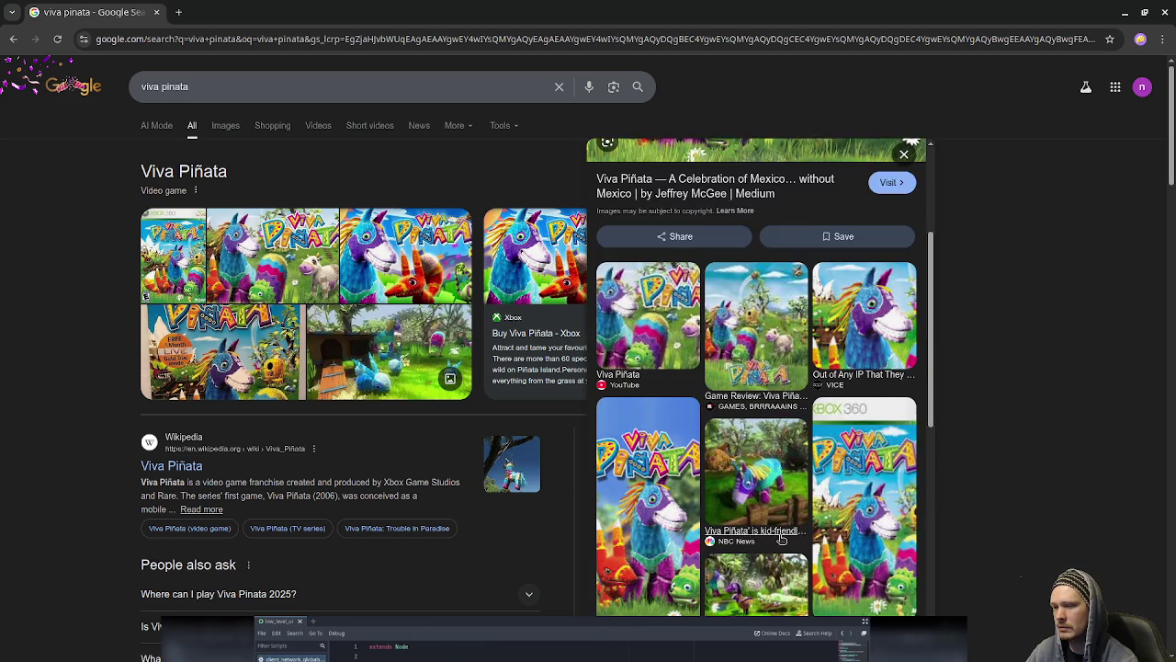
click(713, 430)
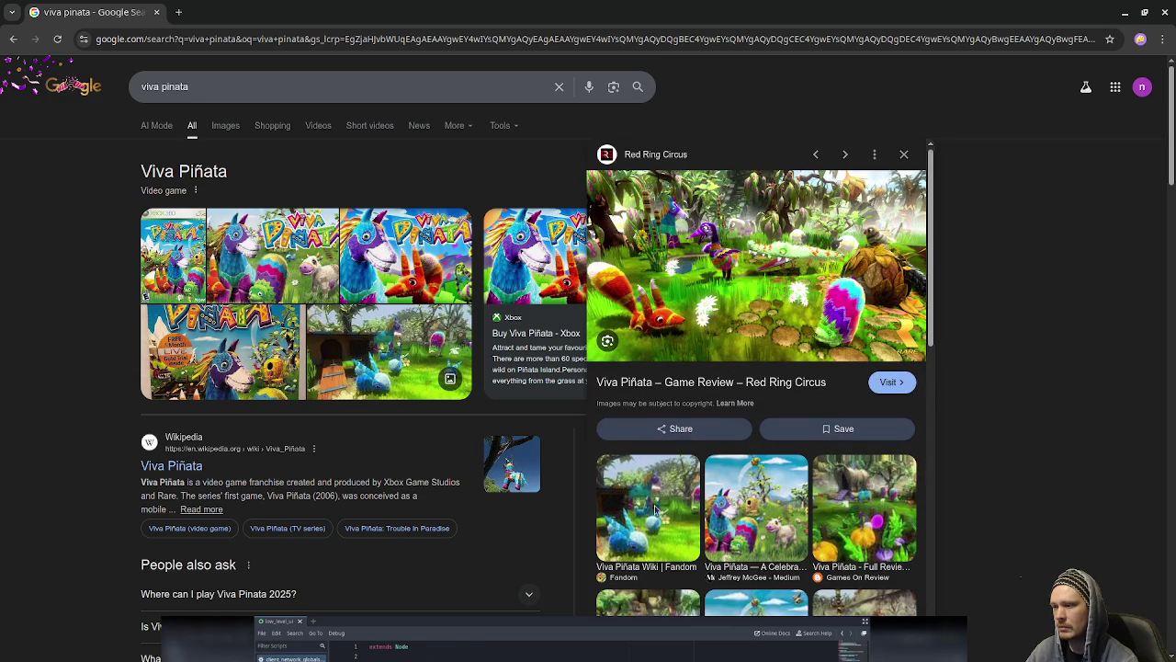
scroll(685, 531, down, 3)
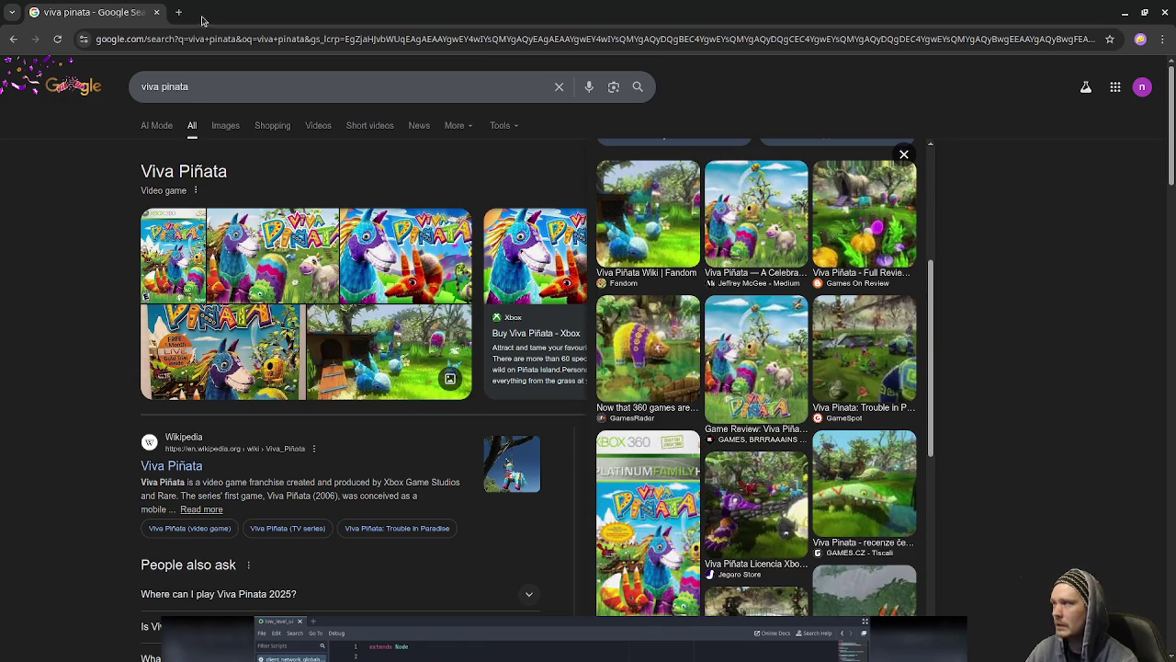
key(alt+Tab)
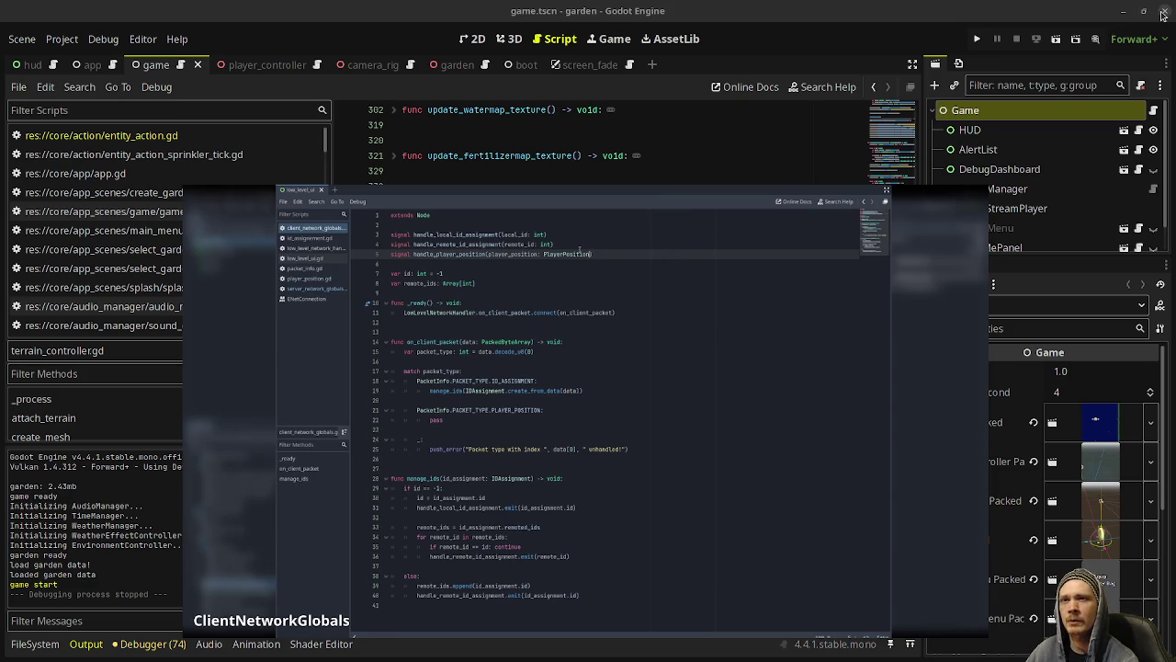
Step: Move the floating reference video out of the way, then nudge it slightly lower
mouse_move(622, 423)
drag(621, 422, 655, 310)
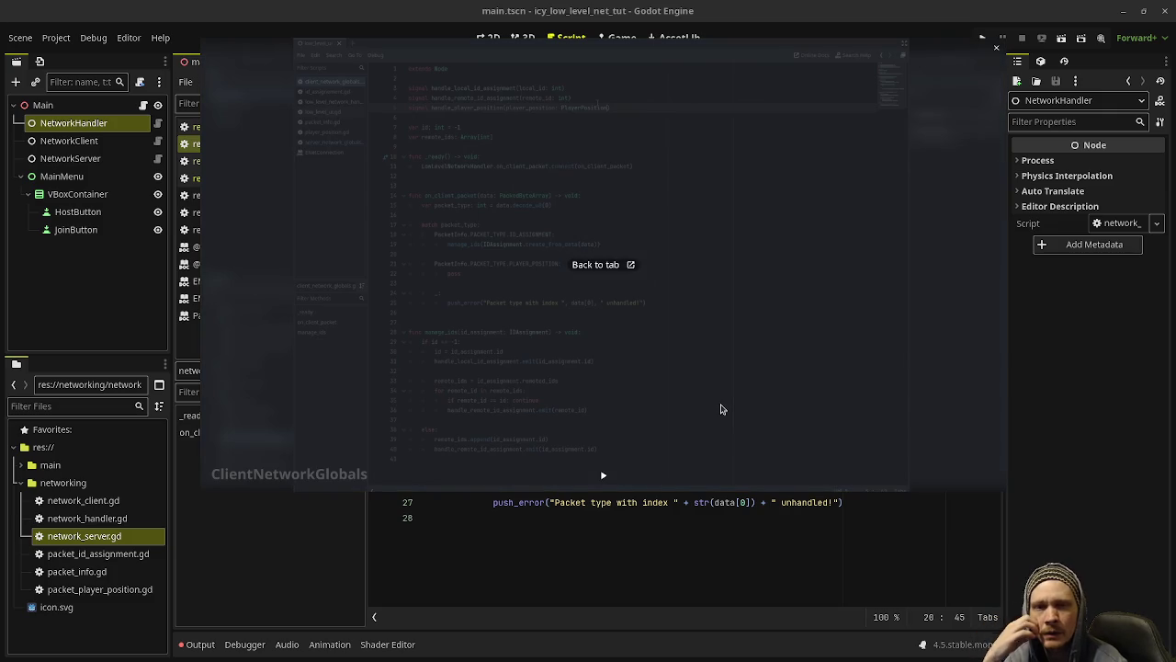
drag(704, 380, 703, 451)
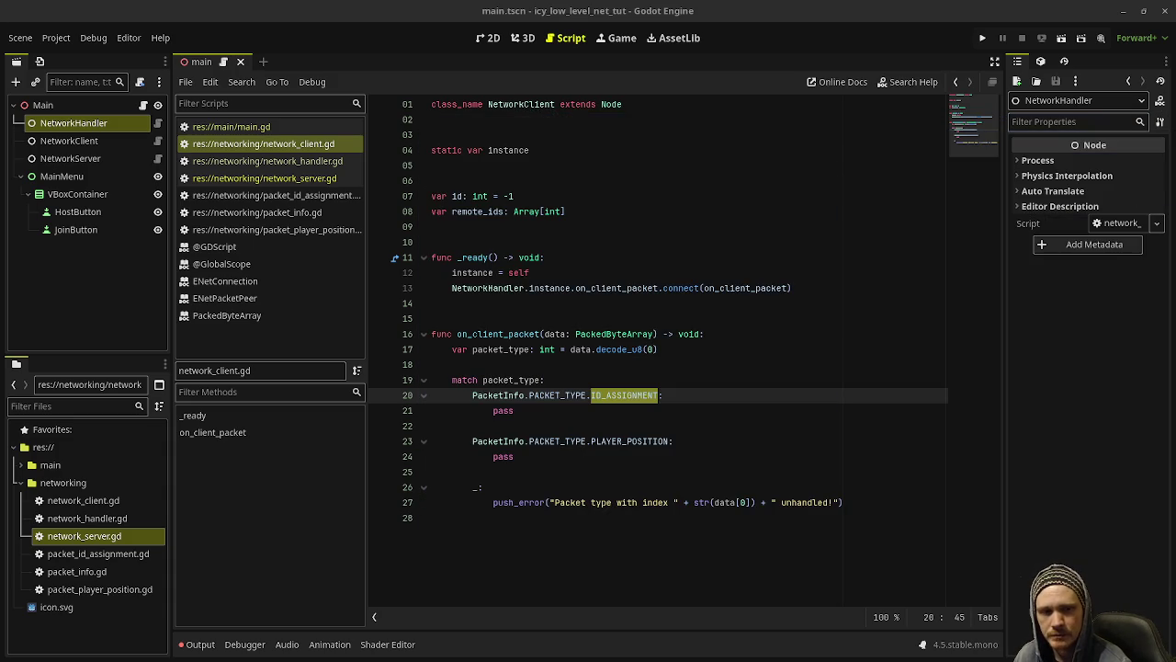
Step: Replace the pass under ID_ASSIGNMENT with manage_ids(PacketIdAssignment.create_from_data(data))
click(690, 377)
key(Down)
key(Down)
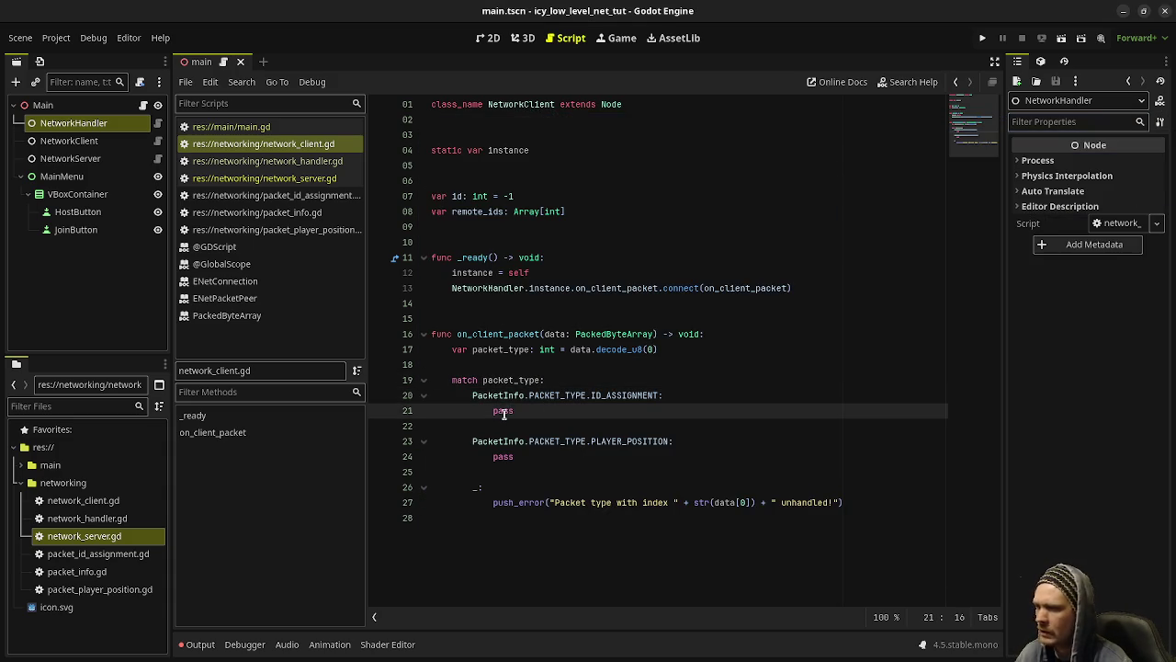
double_click(504, 409)
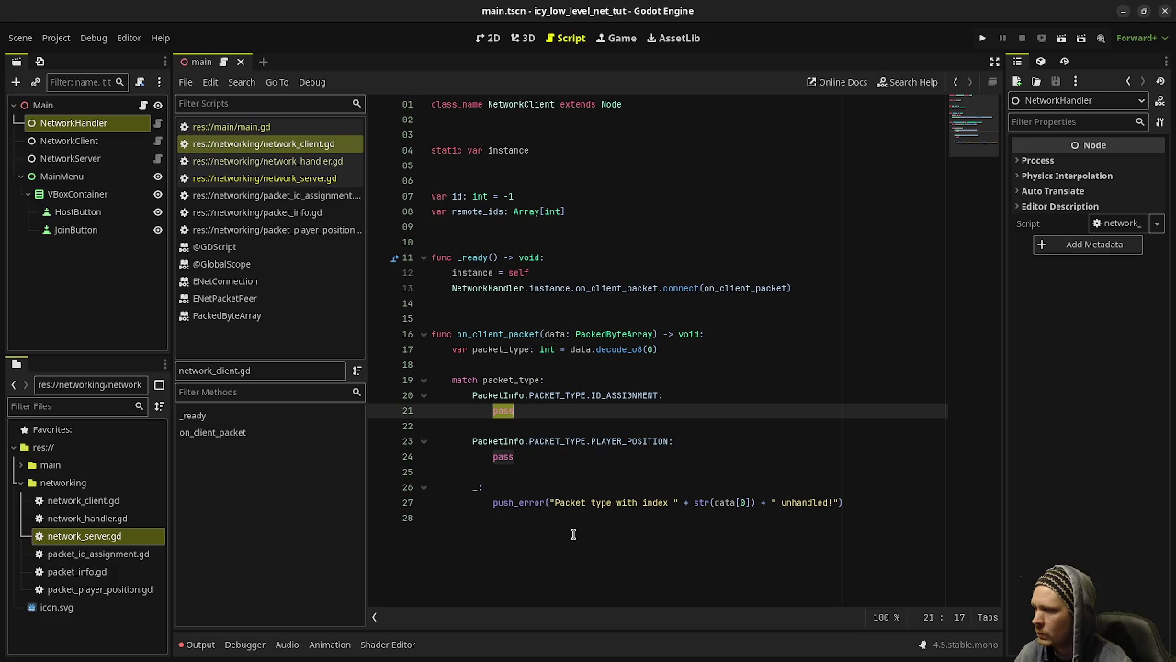
text(manage_ids)
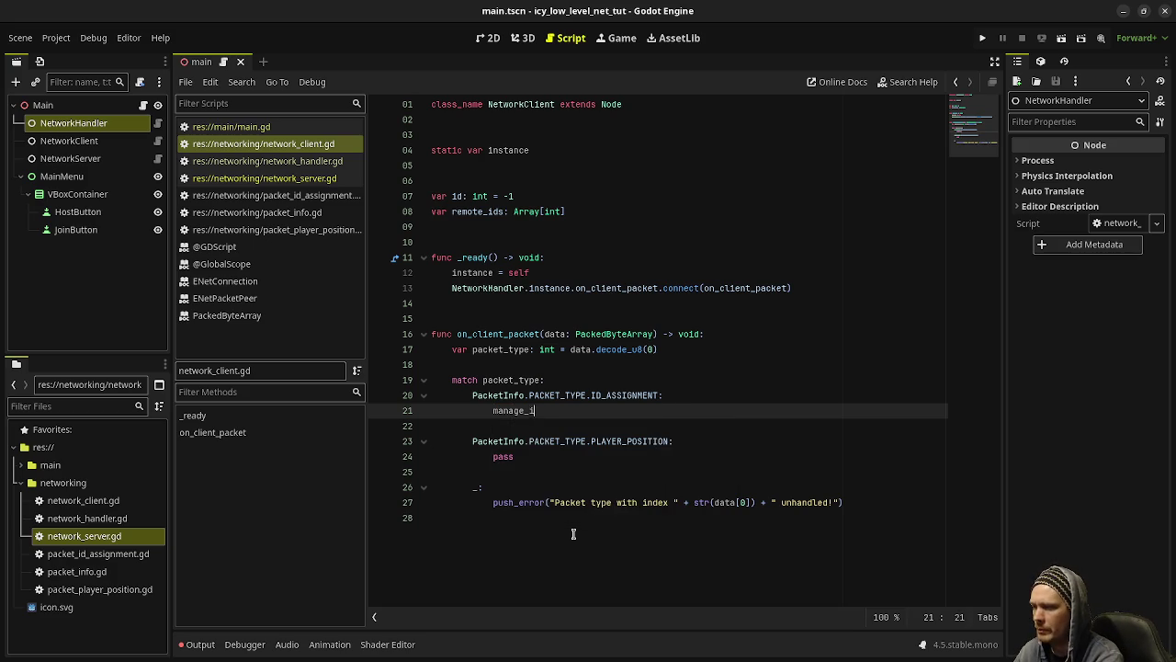
text((Packet)
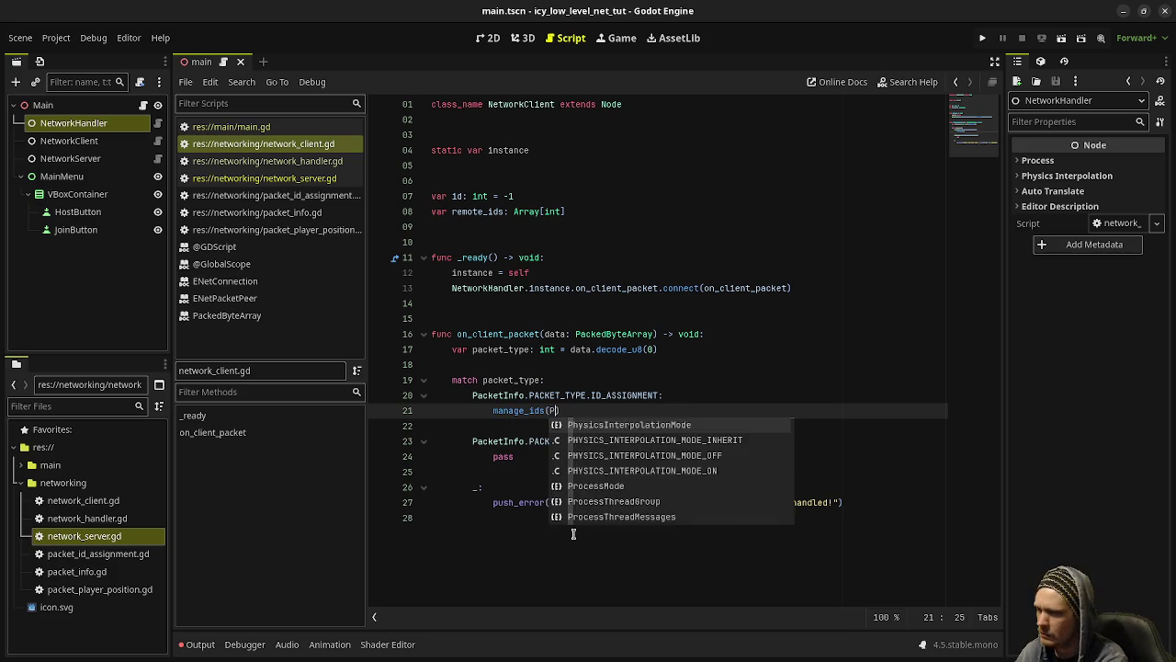
key(Return)
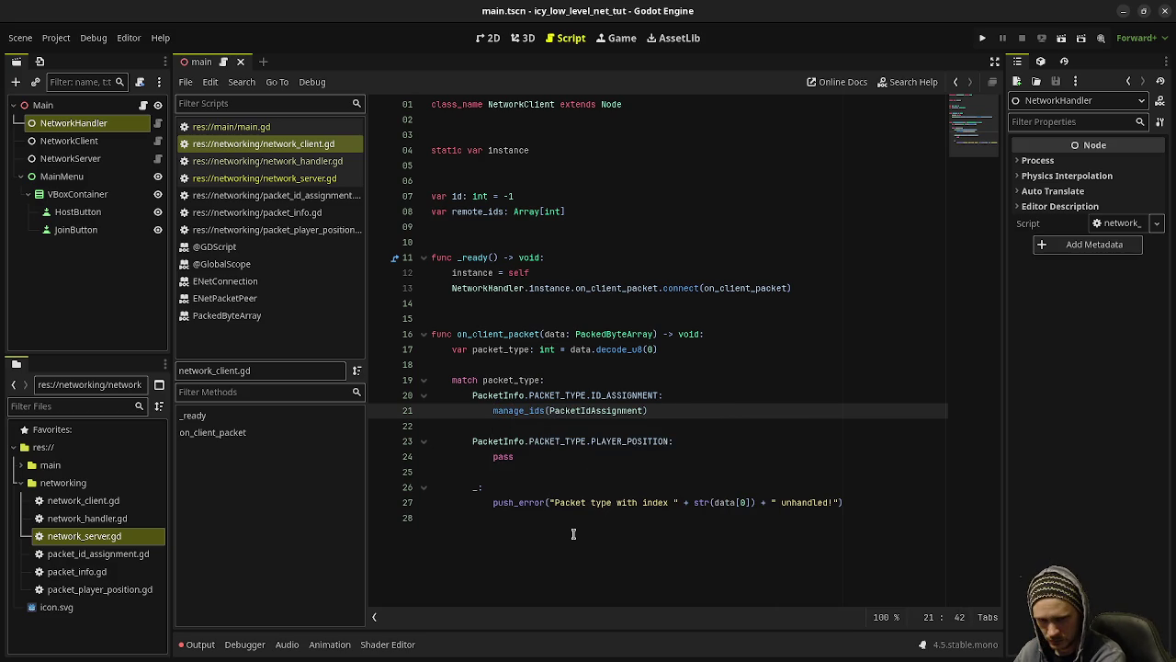
text(.create_from)
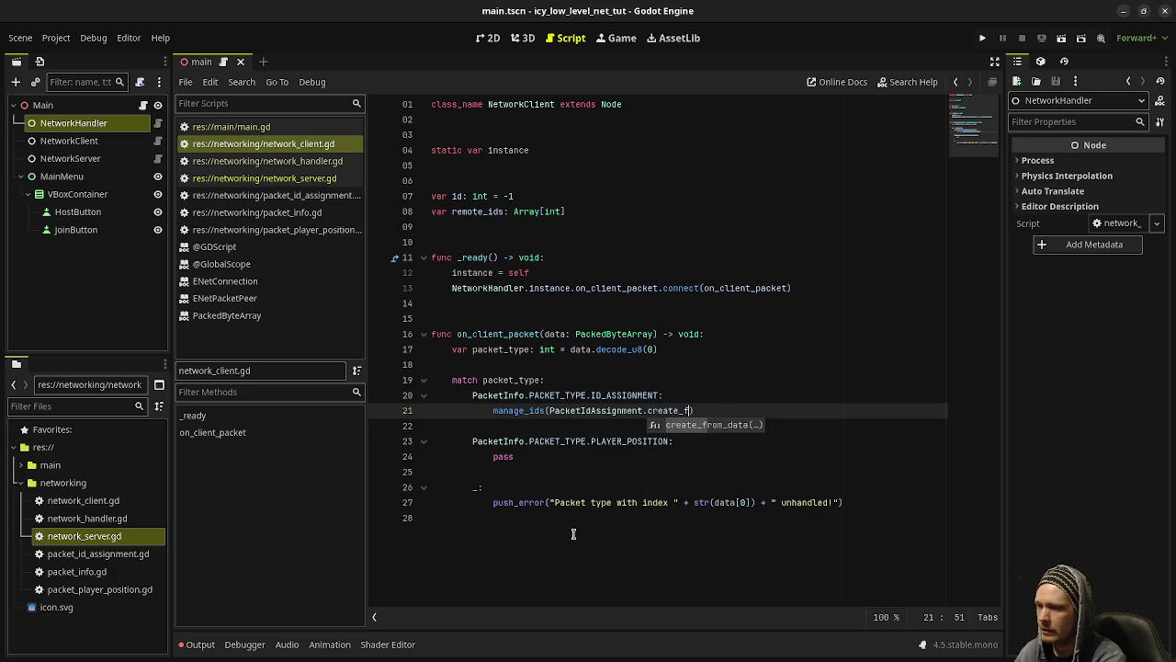
text(_data)
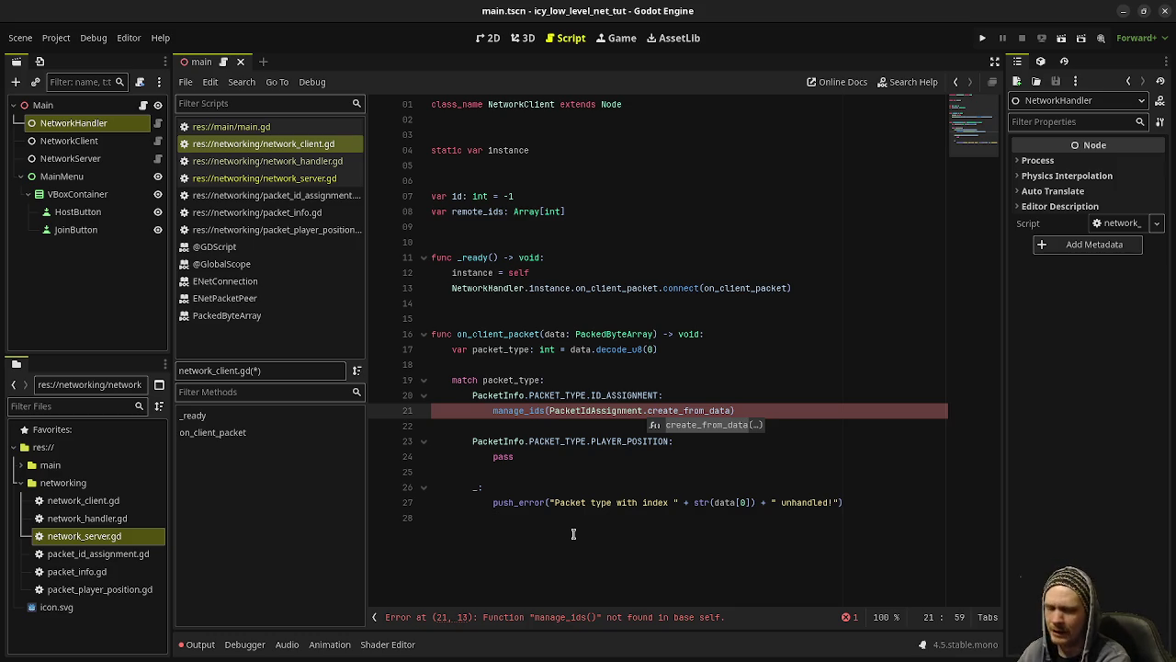
text((data)
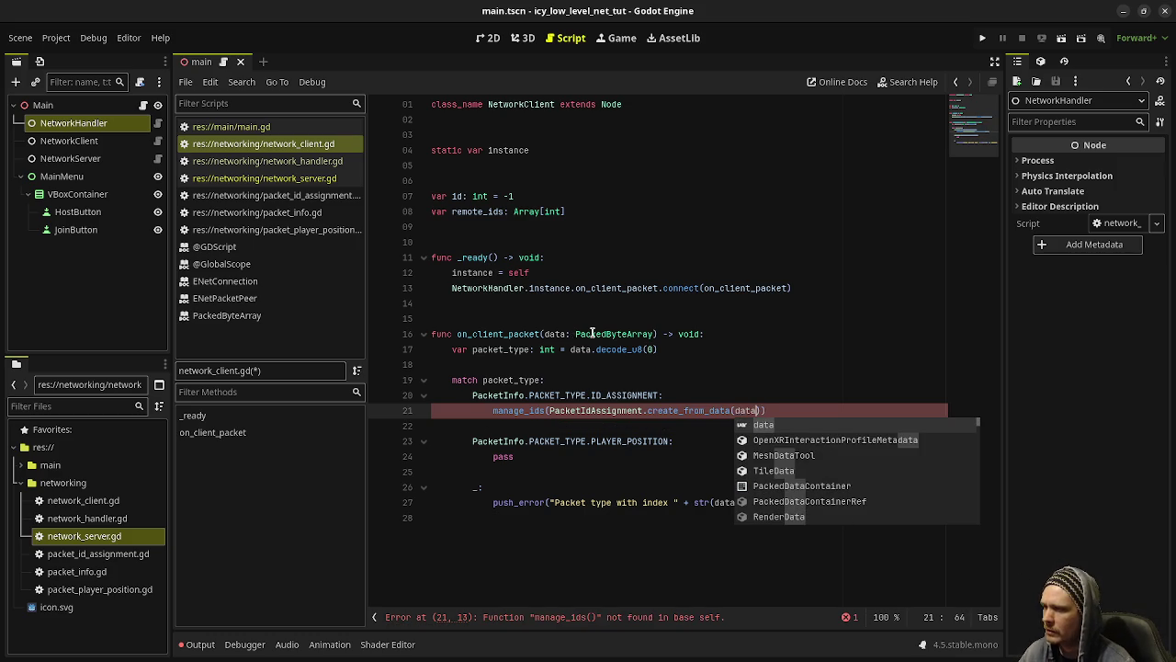
Step: Check the PackedByteArray type of on_client_packet's data parameter, then switch to network_handler.gd
double_click(562, 334)
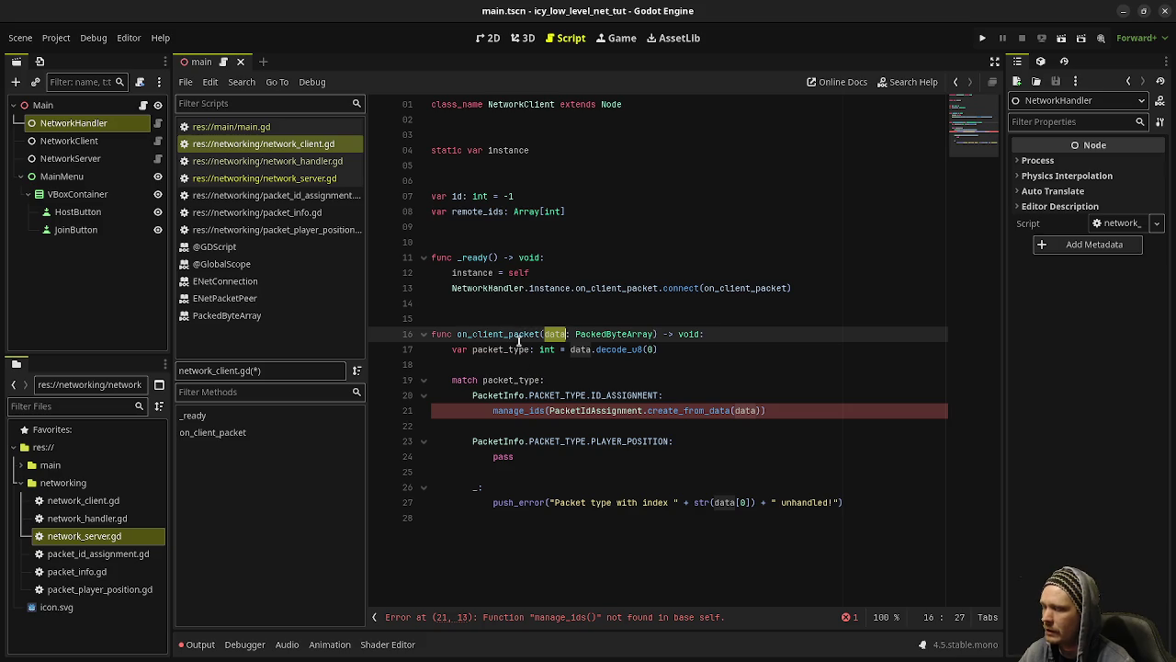
mouse_move(567, 338)
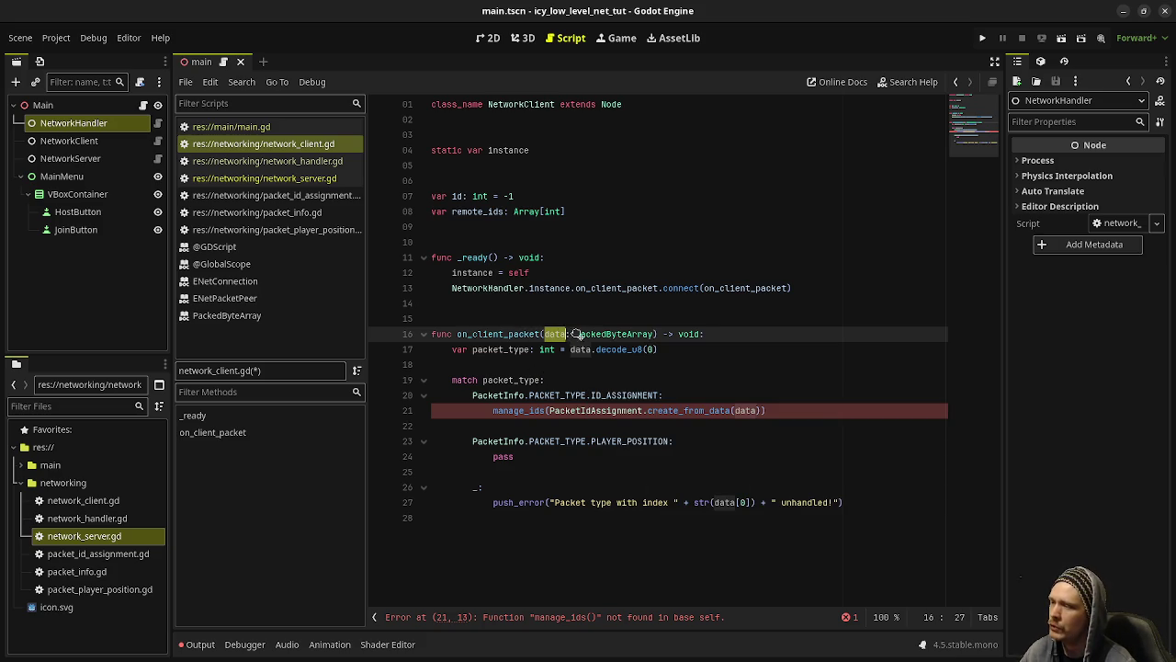
key(Down)
key(Down)
mouse_move(563, 335)
mouse_down()
mouse_move(551, 334)
mouse_move(625, 333)
mouse_up()
click(621, 377)
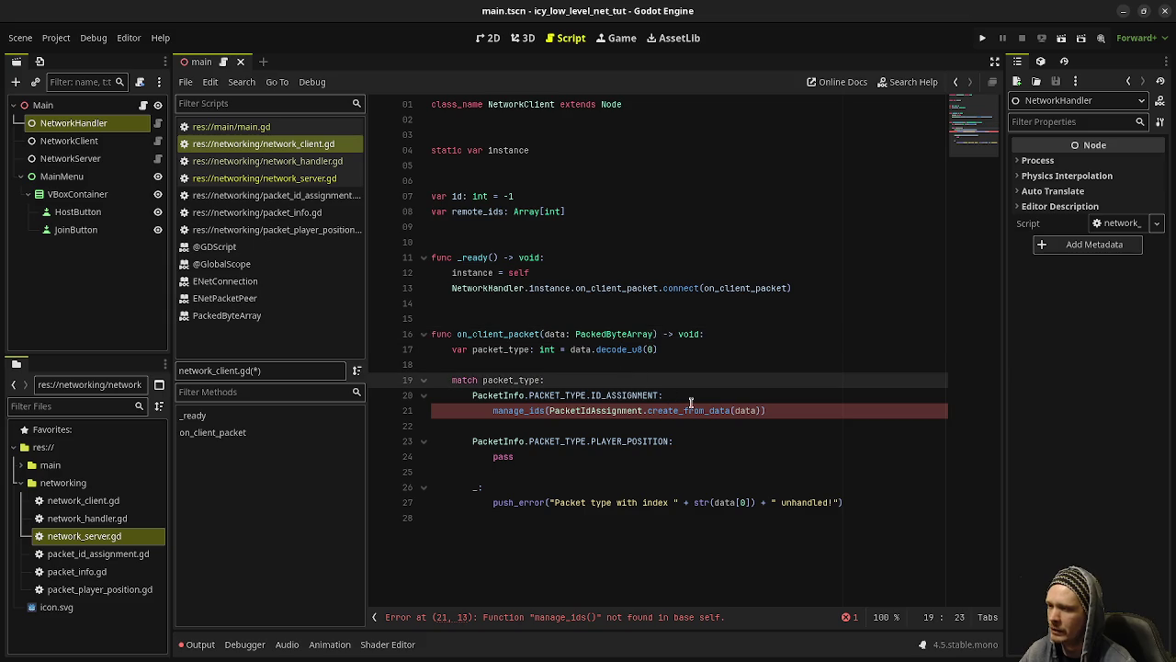
click(577, 334)
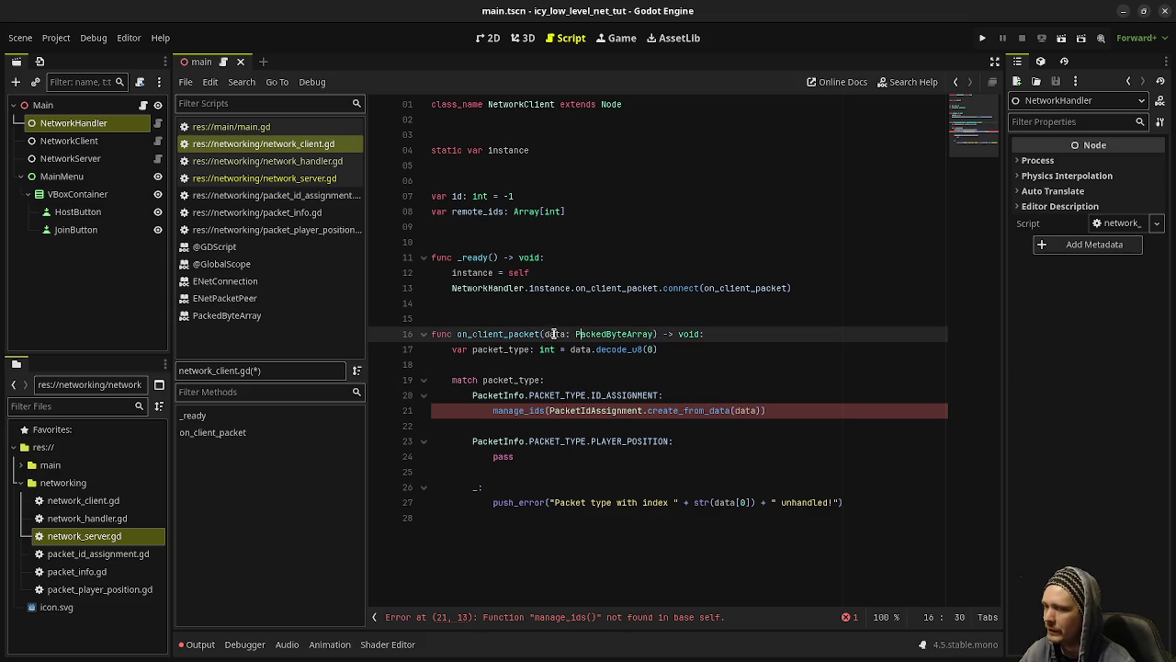
mouse_move(587, 417)
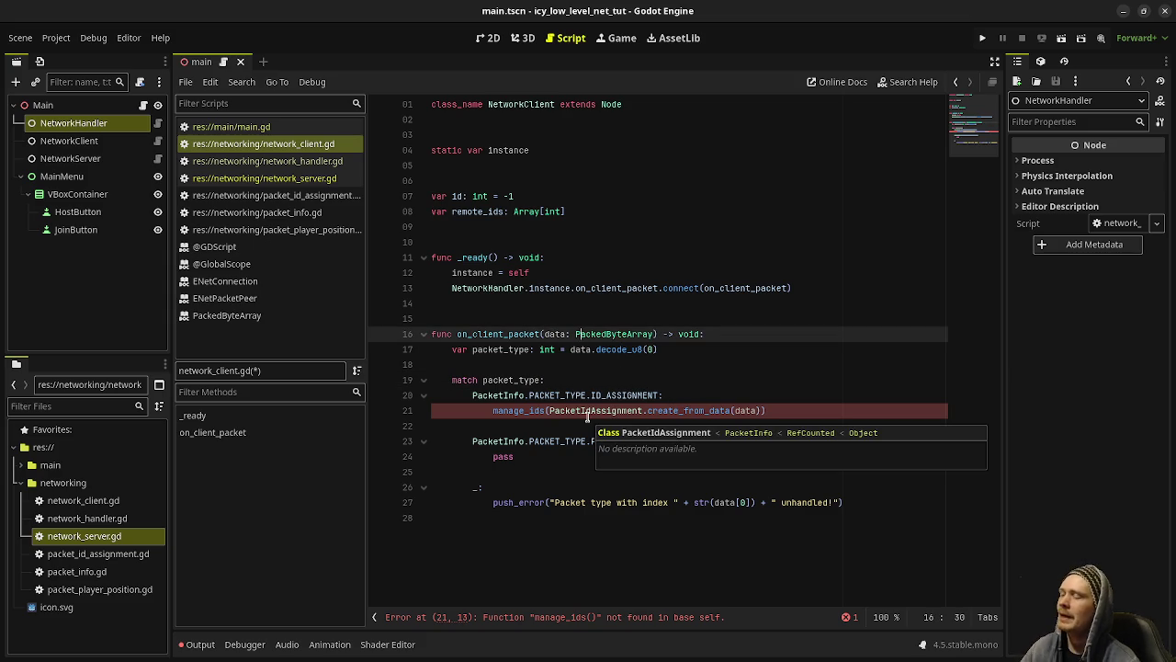
click(275, 160)
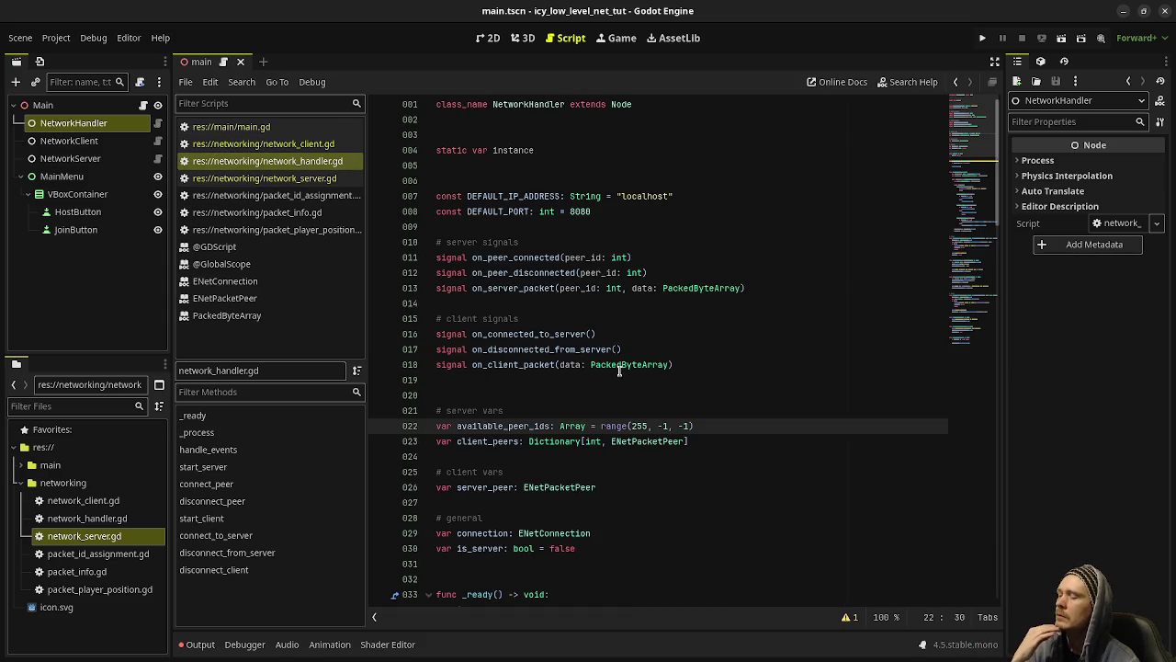
Step: Locate the on_client_packet emission in handle_events on line 72, then return to network_client.gd
scroll(621, 368, down, 10)
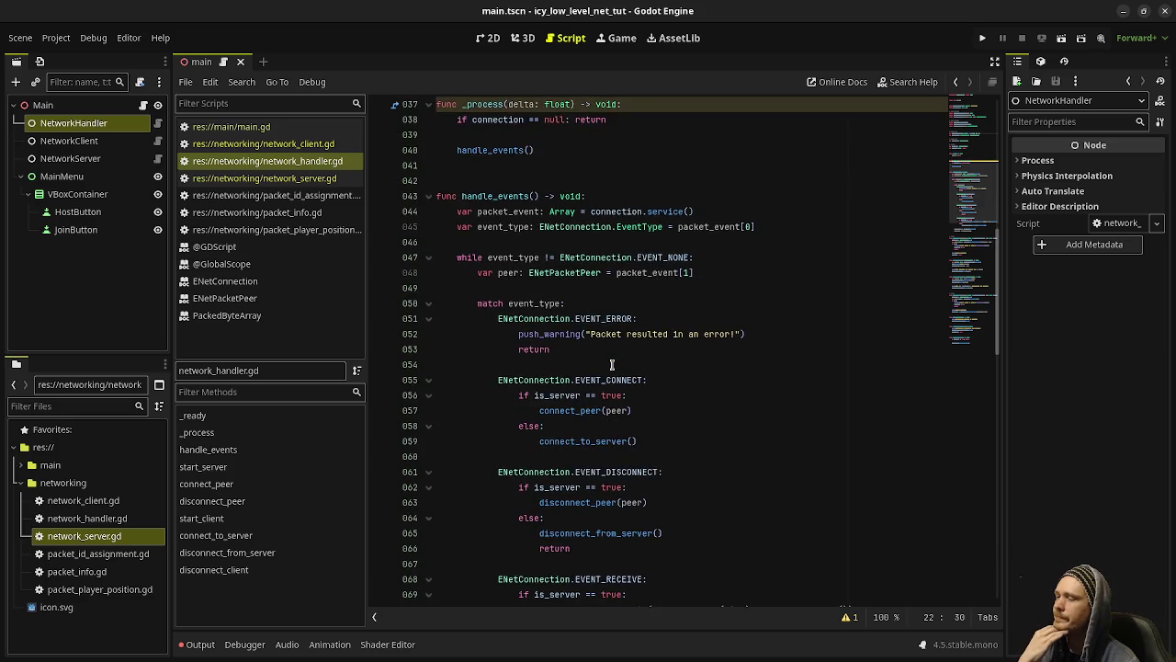
scroll(611, 364, down, 2)
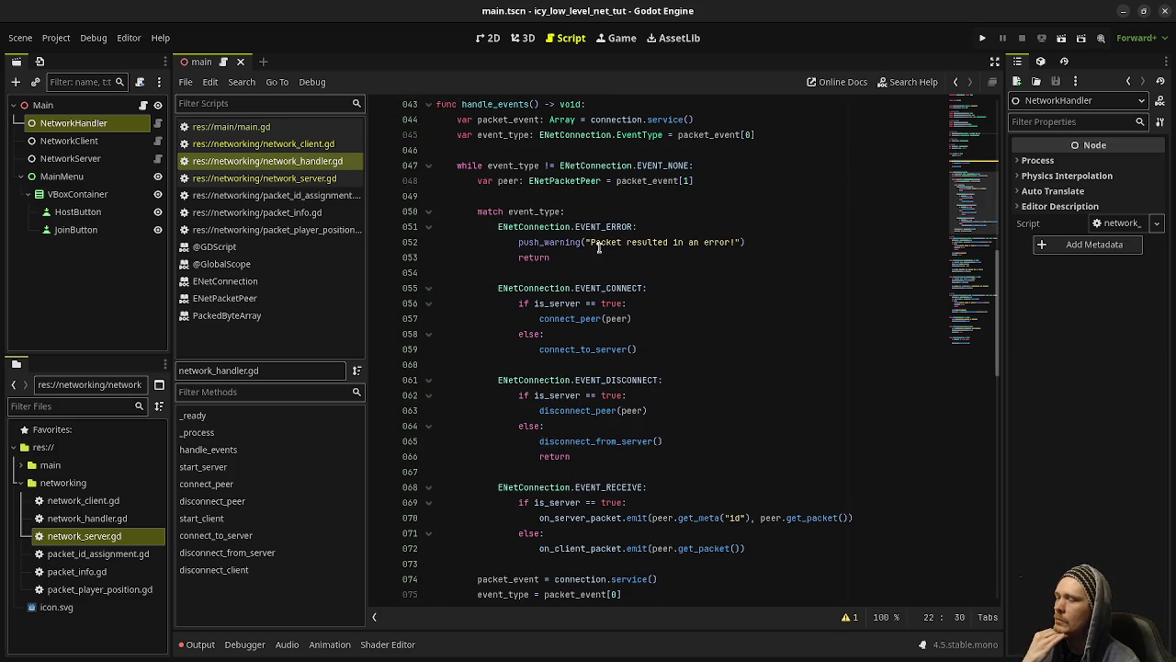
scroll(599, 248, down, 2)
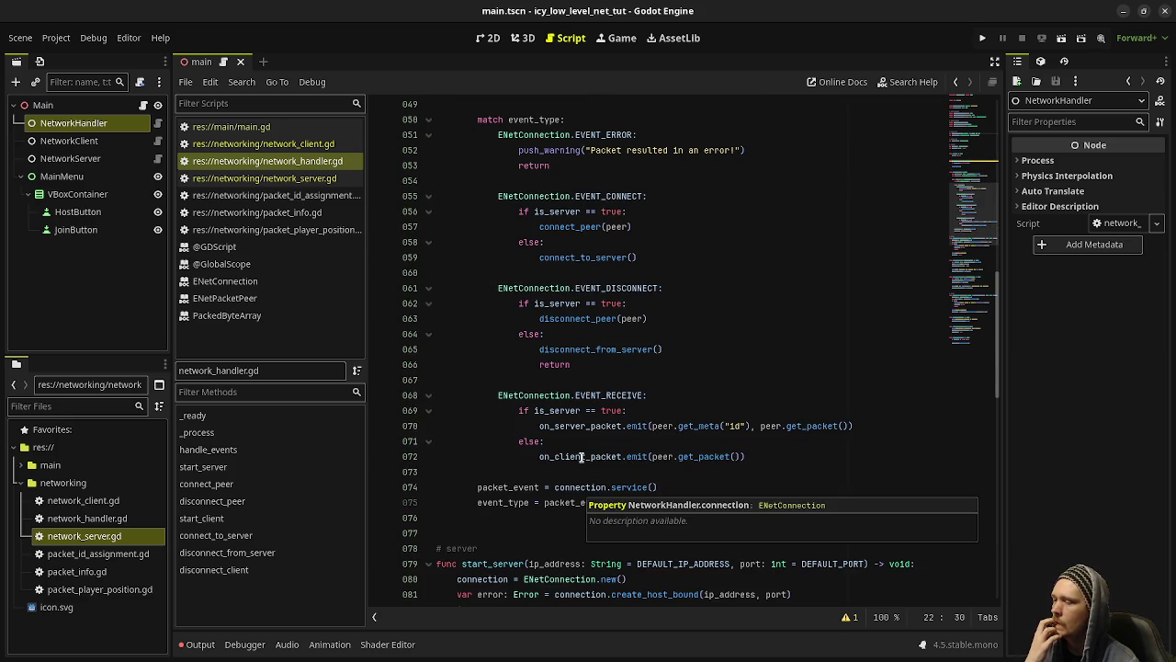
double_click(577, 457)
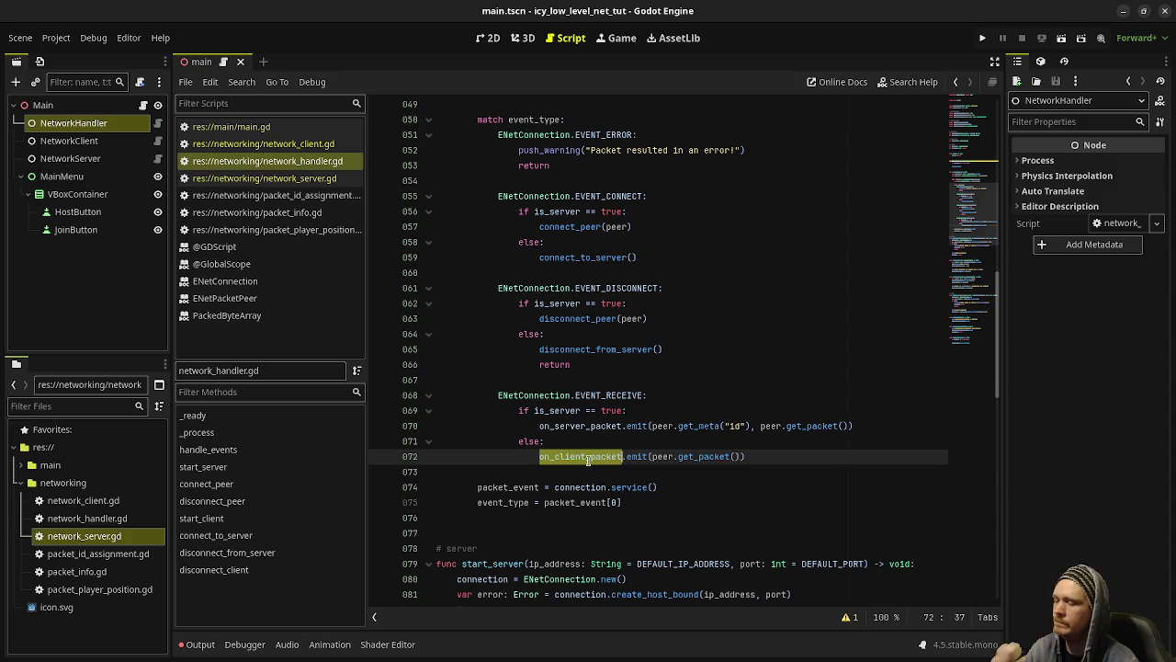
click(294, 178)
click(275, 143)
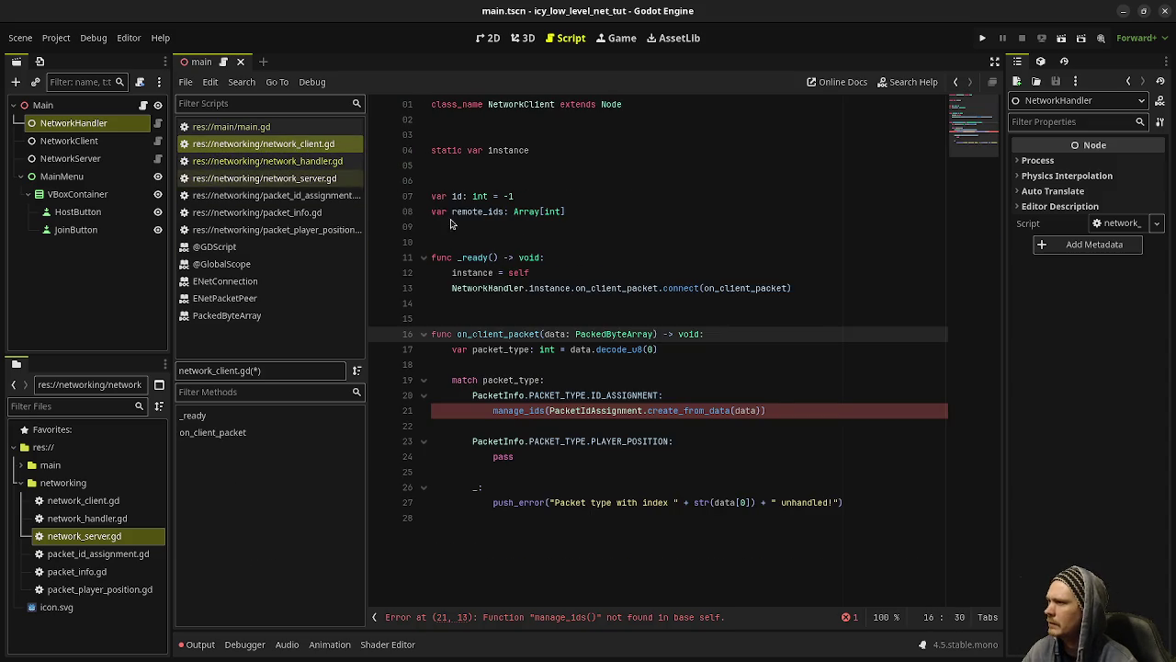
Step: Add func manage_ids(packet_id_assignment: PacketIdAssignment) -> void below the match block
click(771, 410)
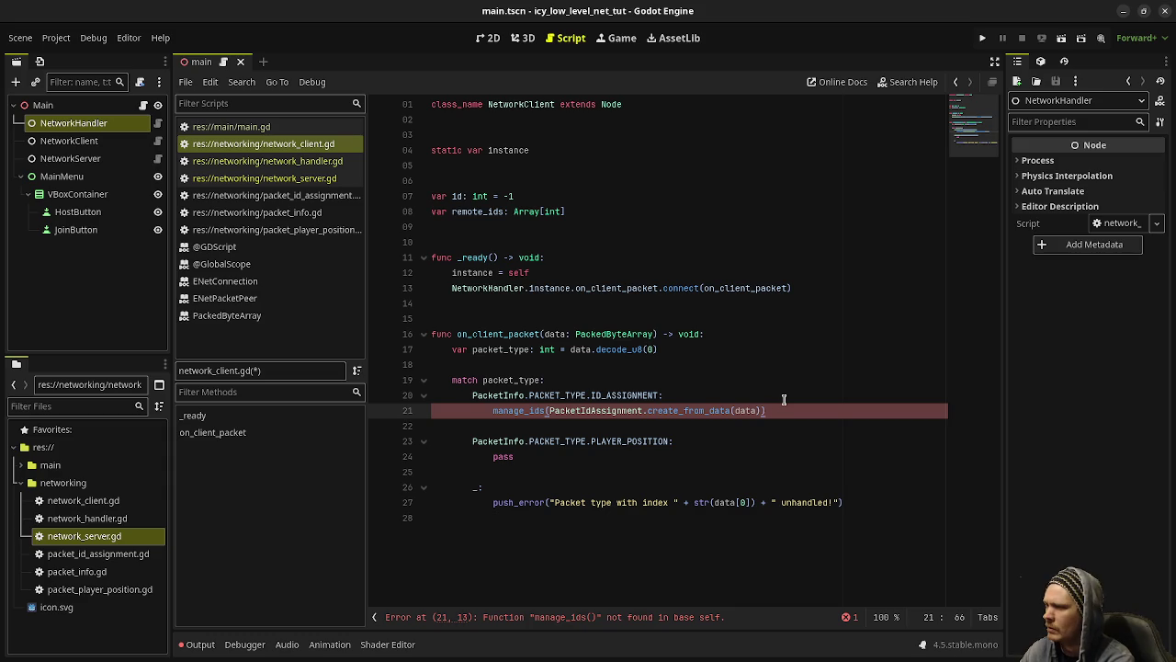
click(596, 576)
key(Return)
key(Return)
text(func manage_ids(id_as)
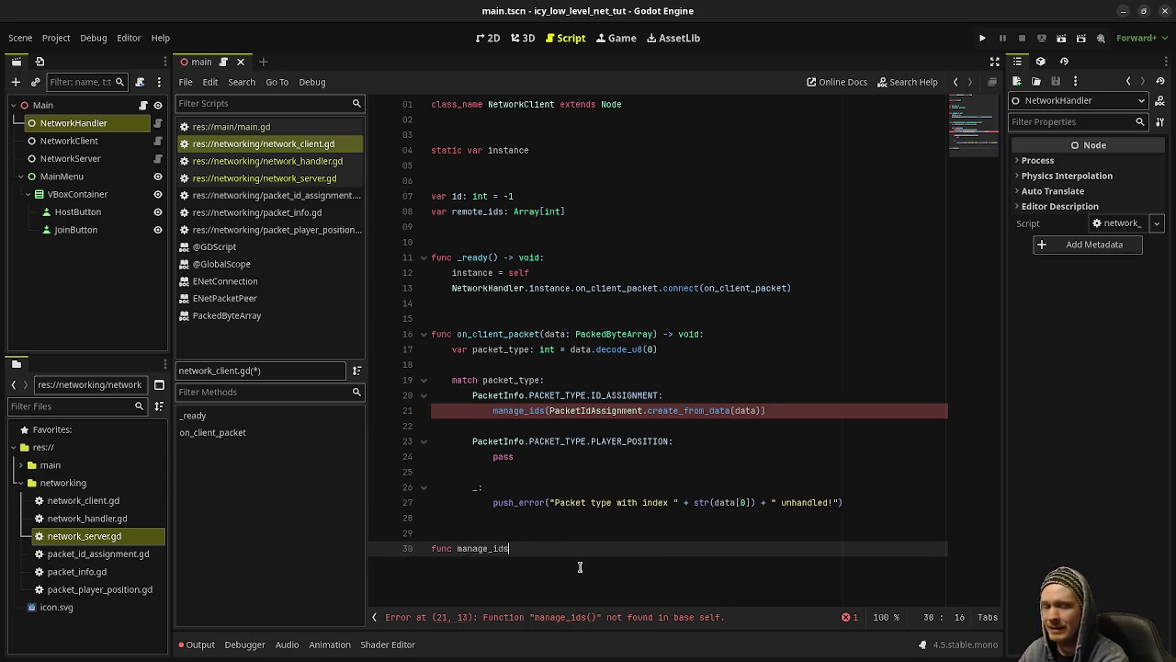
text(signment)
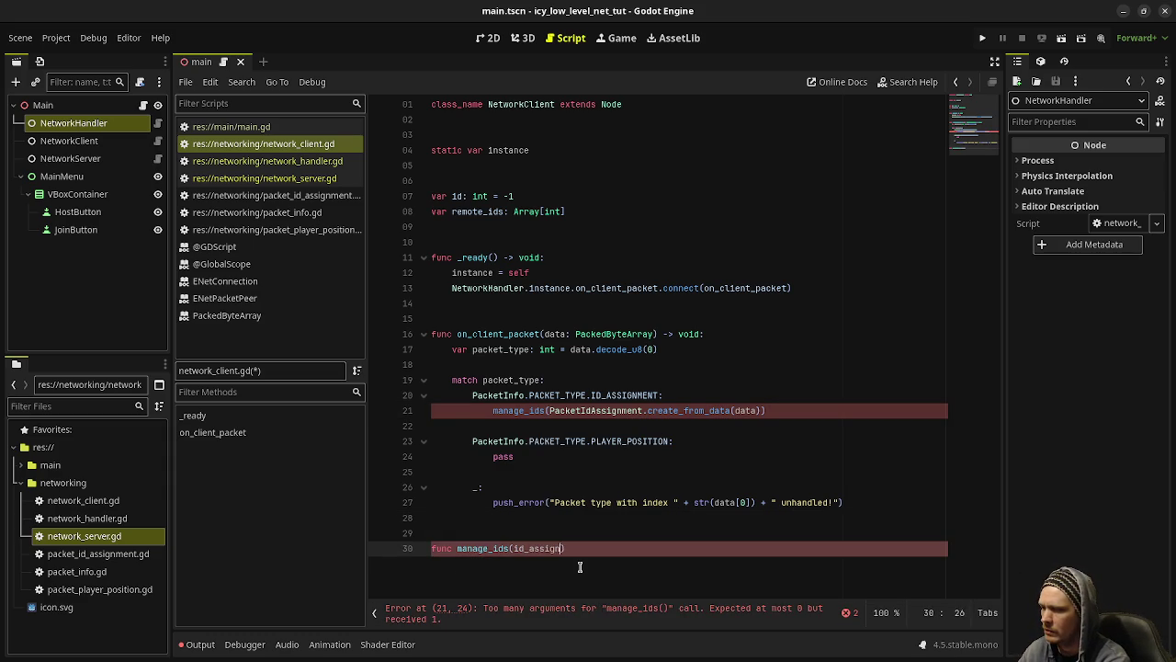
text(: Packet)
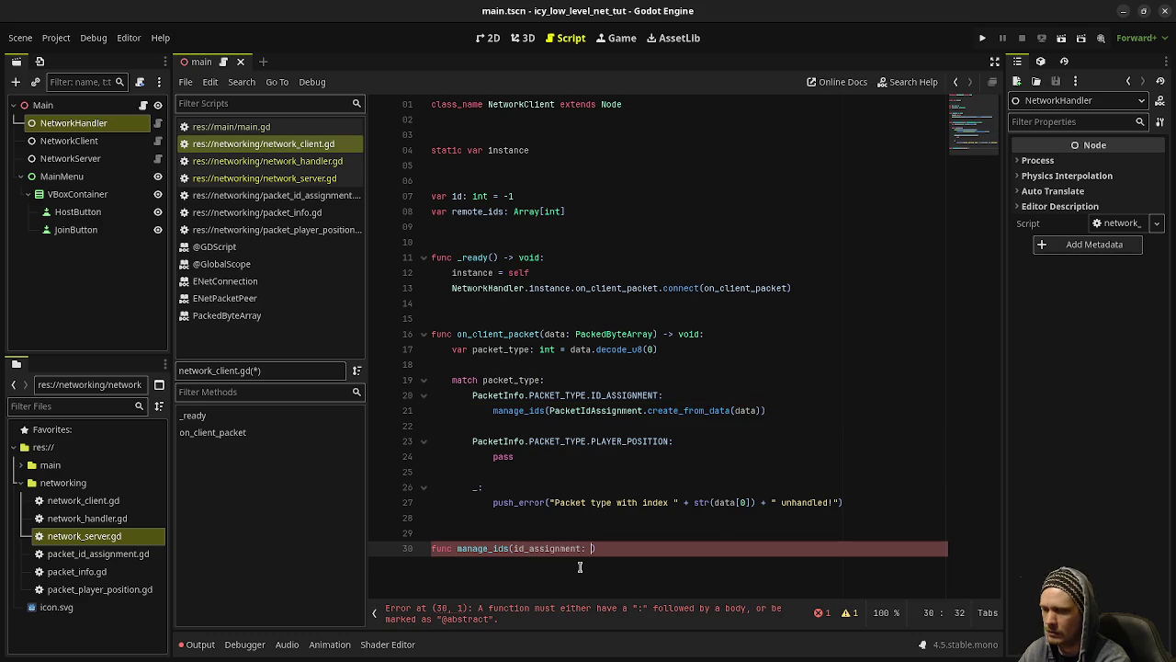
text(IdA)
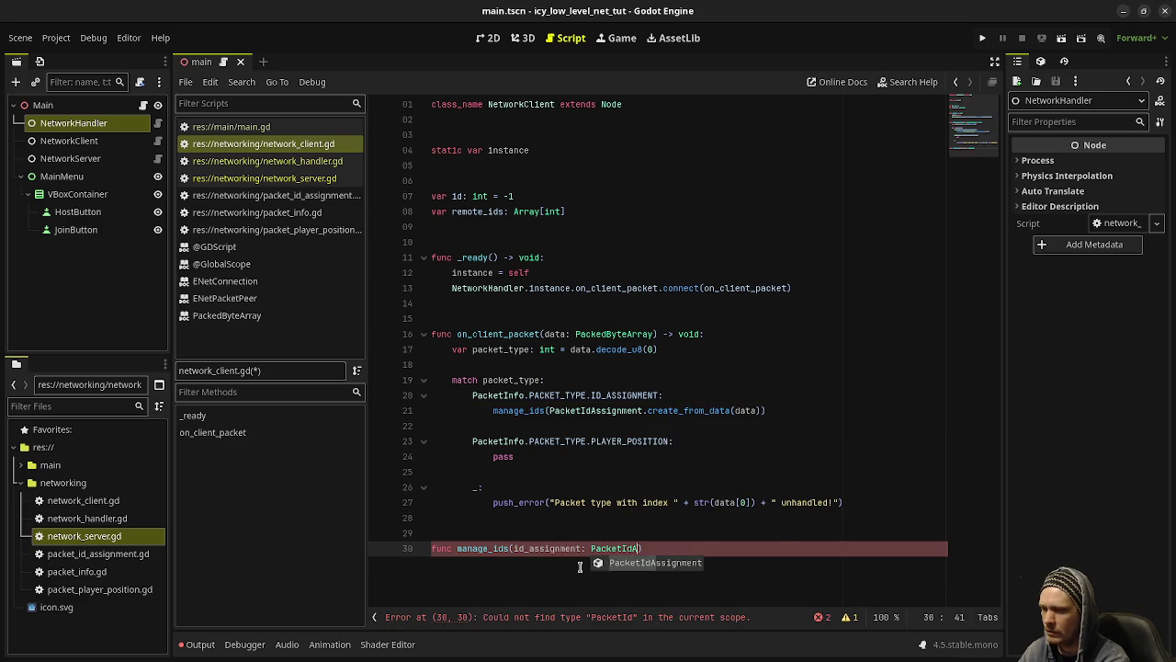
key(Return)
key(End)
text(-> void:)
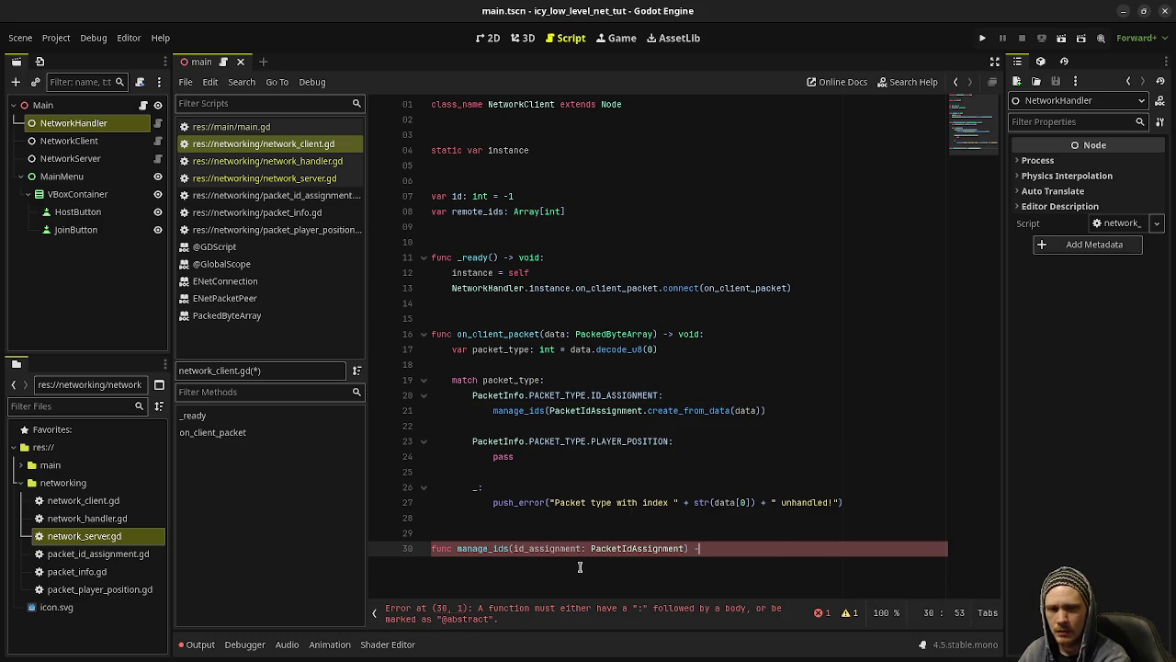
key(Return)
text(pass)
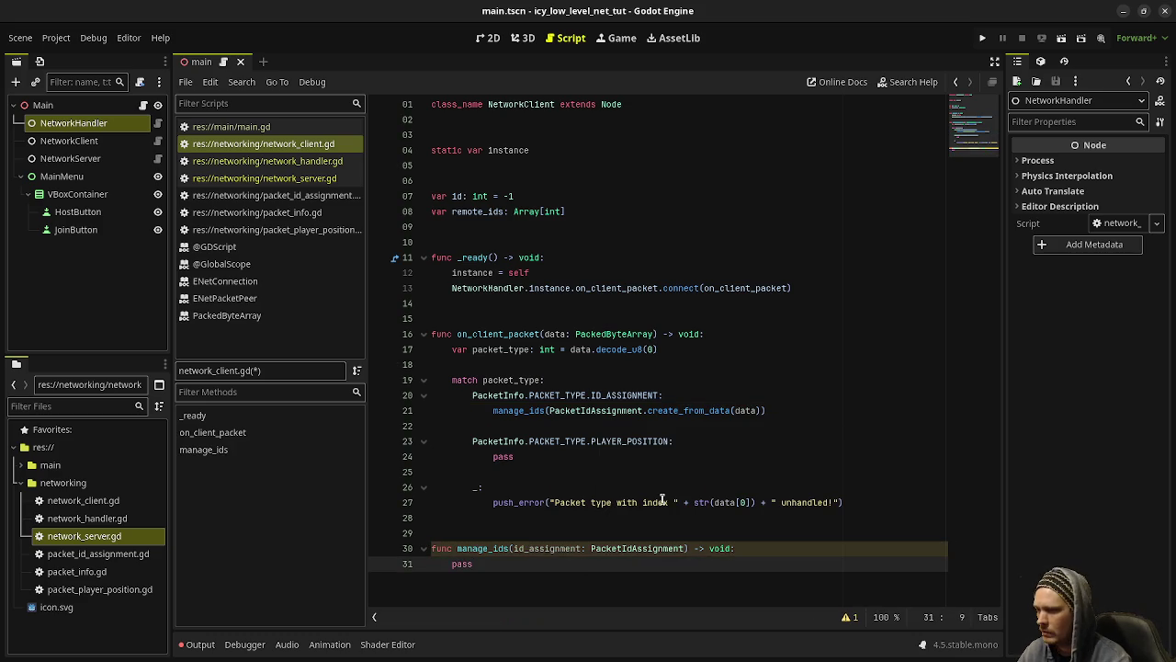
click(517, 547)
text(packet_)
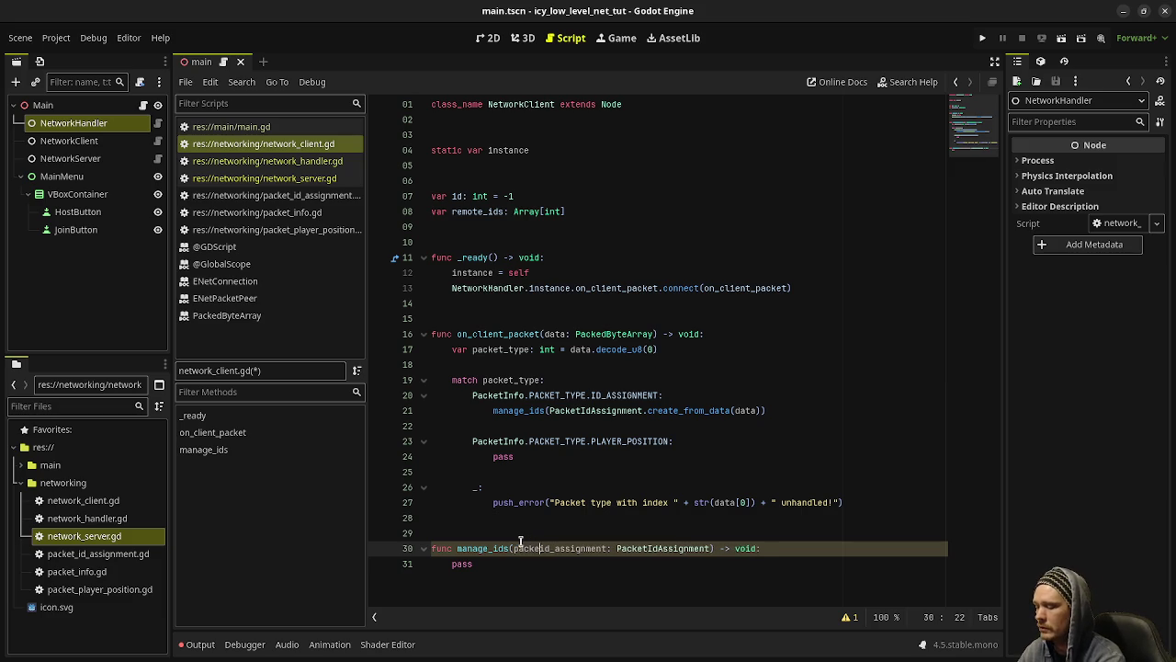
click(546, 516)
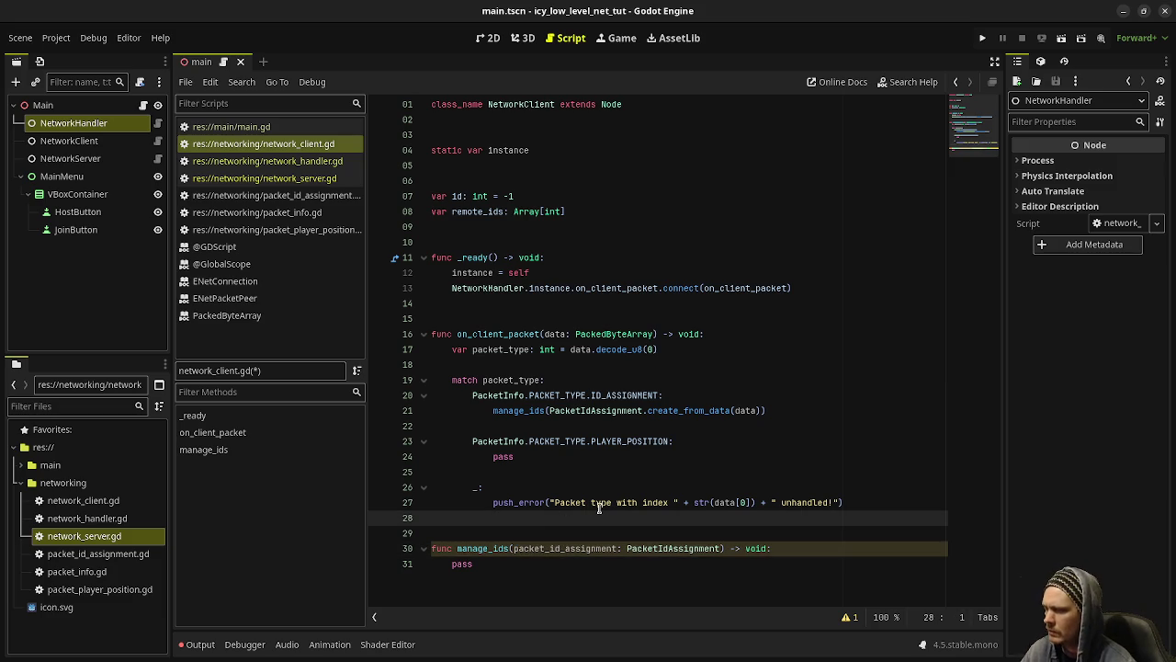
Step: Make its body set id = packet_id_assignment.id when id == -1
double_click(462, 564)
text(if id =)
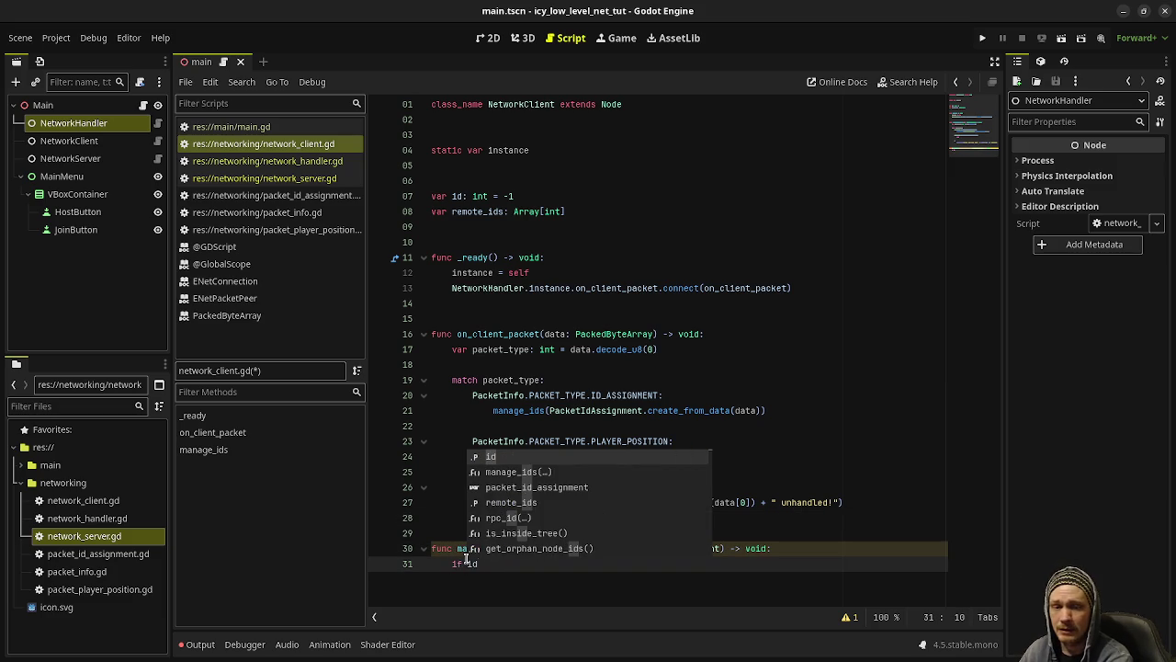
text(= -1:)
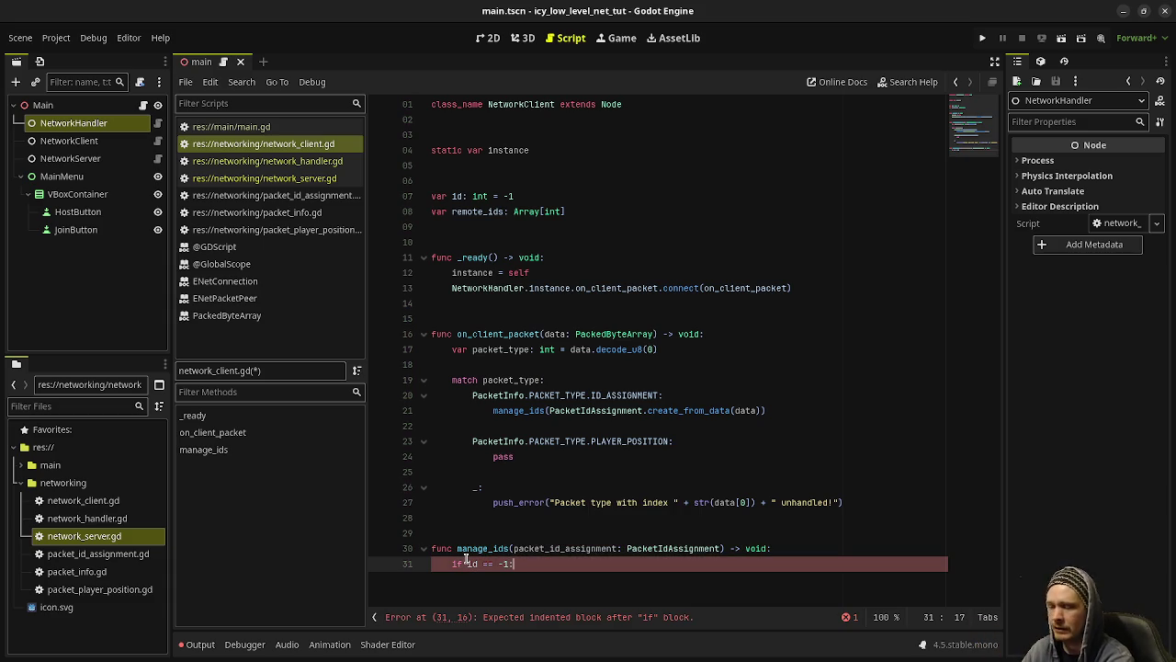
key(Return)
text(i)
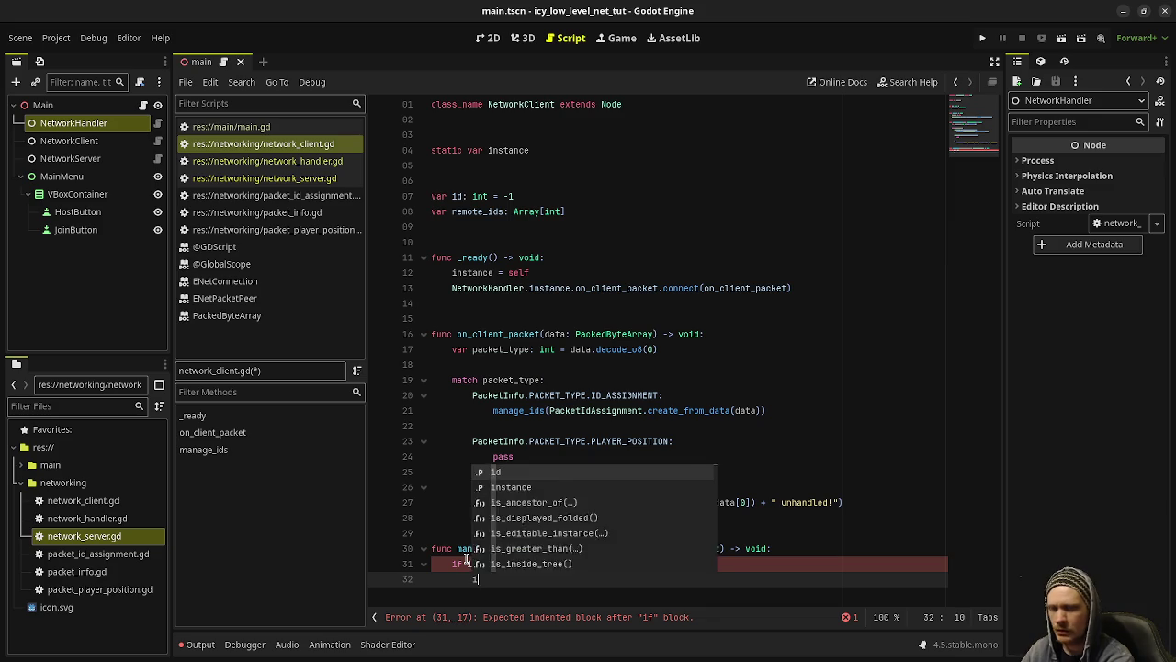
text(d = )
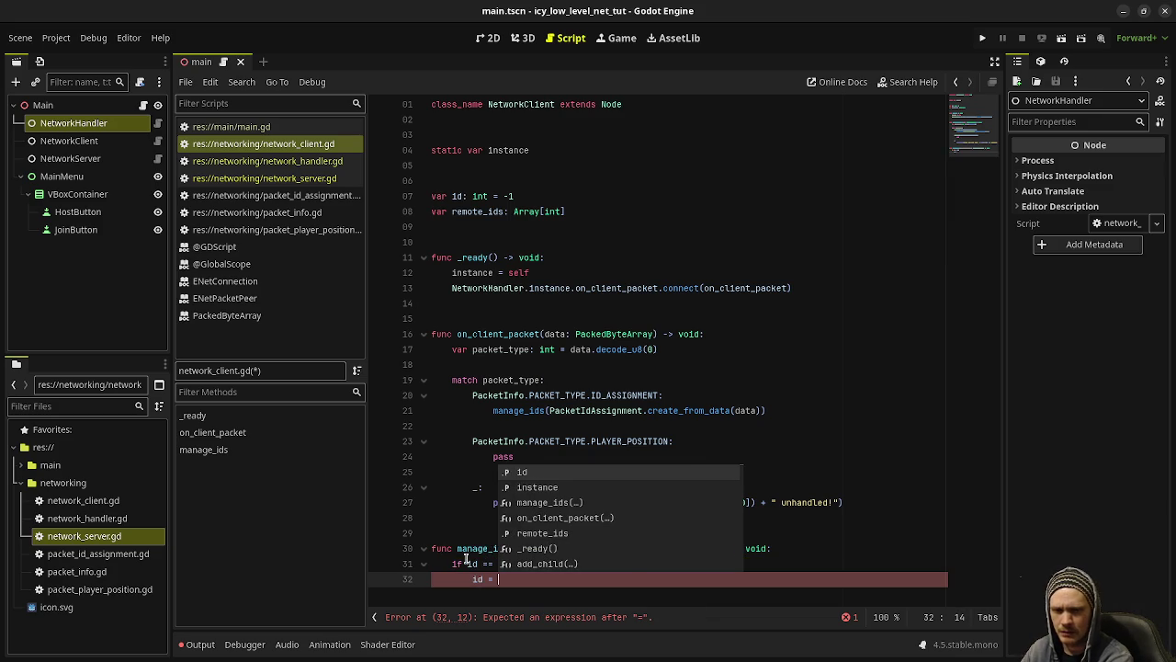
text(packet_id_a)
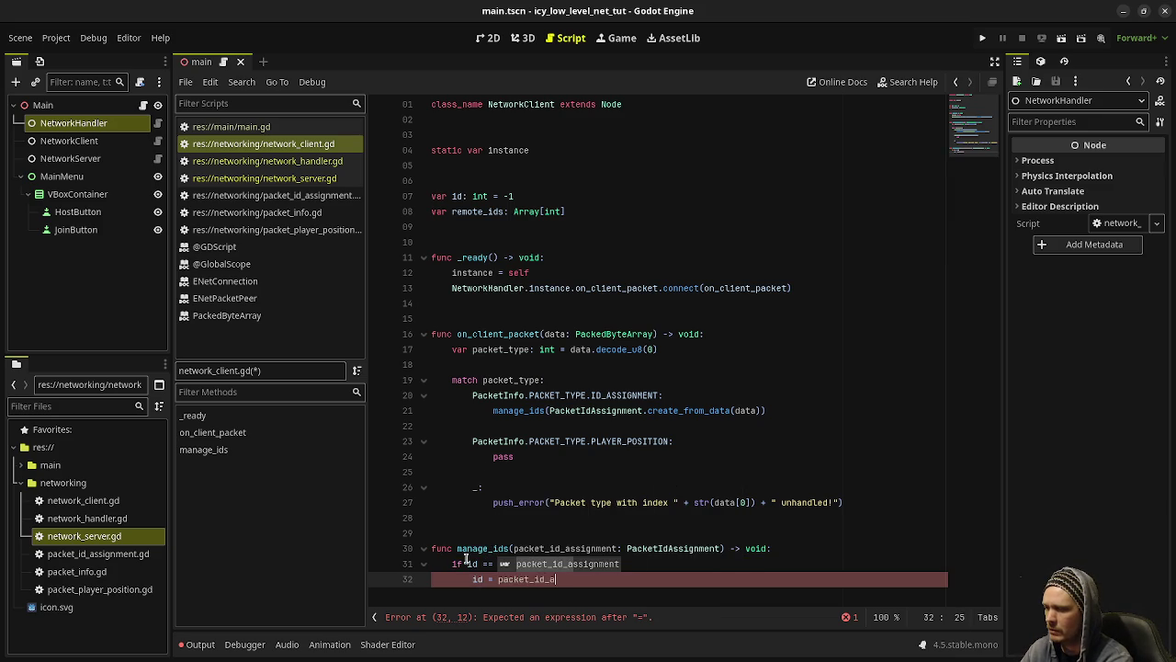
text(ssignment.id)
key(Return)
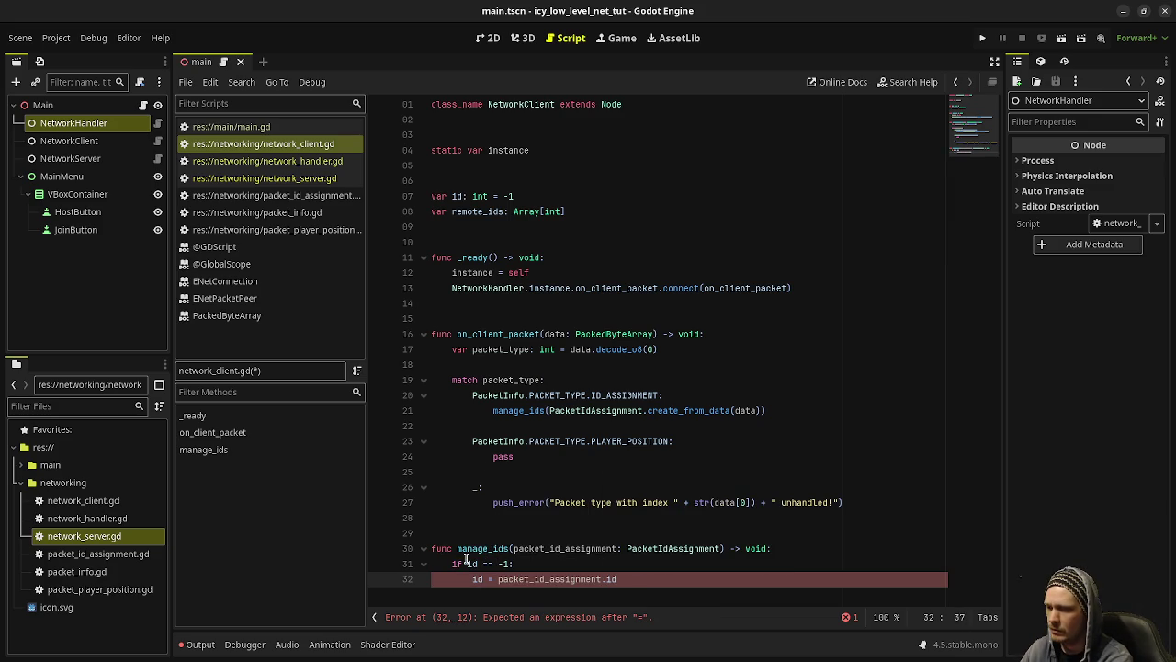
Step: Emit handle_local_id_assignment with id on line 33
key(Return)
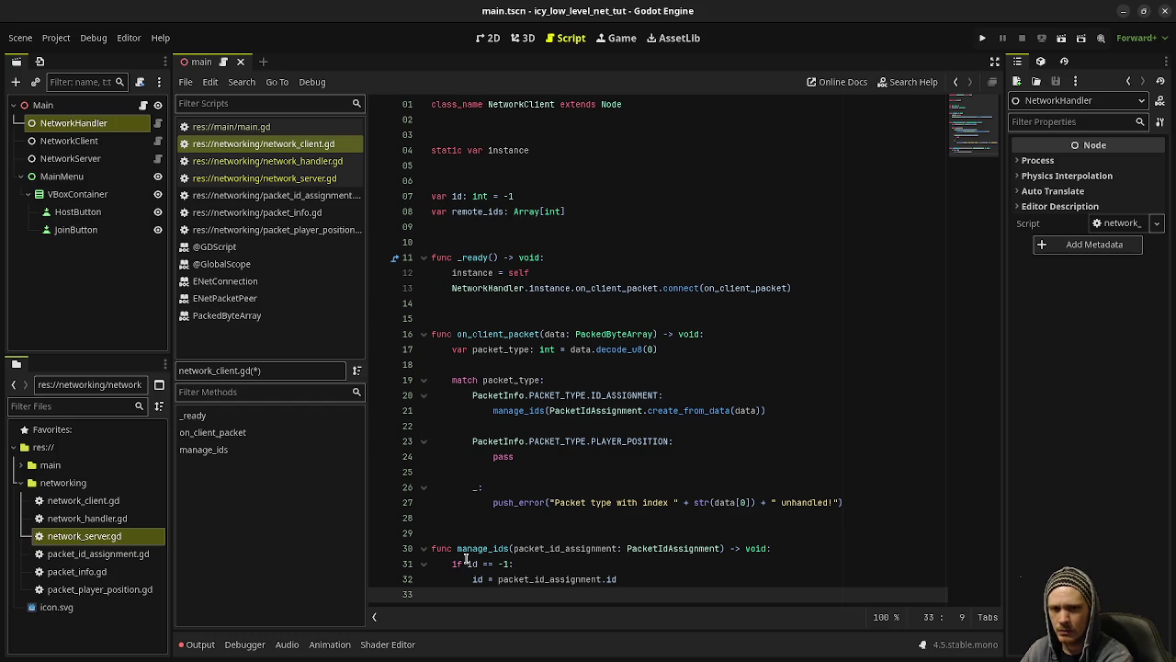
text(handle)
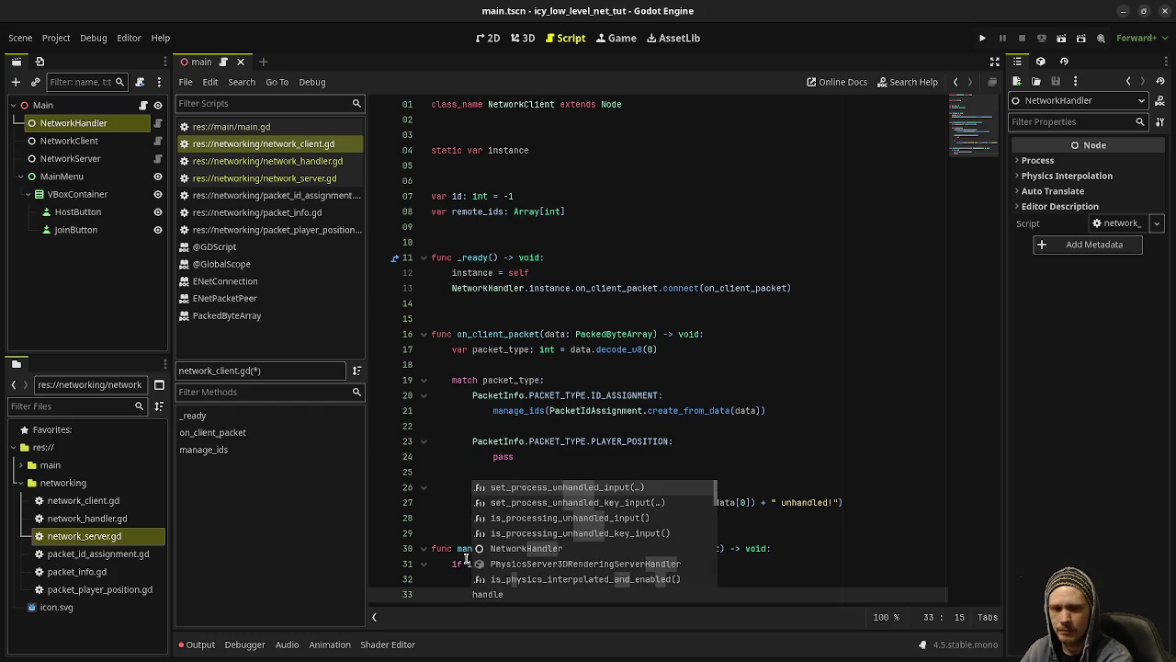
text(_local_)
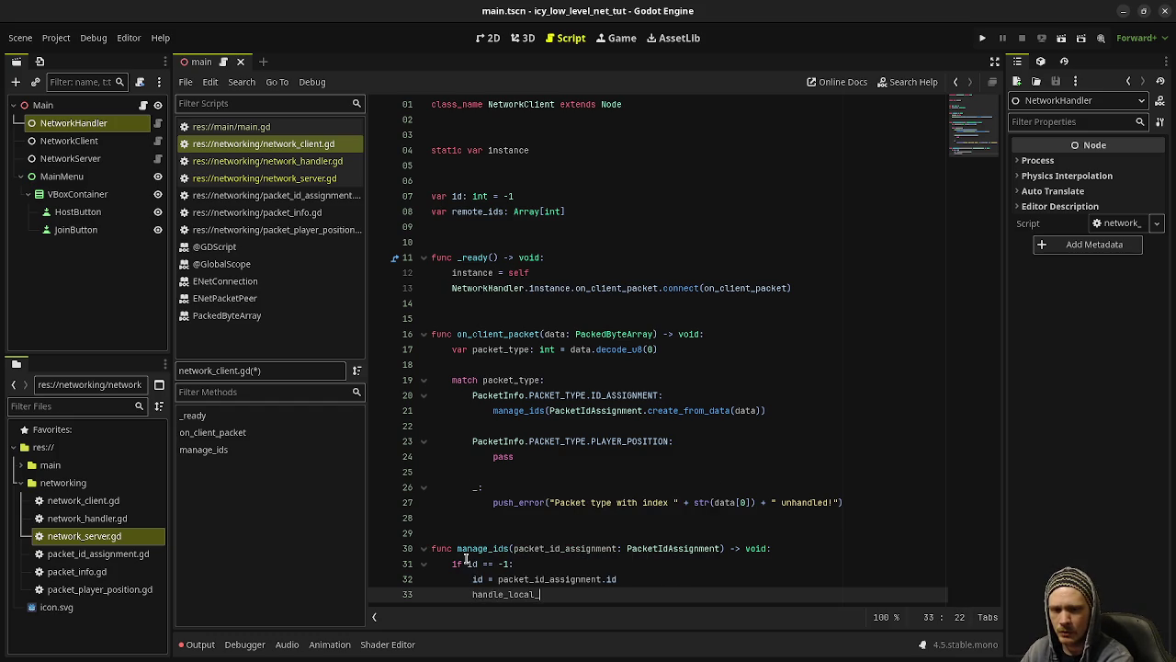
text(id_assig)
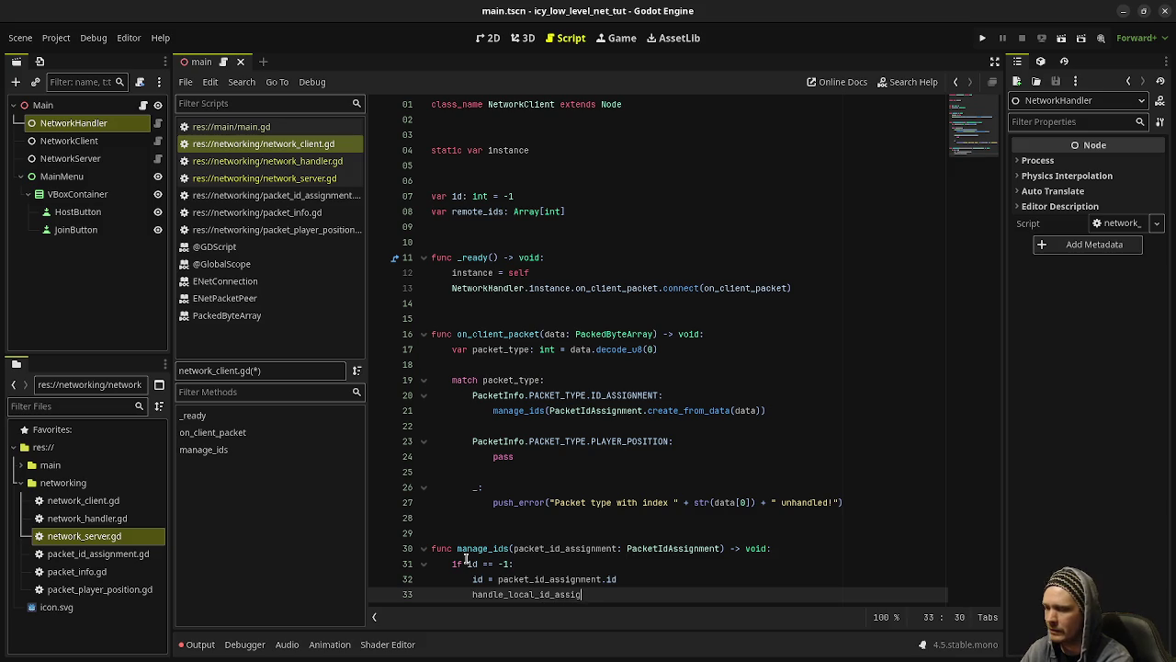
text(nment.emit()
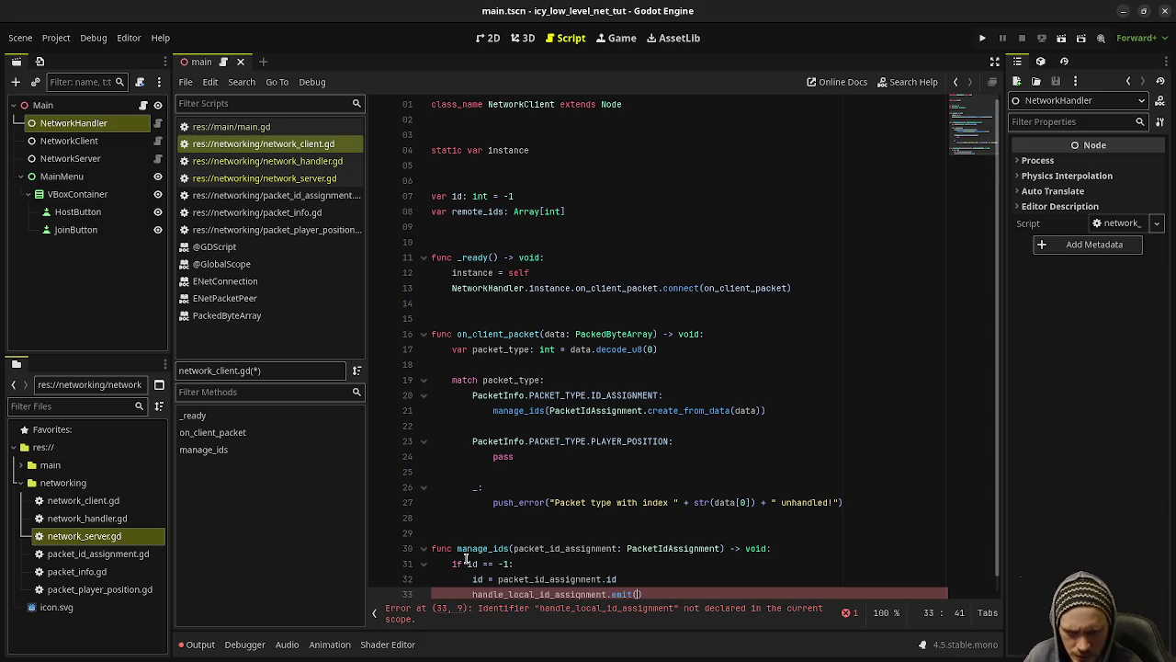
text(pac)
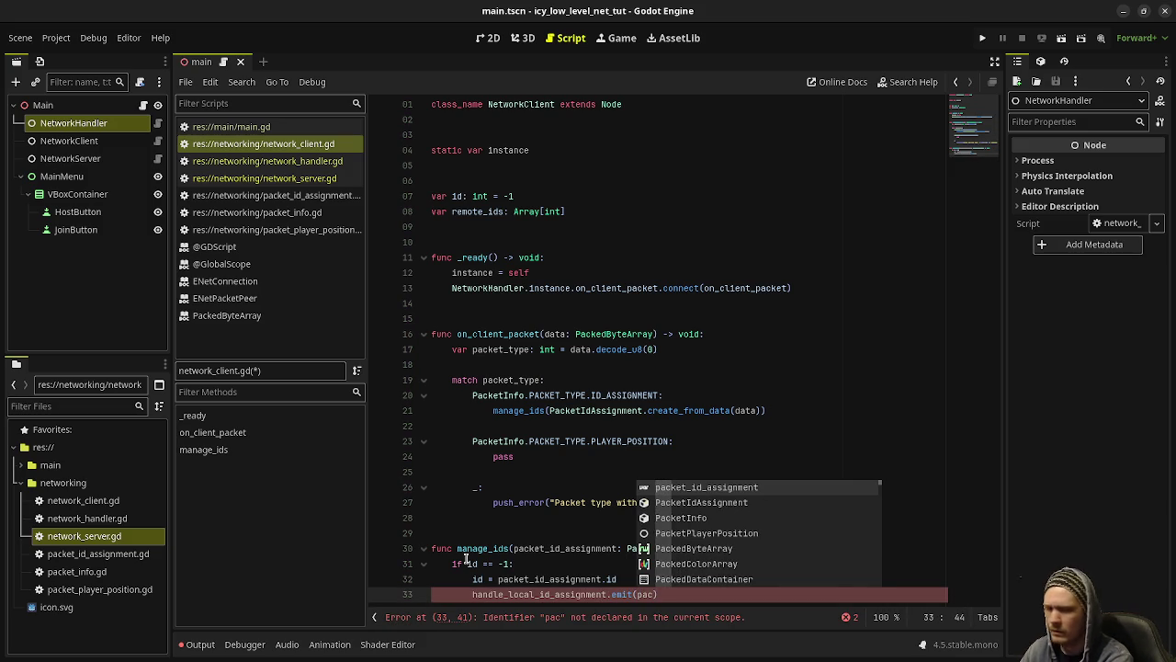
key(BackSpace)
key(BackSpace)
key(BackSpace)
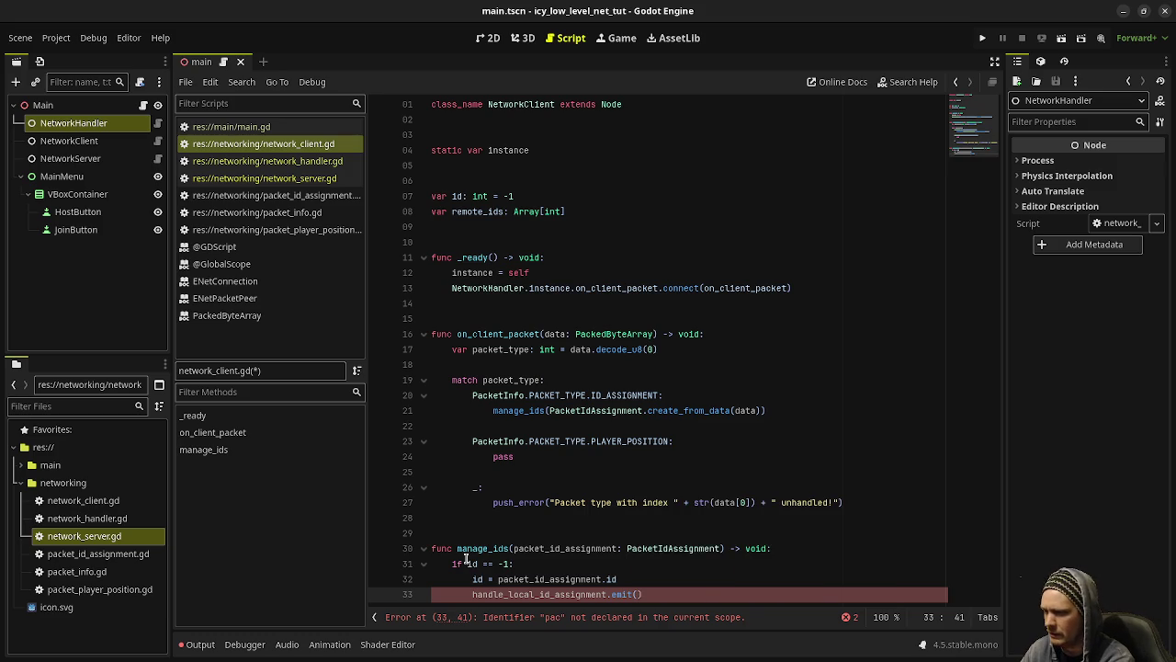
text(id)
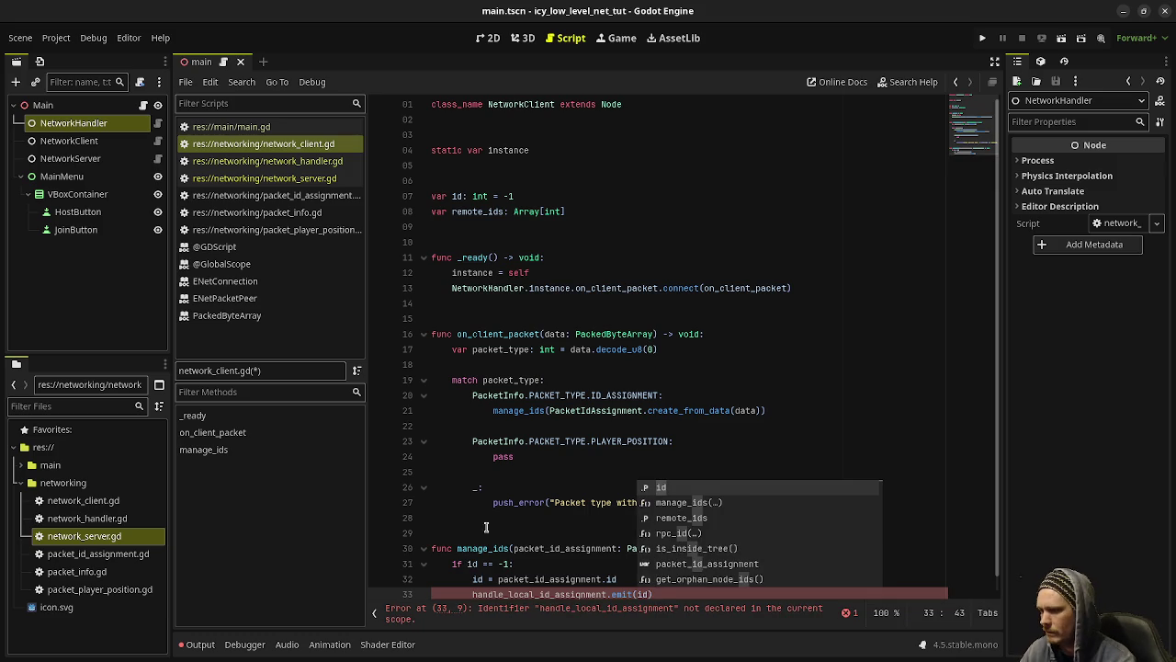
click(507, 517)
drag(497, 579, 641, 576)
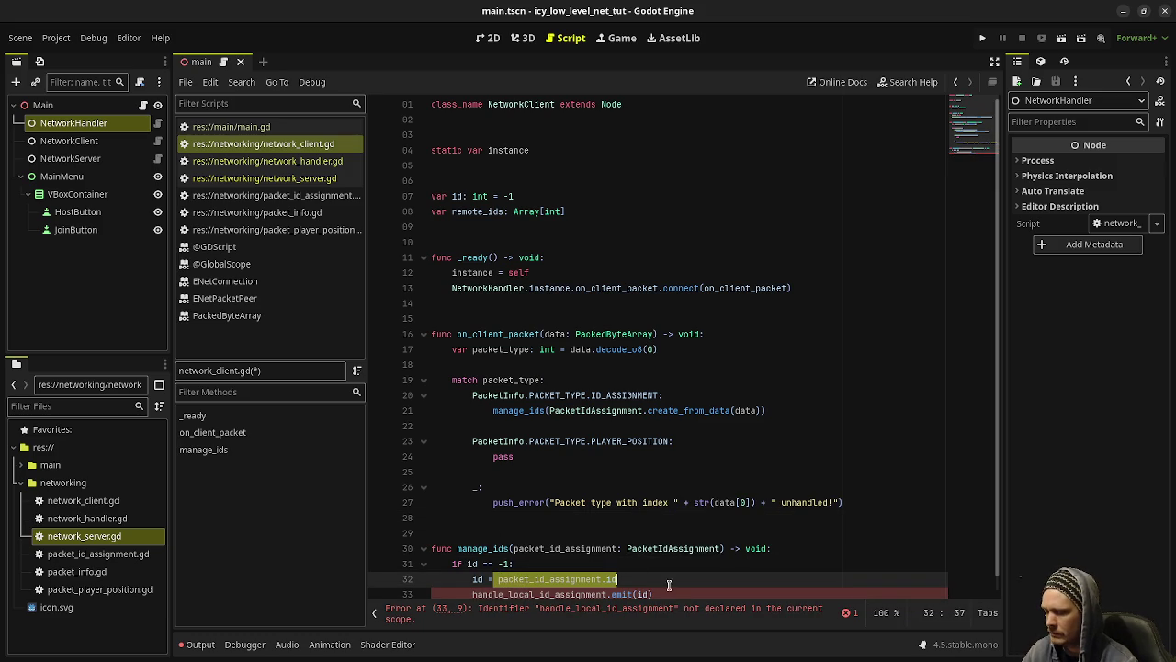
double_click(477, 579)
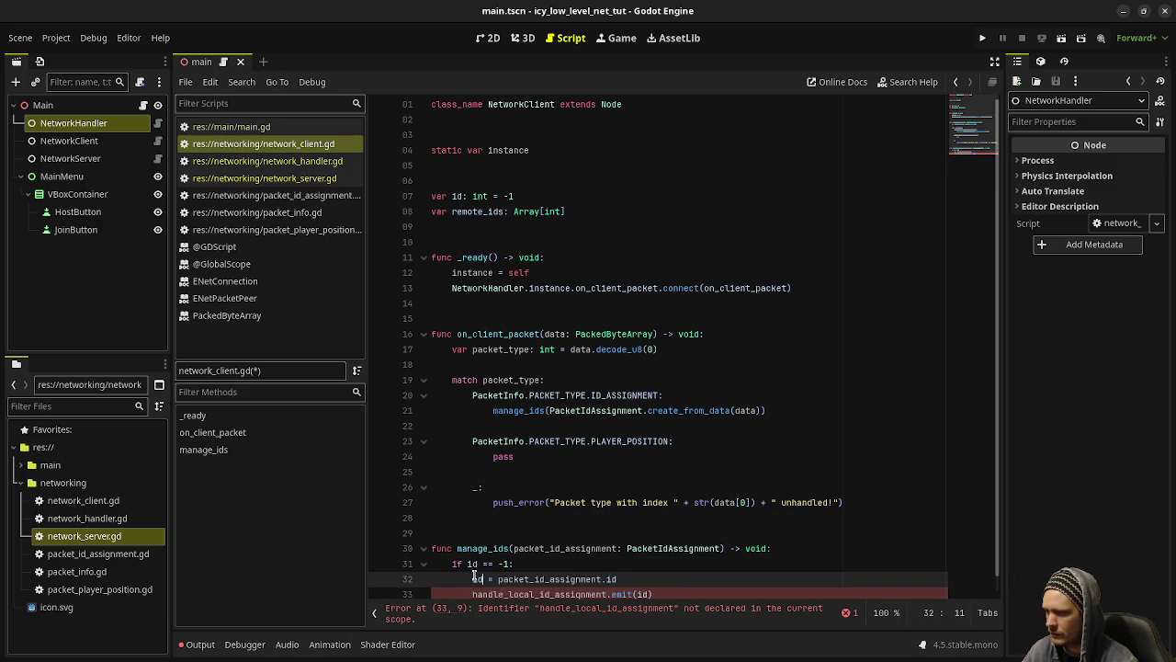
click(641, 593)
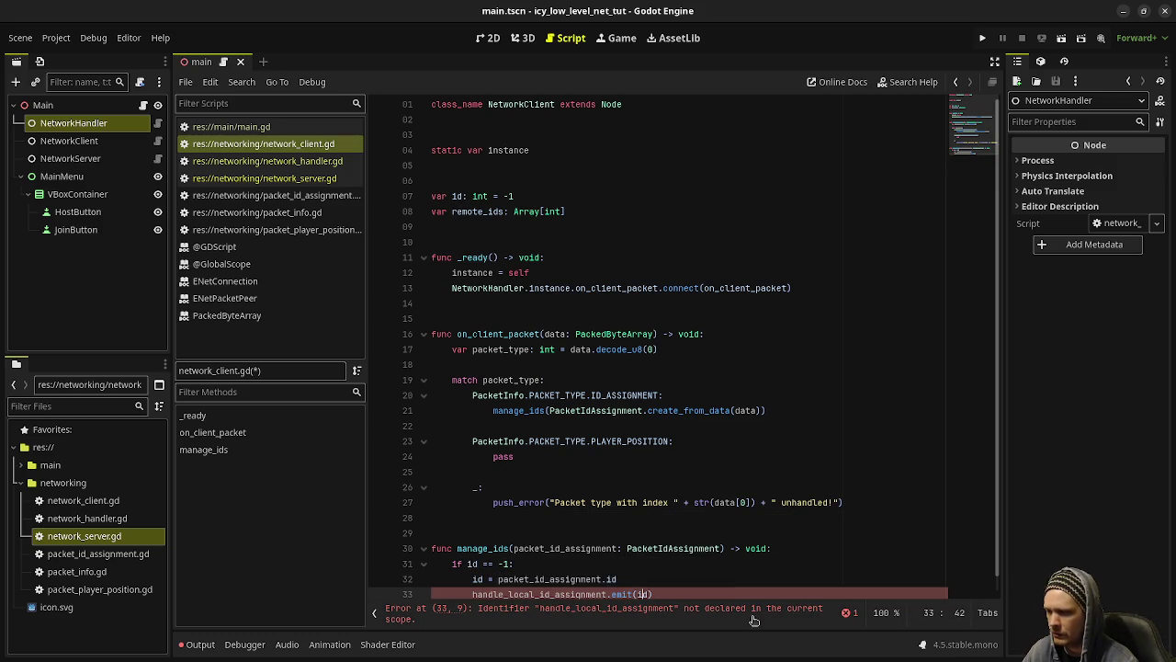
Step: Declare signal handle_local_id_assignment(id: int) near the top, copying the name from manage_ids
click(530, 166)
key(Return)
key(Return)
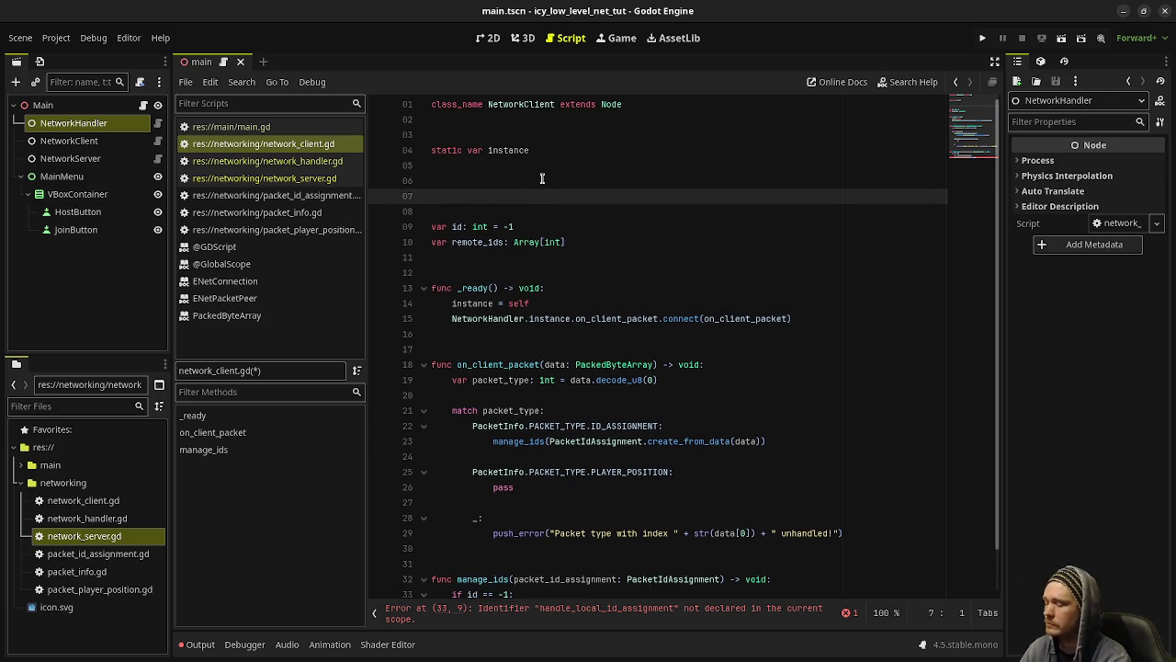
text(signal)
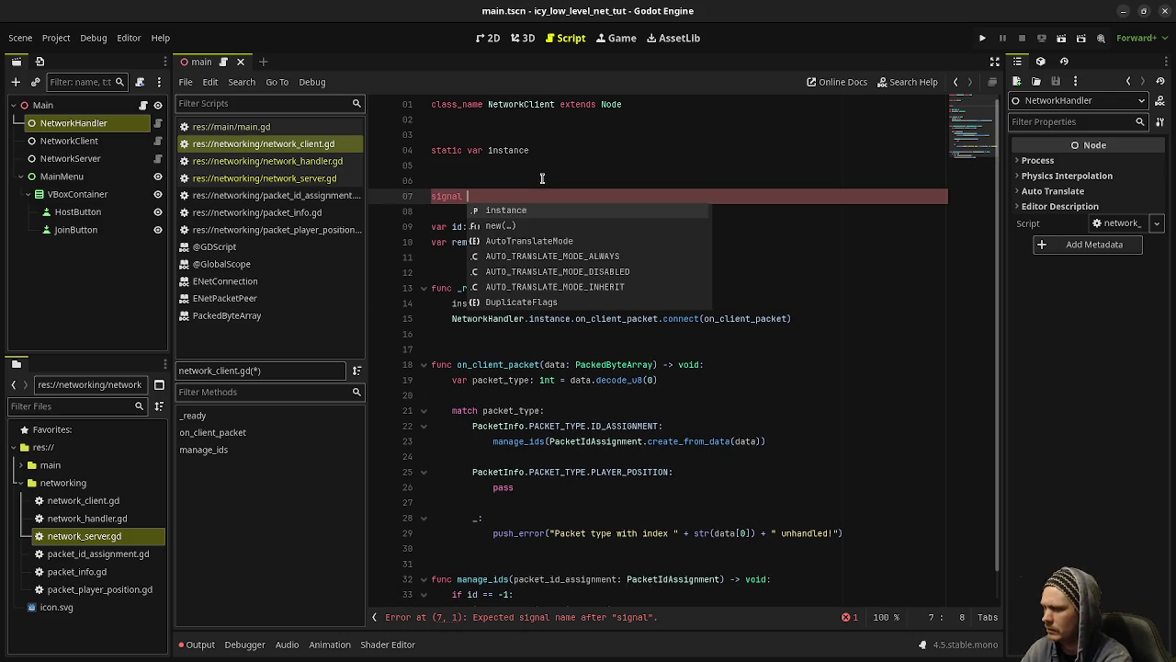
scroll(542, 179, down, 2)
double_click(504, 594)
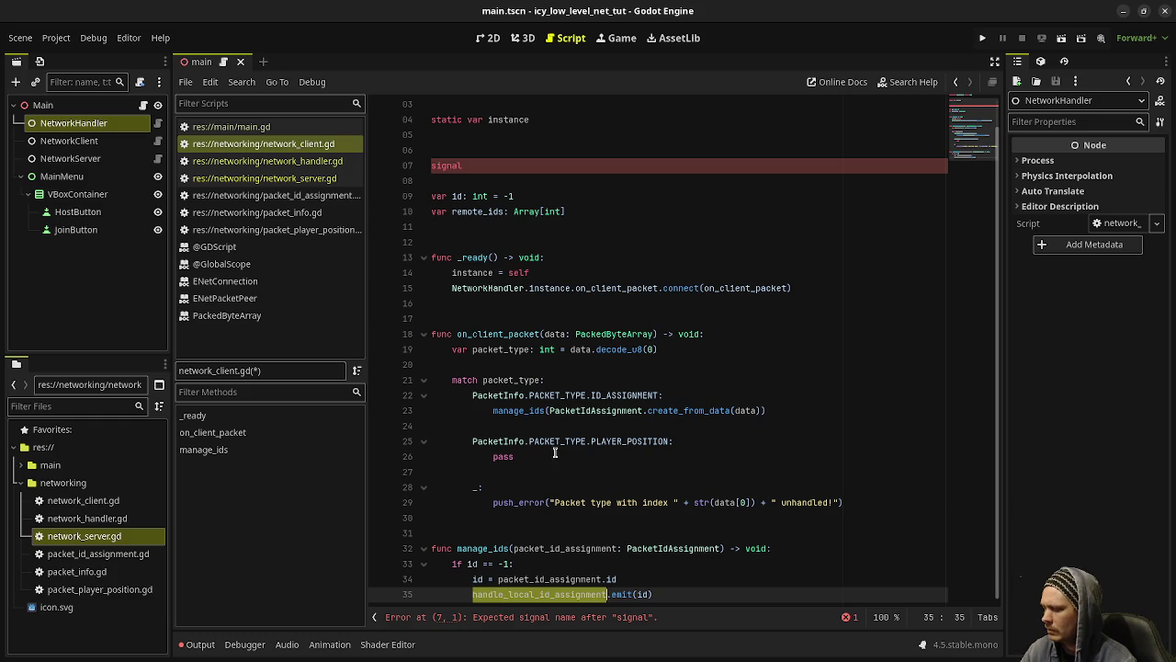
key(ctrl+c)
scroll(535, 251, up, 2)
click(532, 196)
key(ctrl+v)
text((id: int))
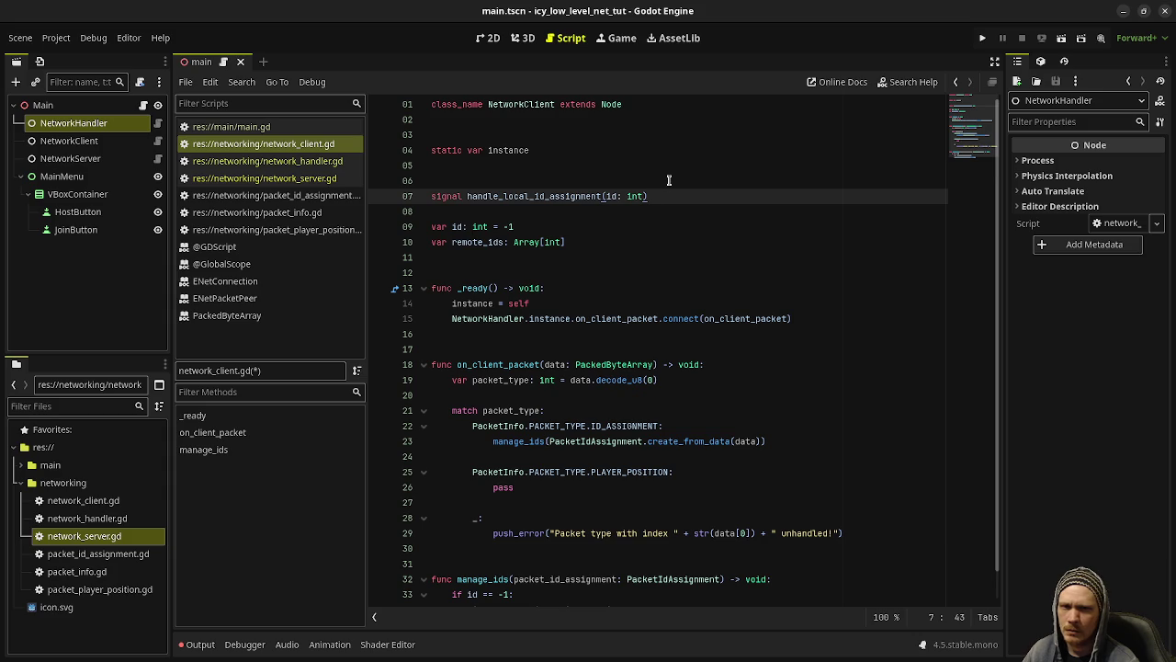
click(507, 196)
drag(606, 196, 627, 195)
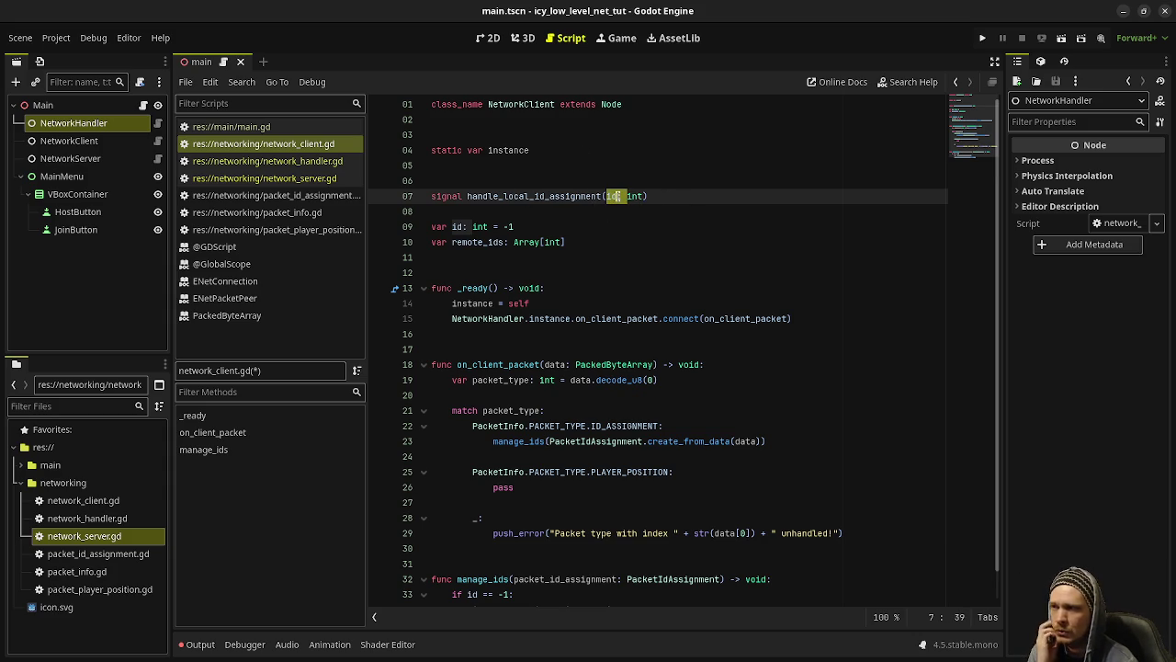
Step: Add signals handle_remote_id_assignment(id: int) and handle_player_position(position: PacketPlayerPosition)
click(681, 196)
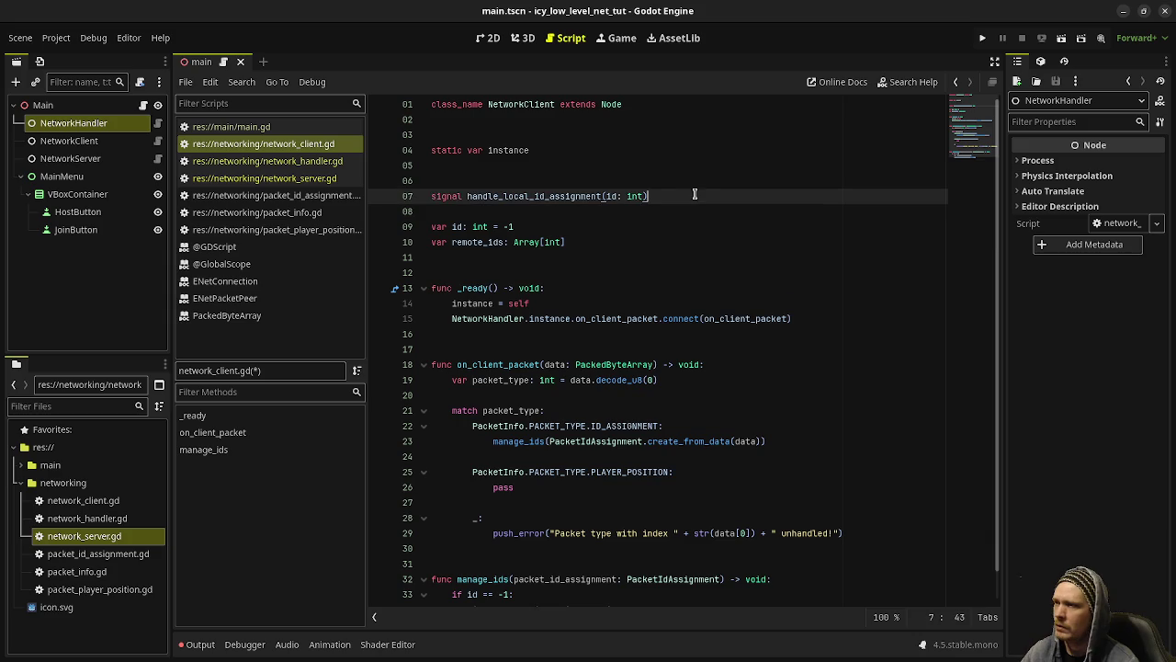
key(Return)
text(signal )
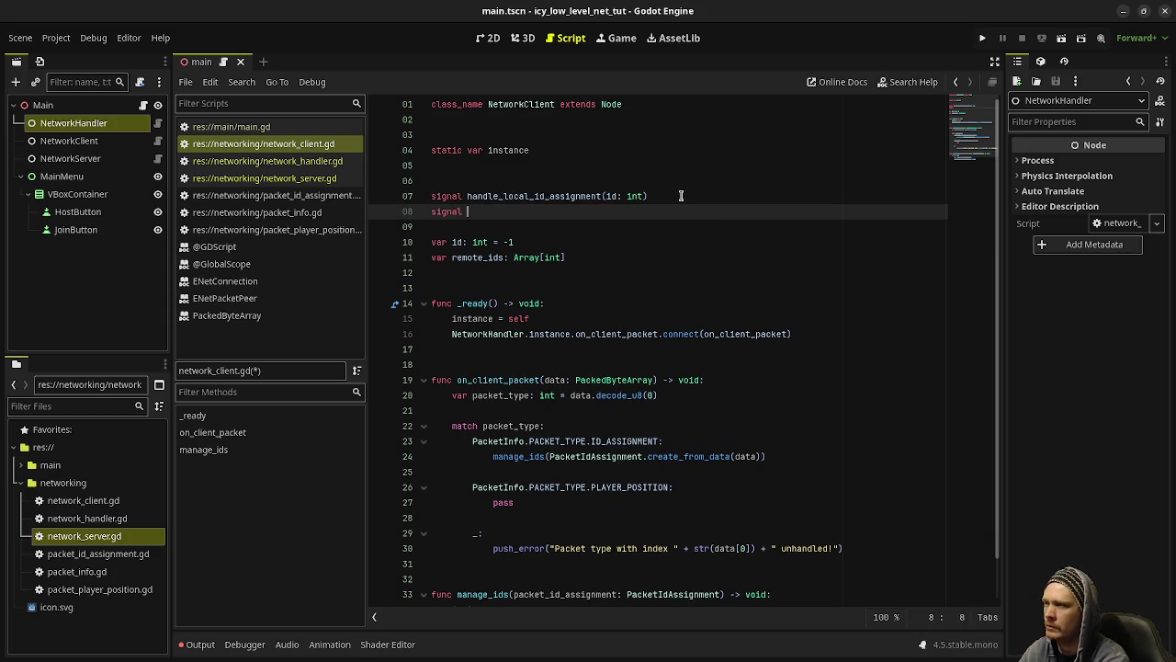
text(handle_remote_)
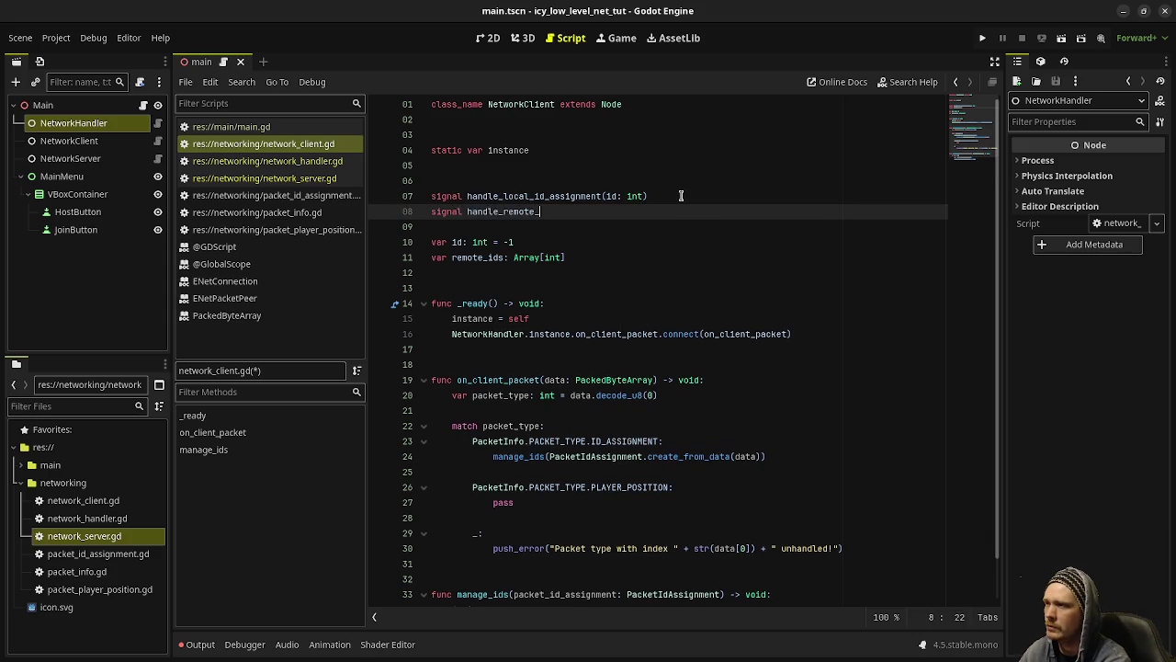
text(id_assignment)
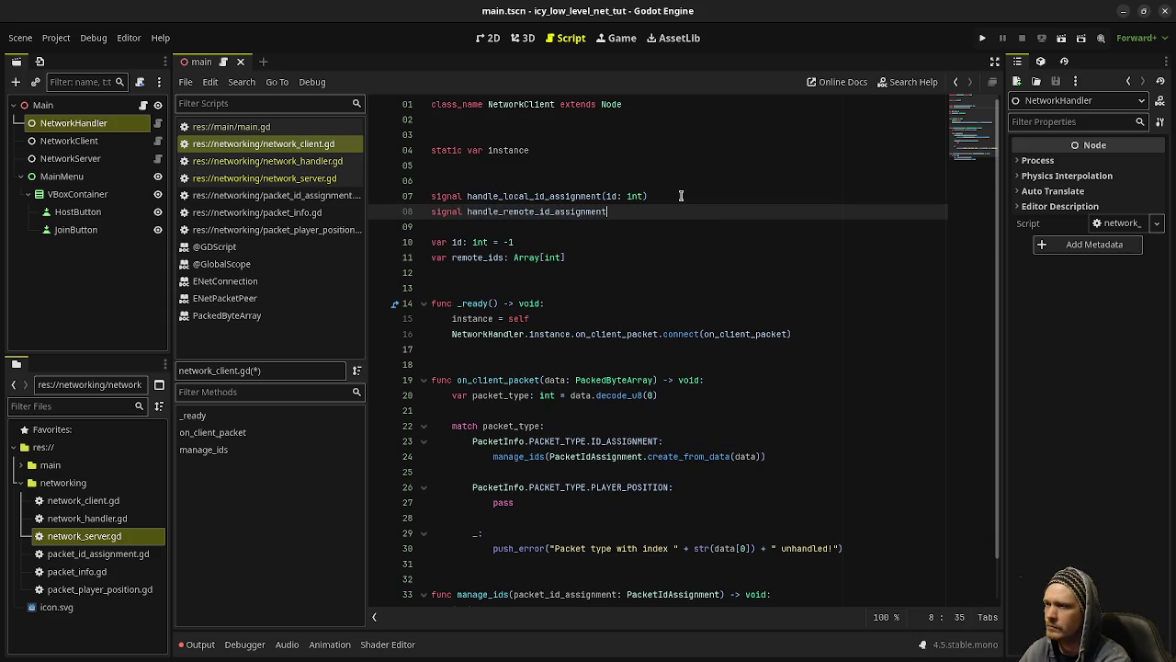
text((id: int))
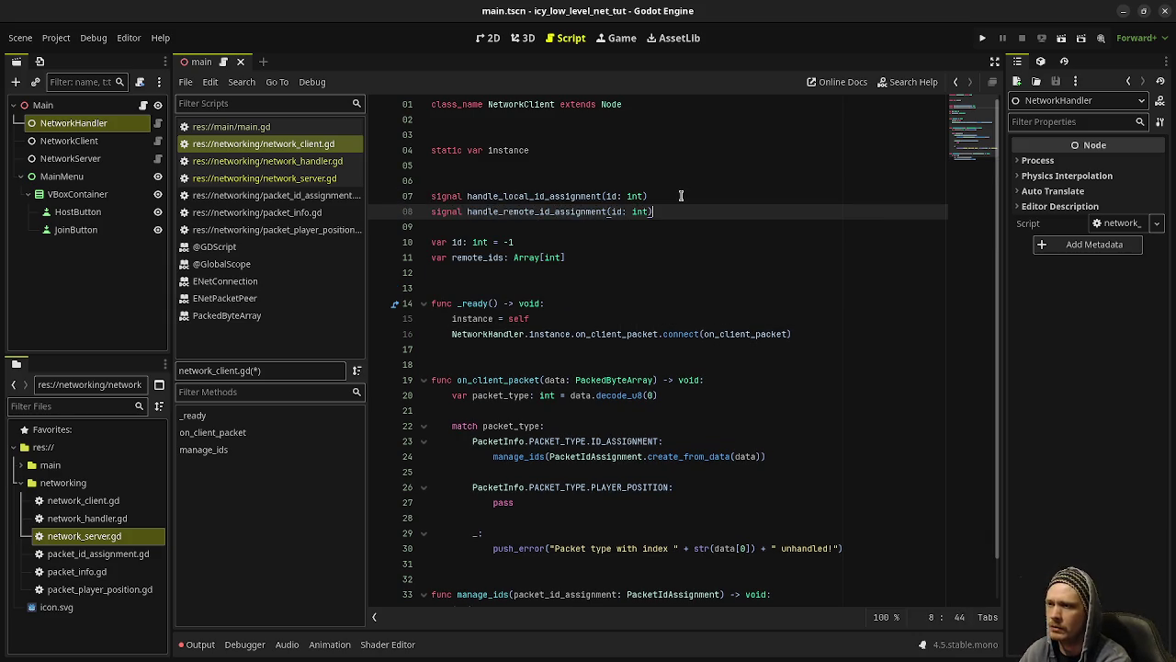
key(Return)
text(signal ha)
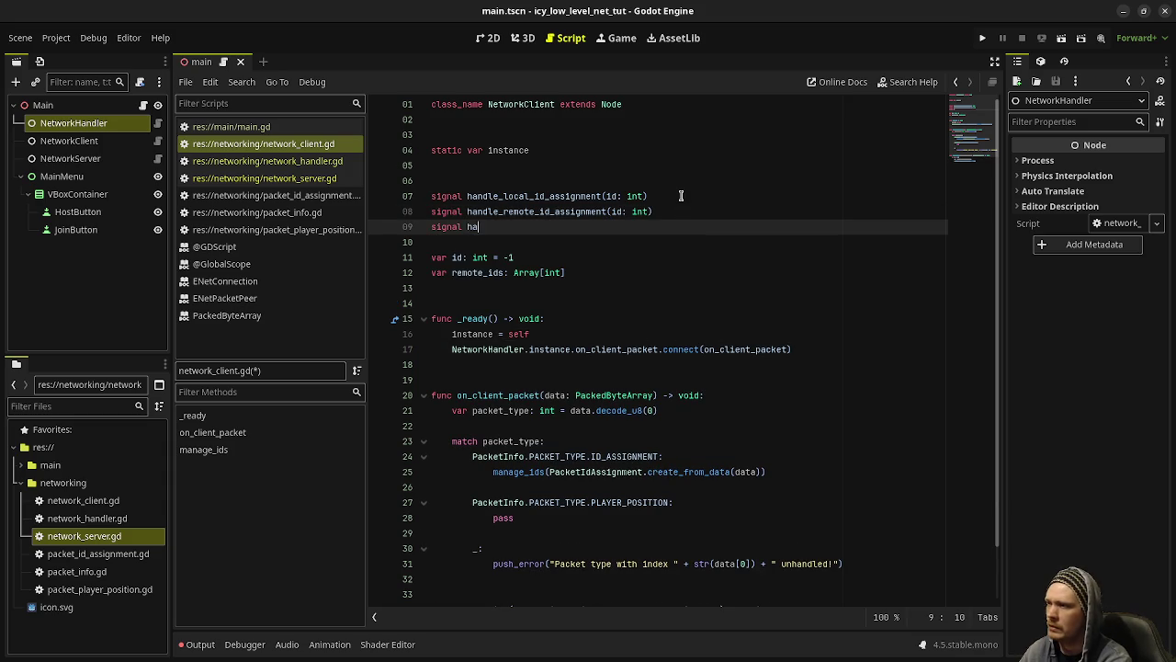
text(ndle_player_p)
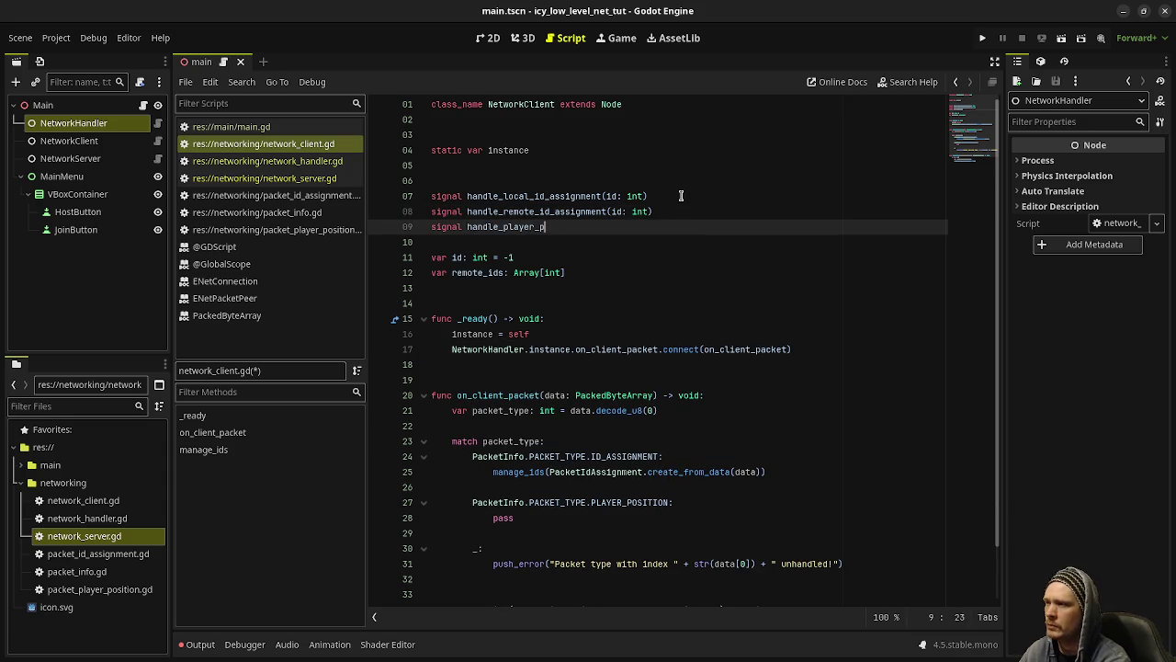
text(osition(player_p)
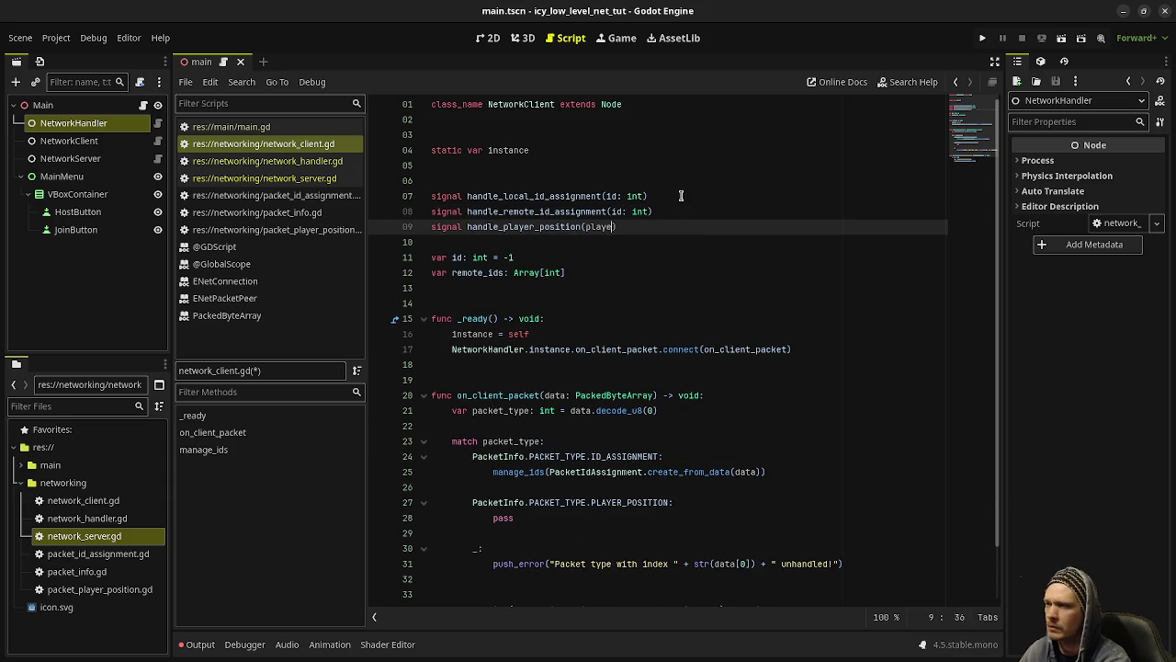
key(BackSpace)
key(BackSpace)
key(BackSpace)
text(position: Pl)
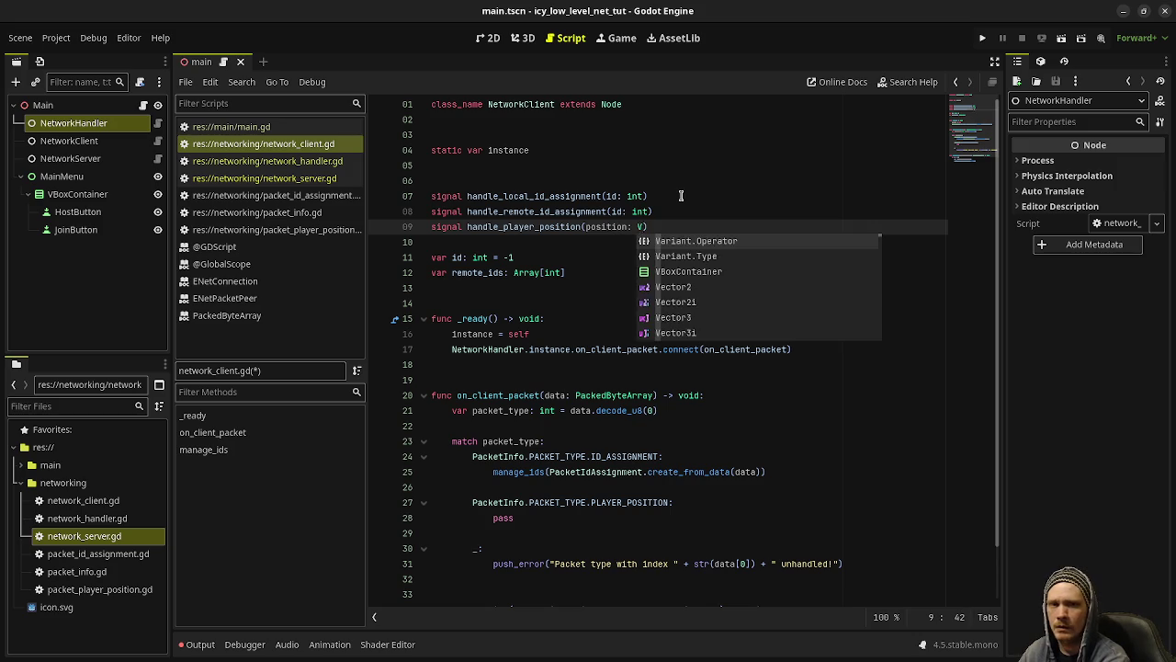
text(ayer)
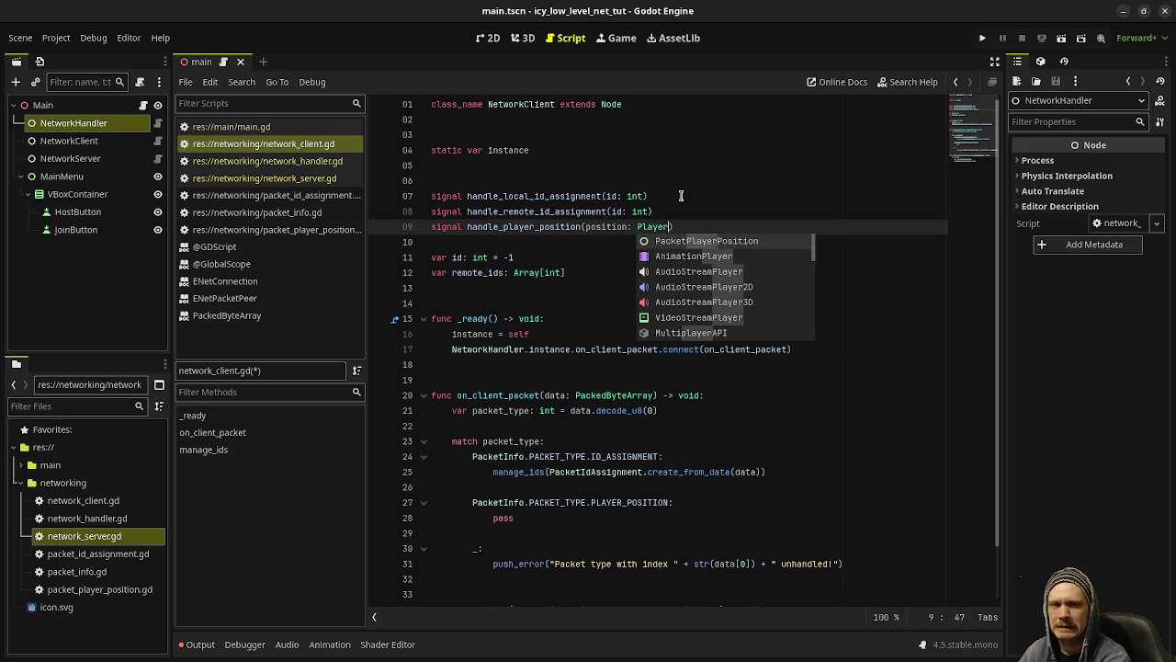
key(Return)
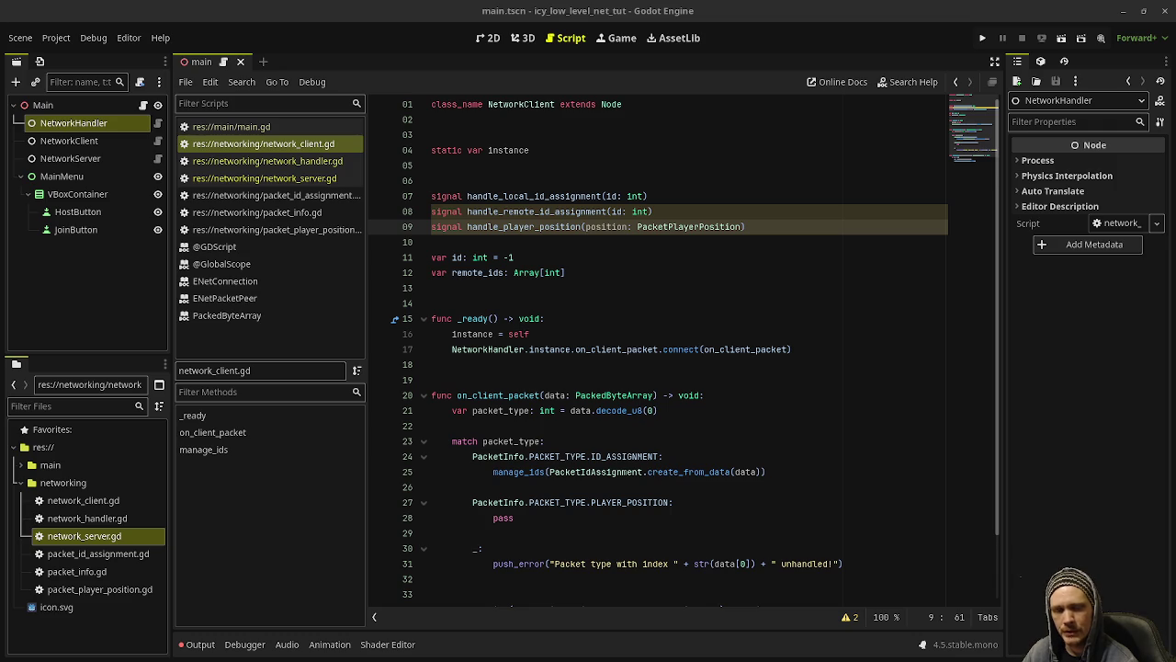
Step: Scroll down to bring the manage_ids function into view
scroll(634, 455, down, 2)
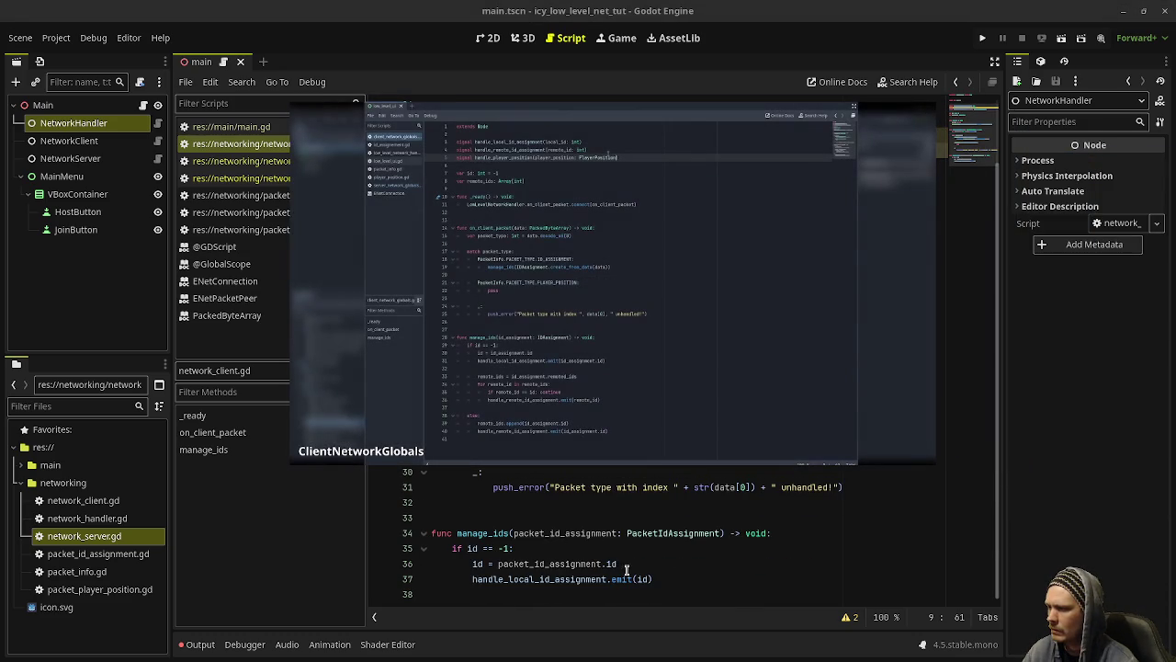
Step: Set remote_ids = packet_id_assignment.remote_ids after the local-id emit
click(672, 579)
key(Return)
key(Return)
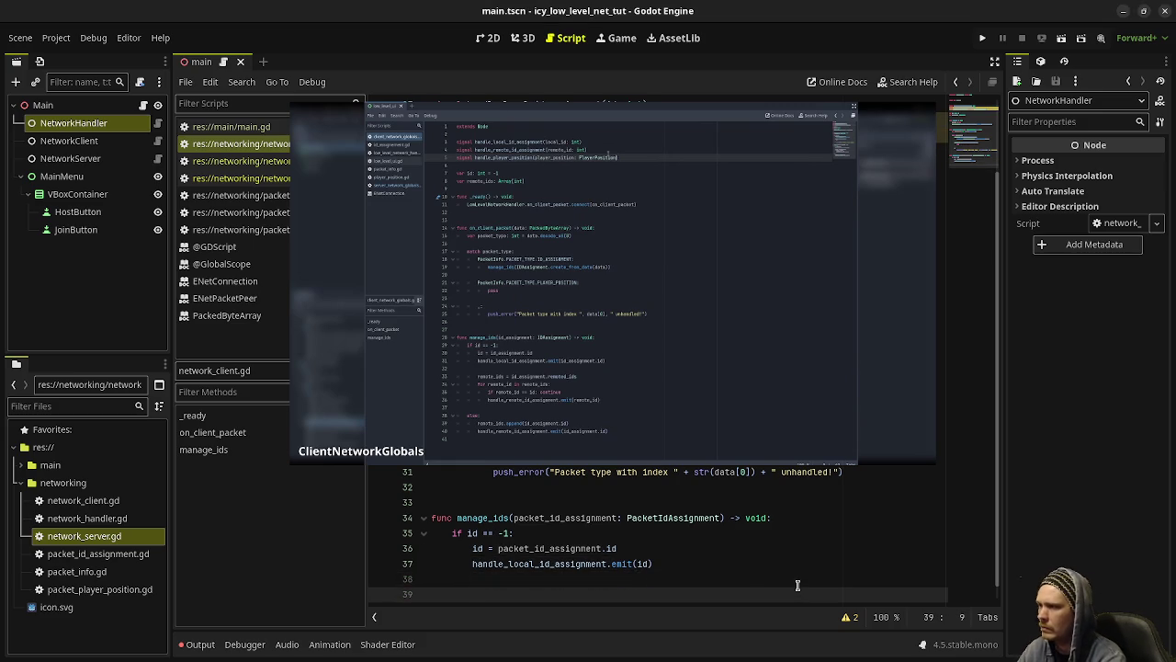
text(remote_id)
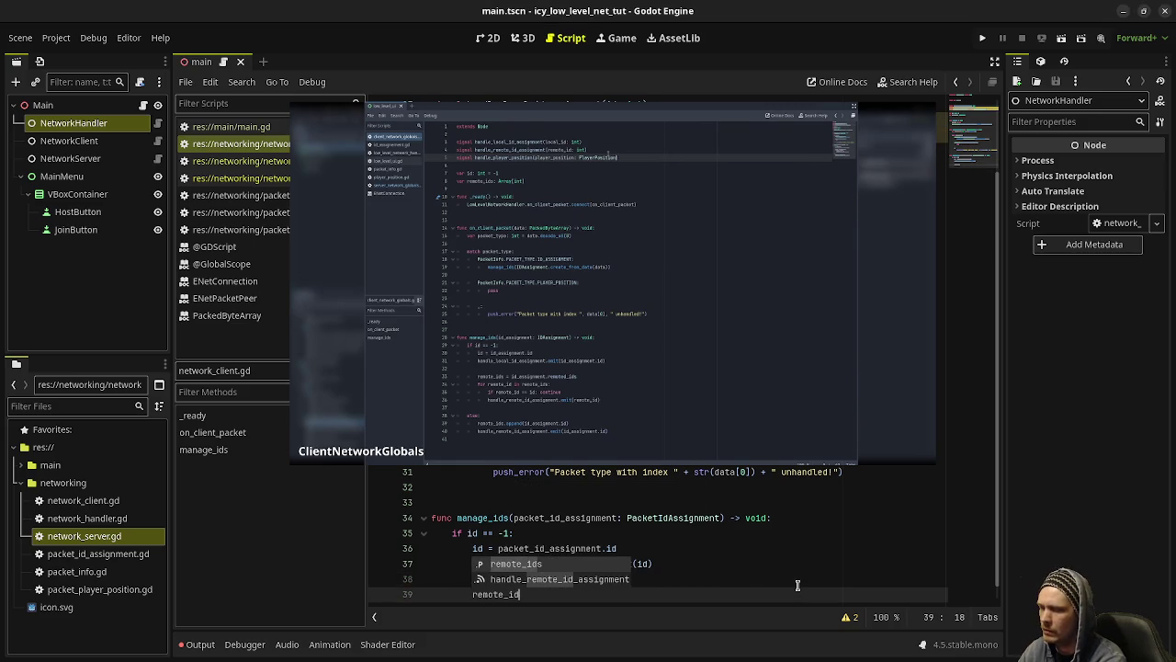
text(s = id)
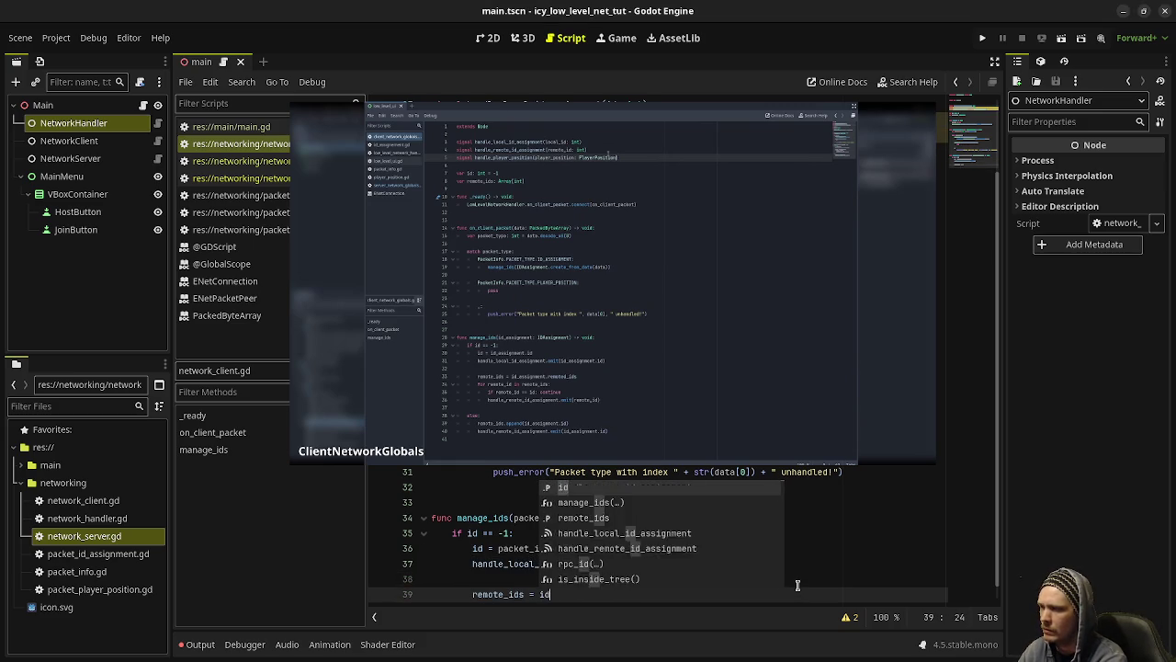
text(_assignmne)
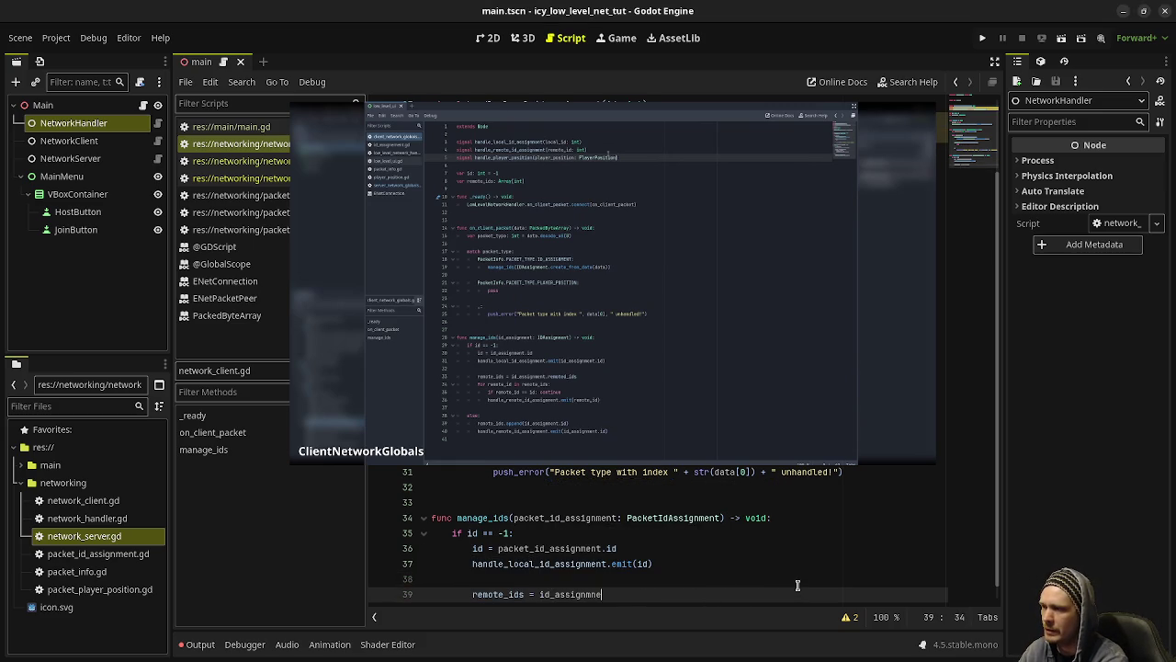
text(t)
key(BackSpace)
key(BackSpace)
key(BackSpace)
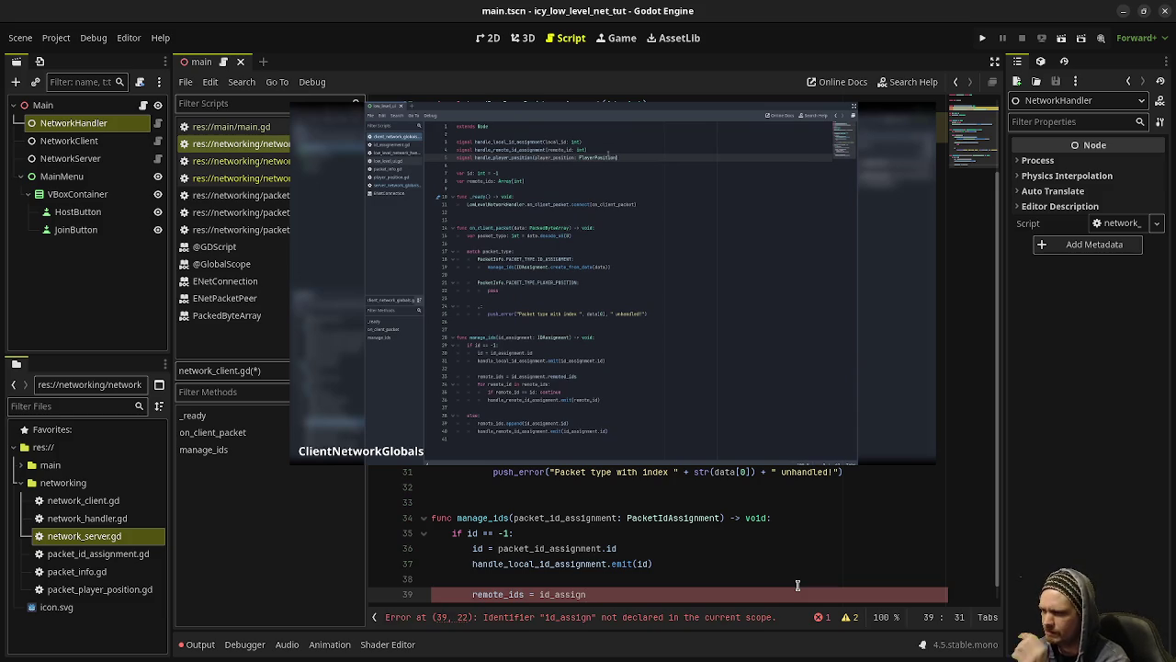
text(ment)
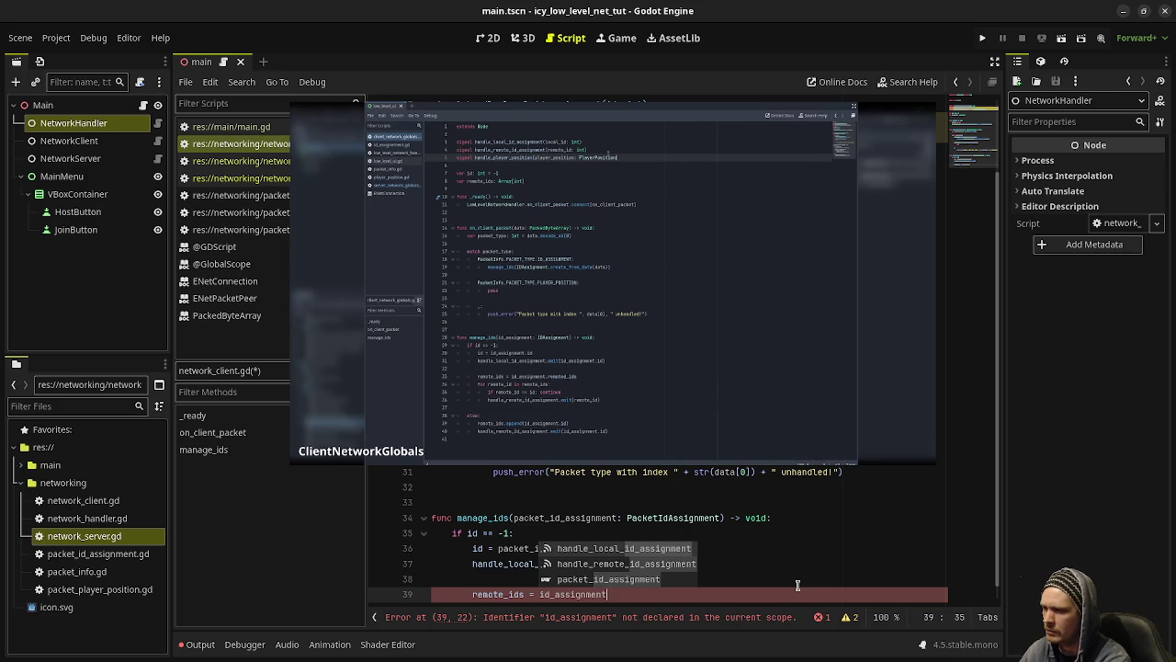
text(.rem)
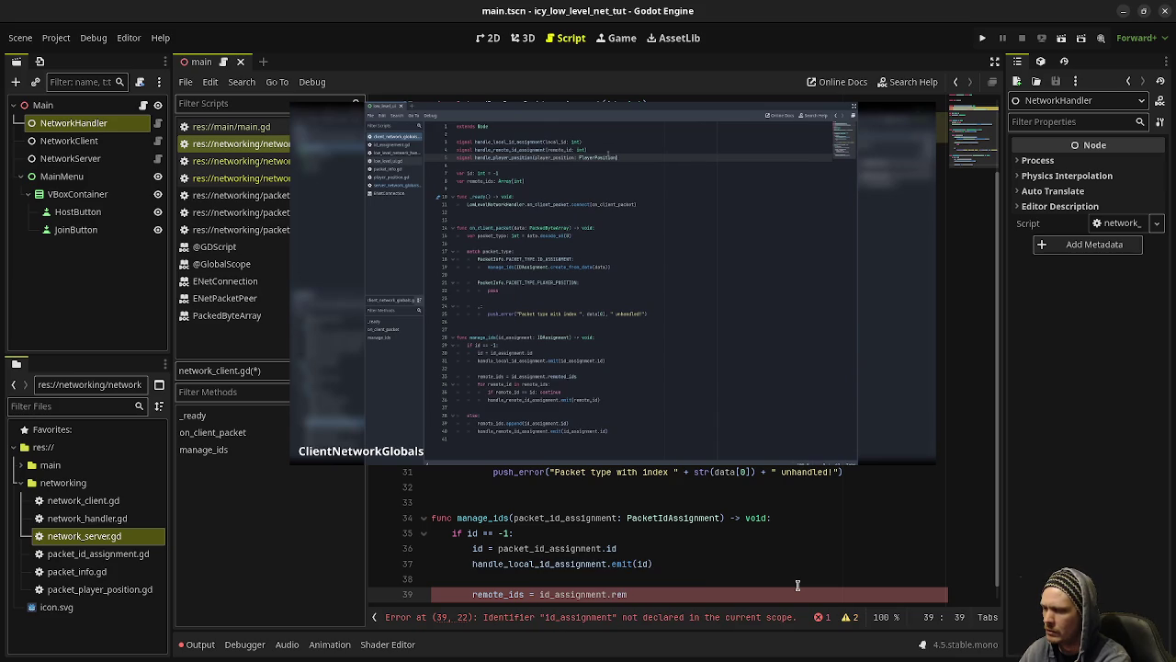
key(BackSpace)
key(BackSpace)
key(BackSpace)
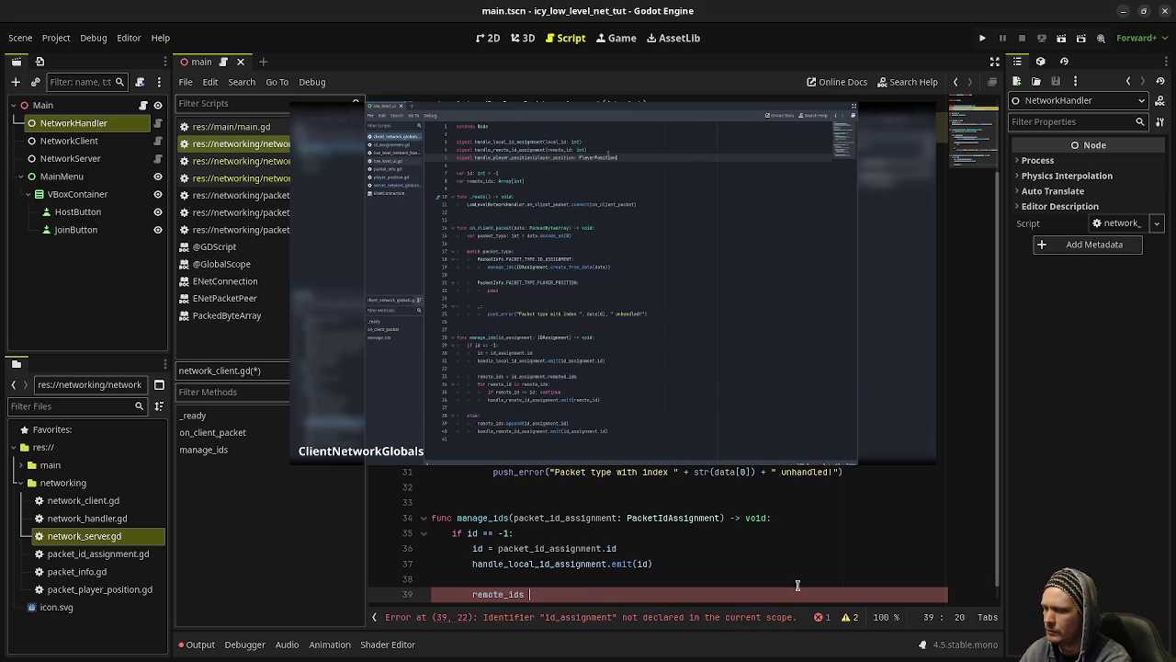
text(= packet_id_)
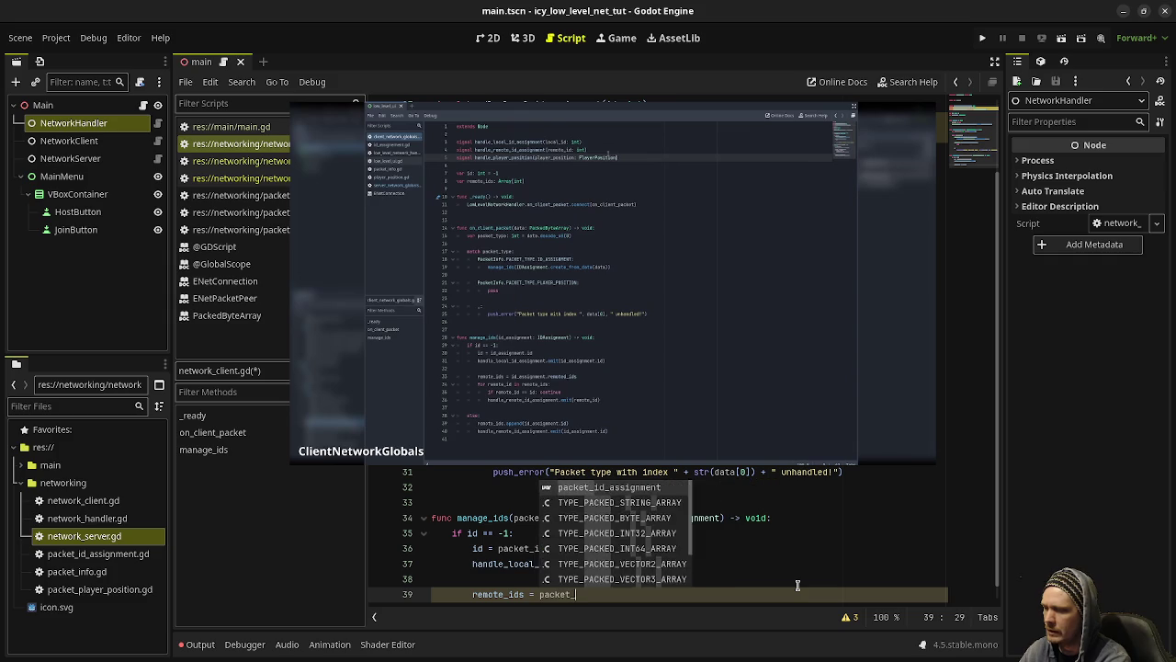
key(Return)
text(.remote)
key(Return)
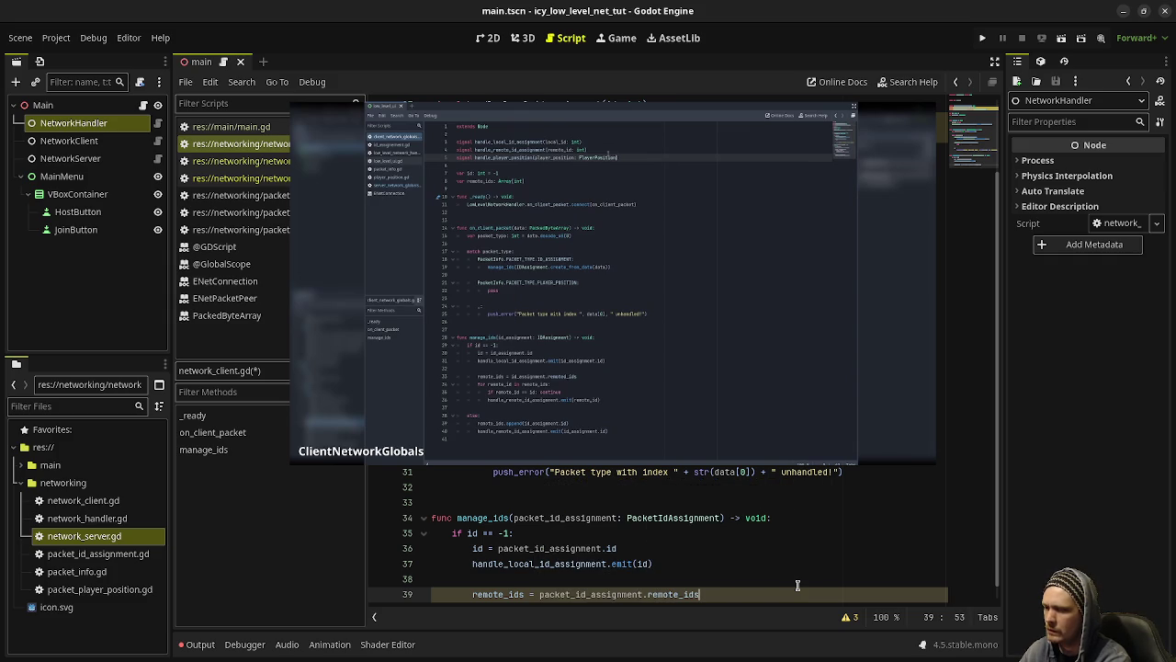
Step: Loop over remote_ids, skipping the own id, emitting handle_remote_id_assignment for each remote_id
key(Return)
text(for)
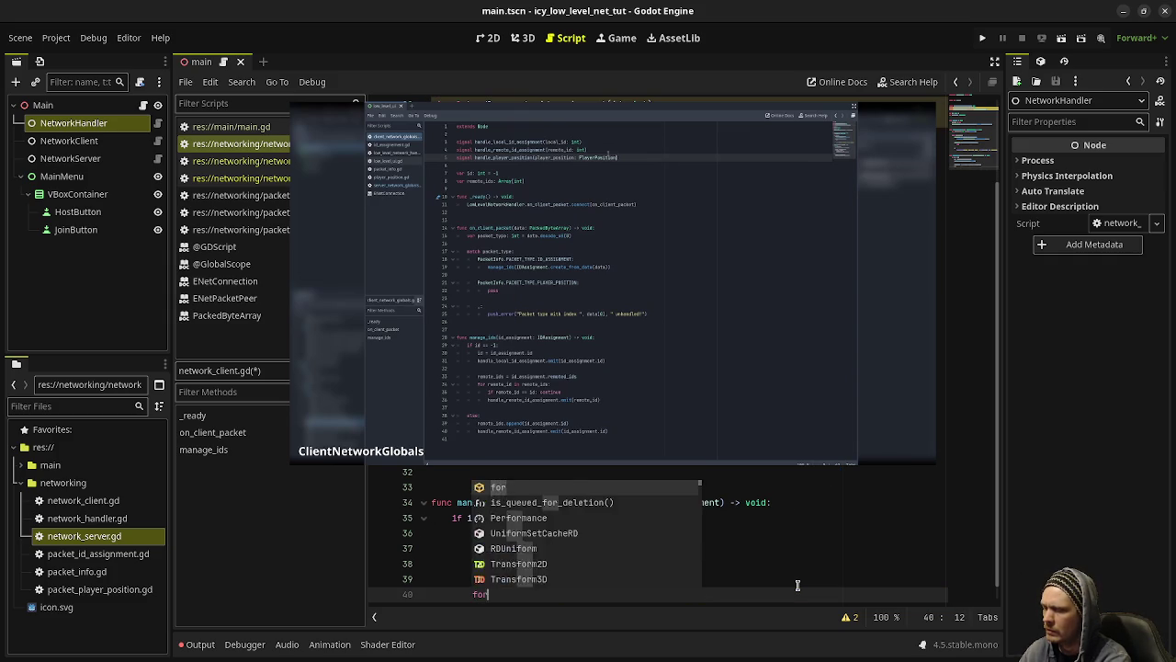
text( remote_id)
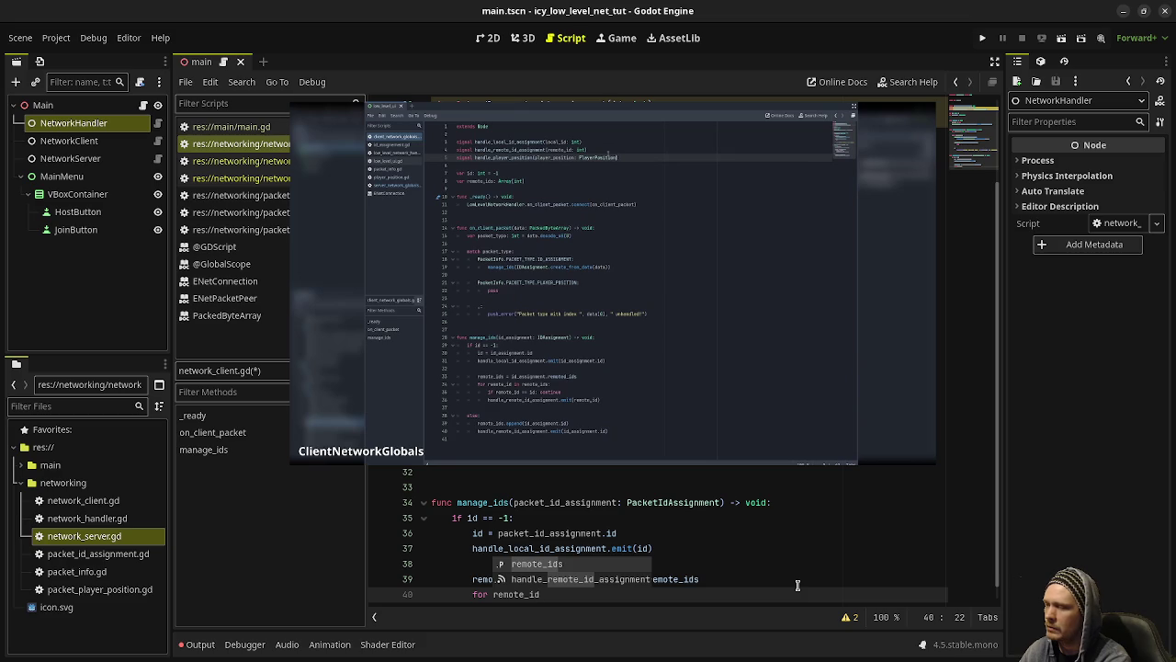
text( in remo)
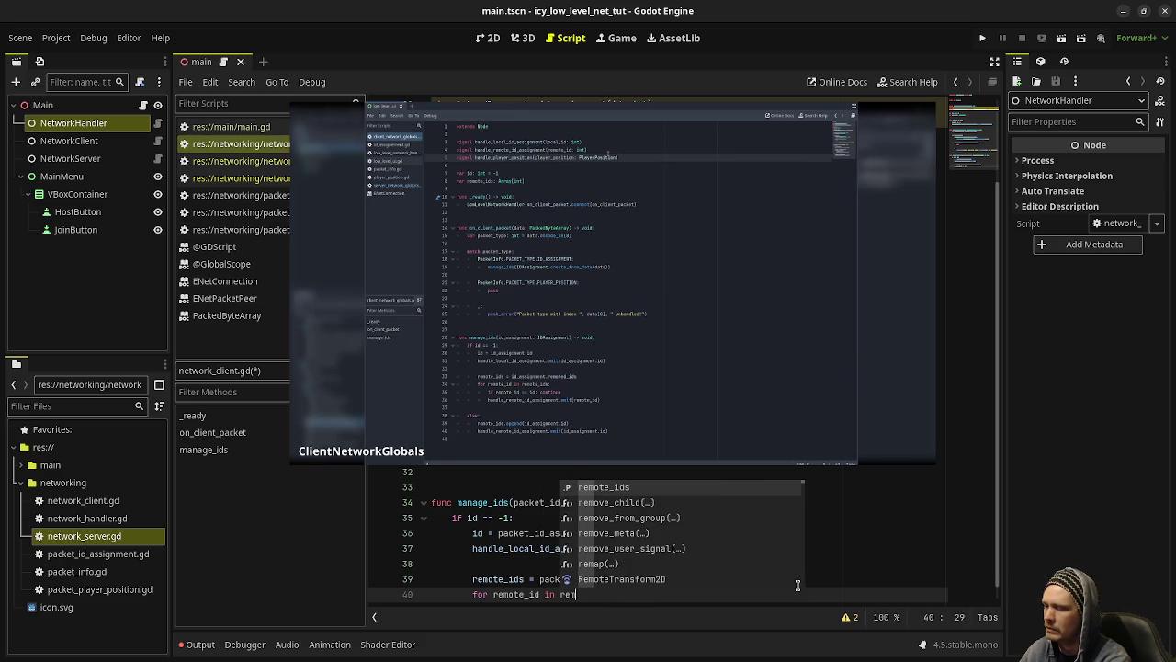
key(Return)
text(:)
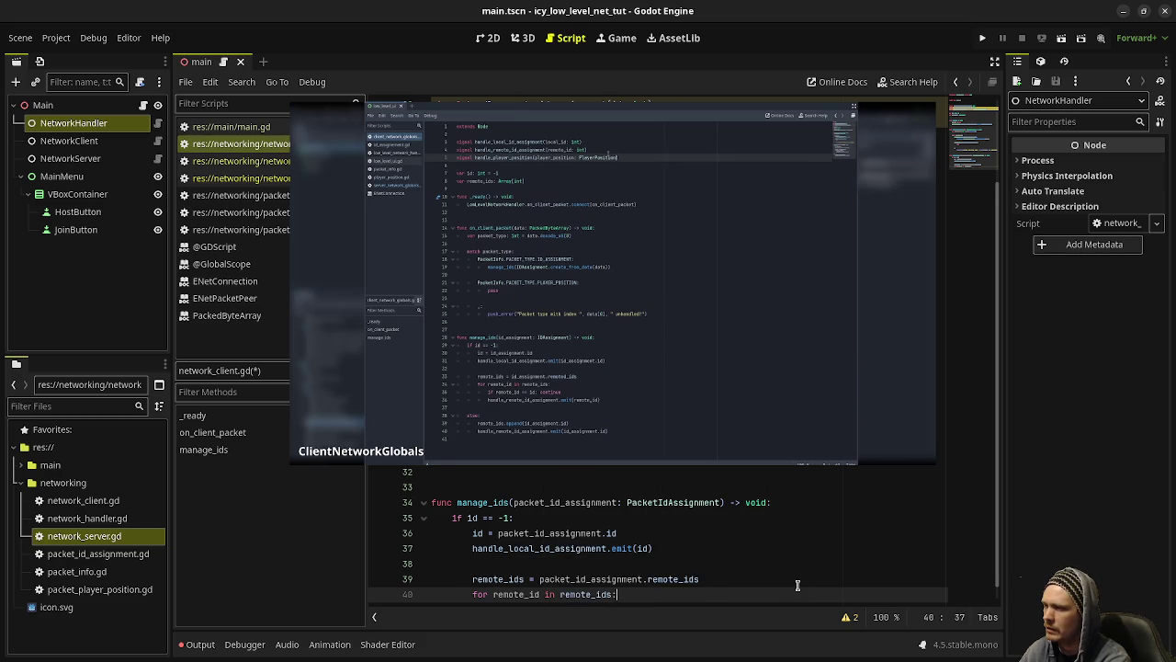
key(Return)
text(if remote_id ==)
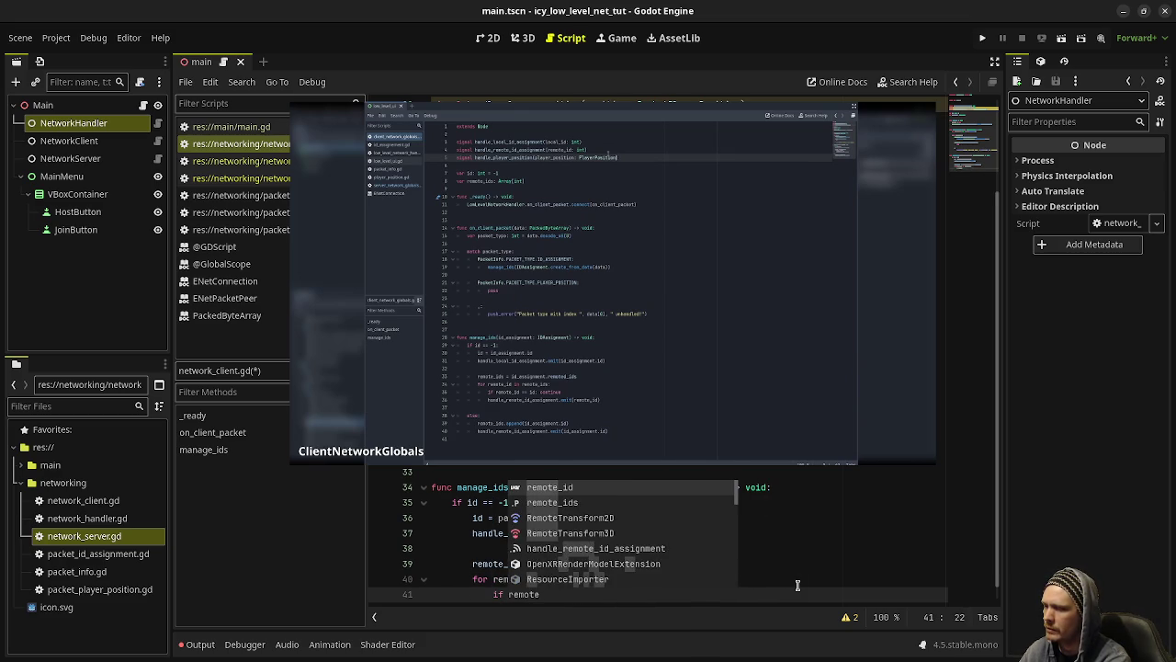
text( id: continue)
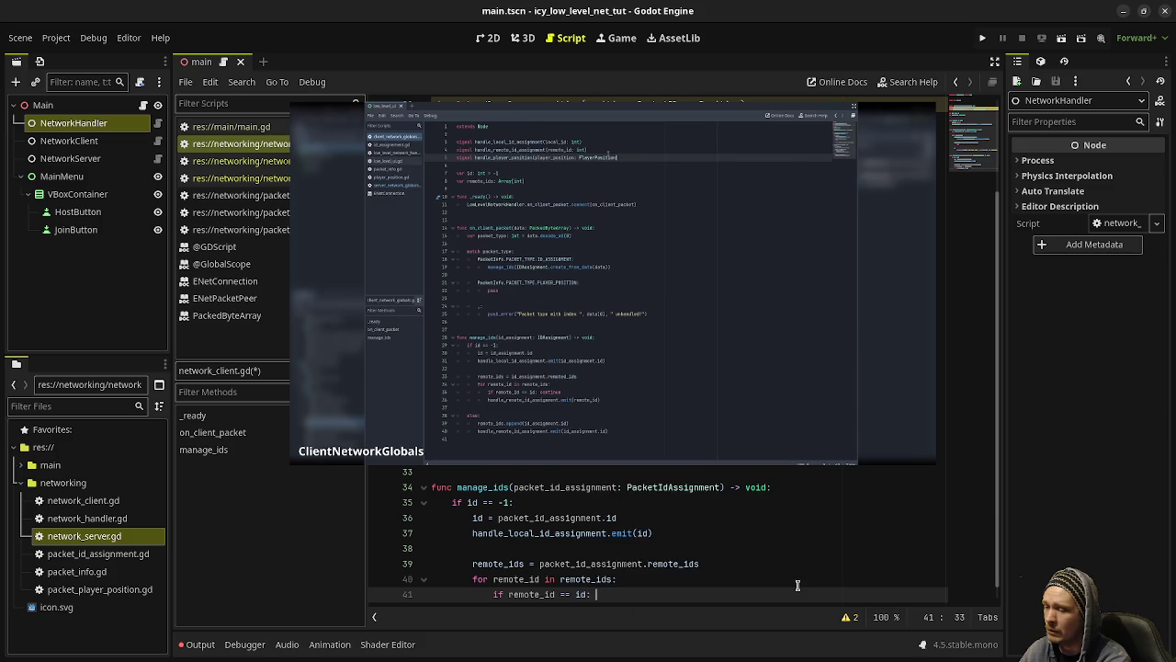
key(Return)
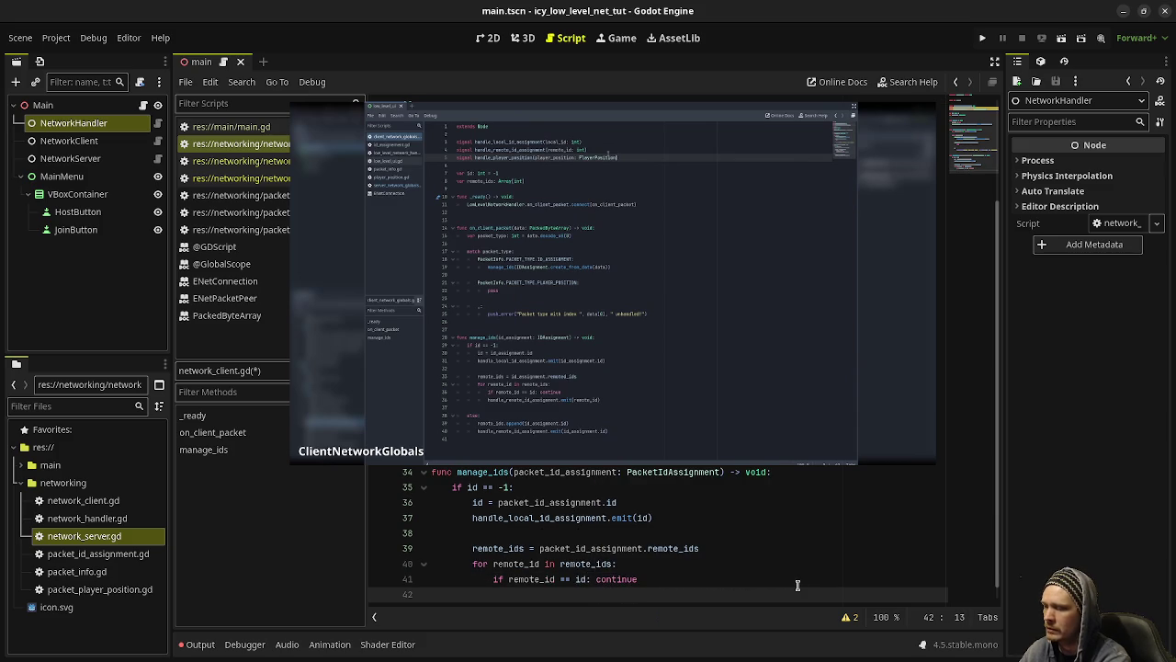
text(handle_r)
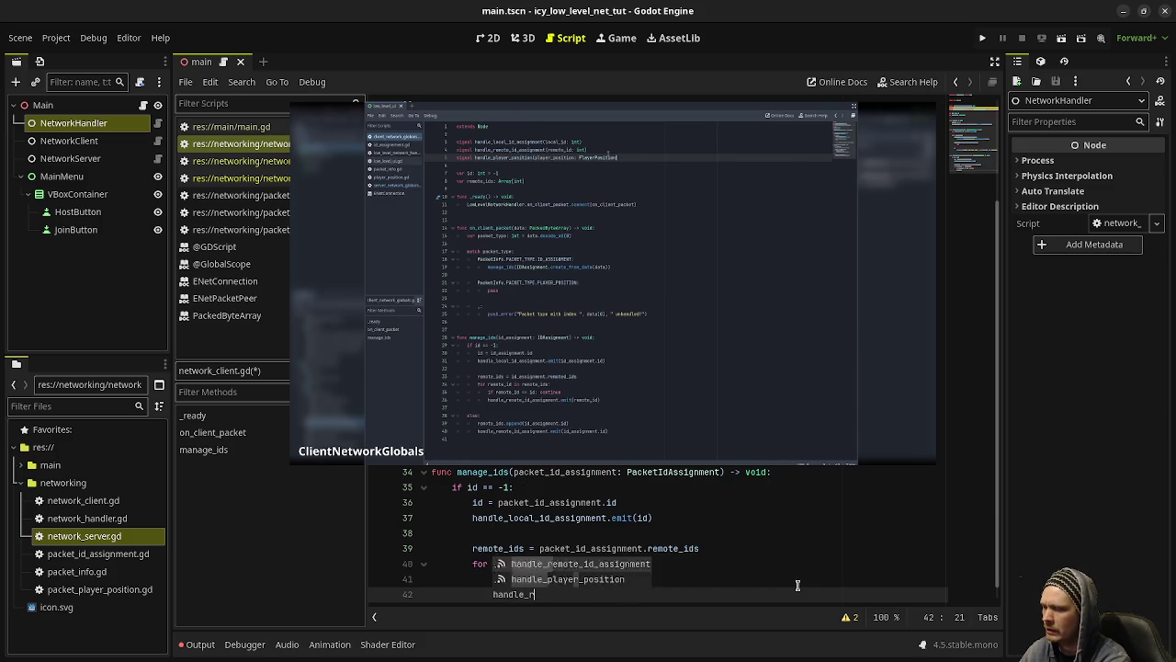
text(emote_id_assignme)
key(Return)
text(.emit(remote_id))
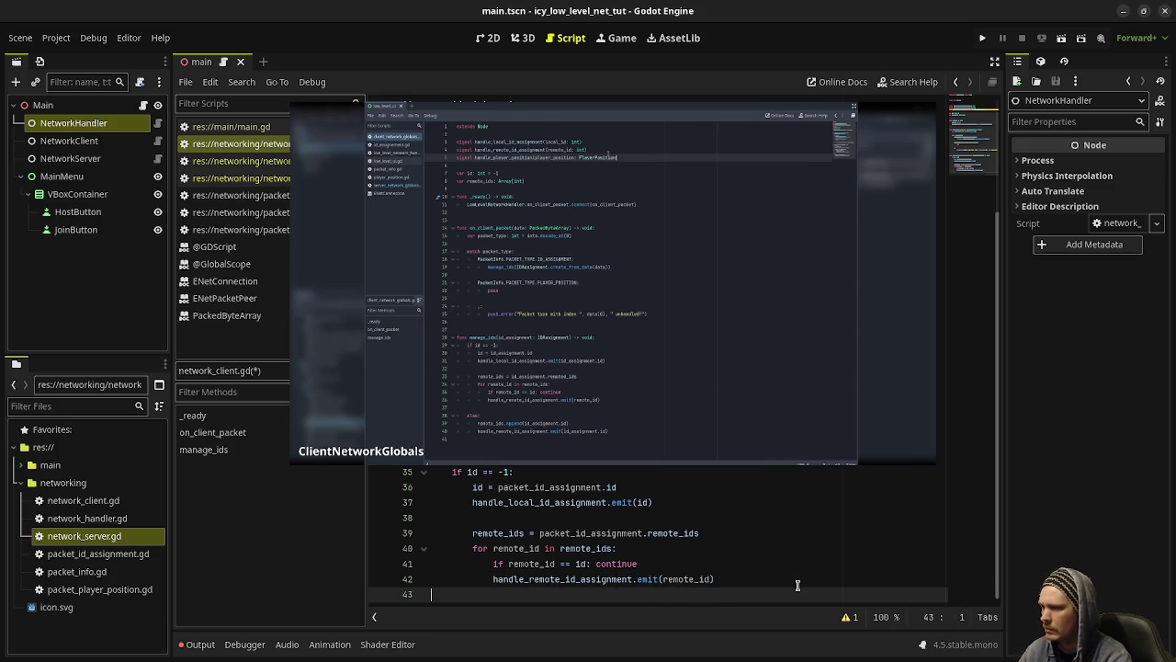
Step: Add an else branch appending packet_id_assignment.id to remote_ids and emitting handle_remote_id_assignment with it
key(Return)
key(BackSpace)
key(BackSpace)
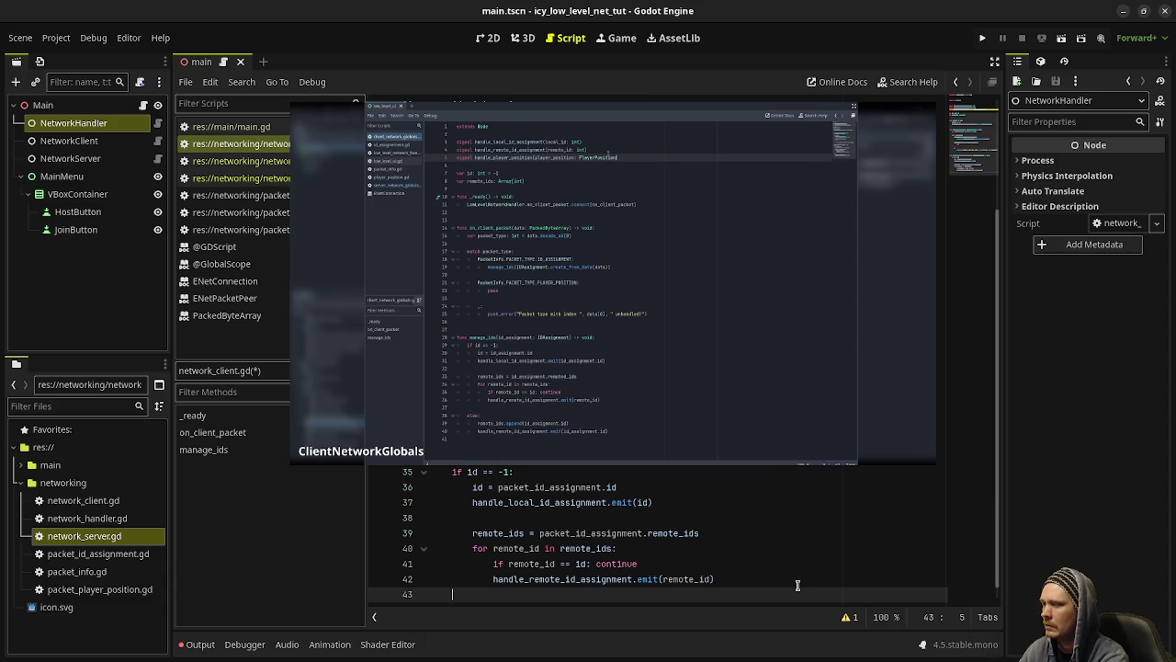
text(else:)
key(Return)
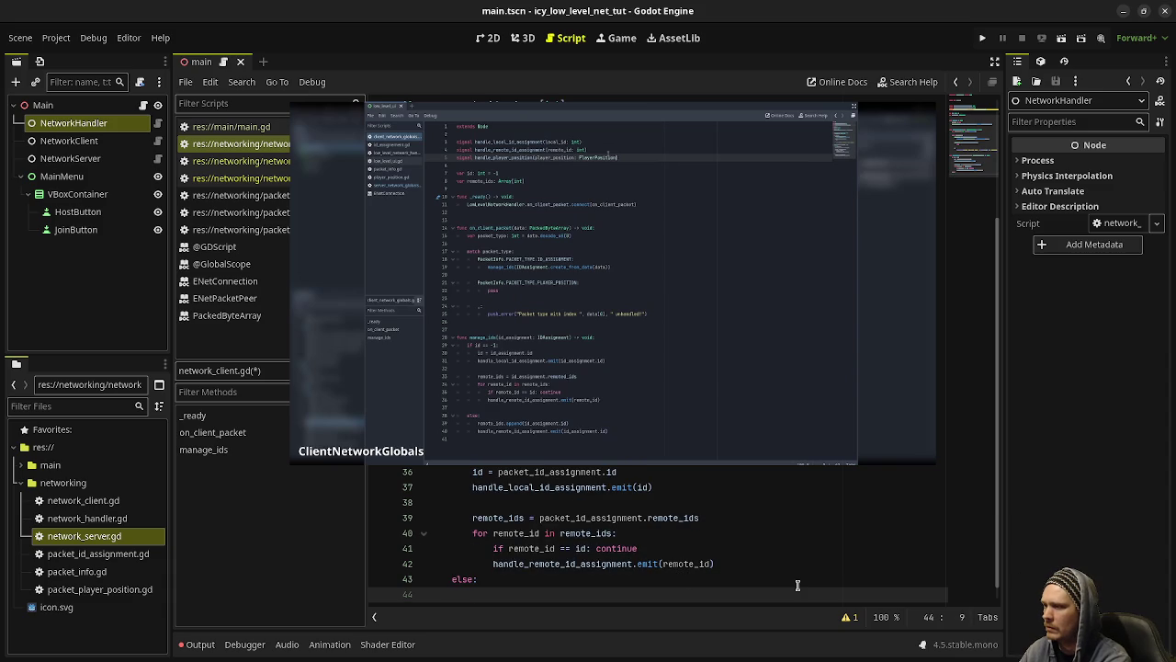
text(remote_ids)
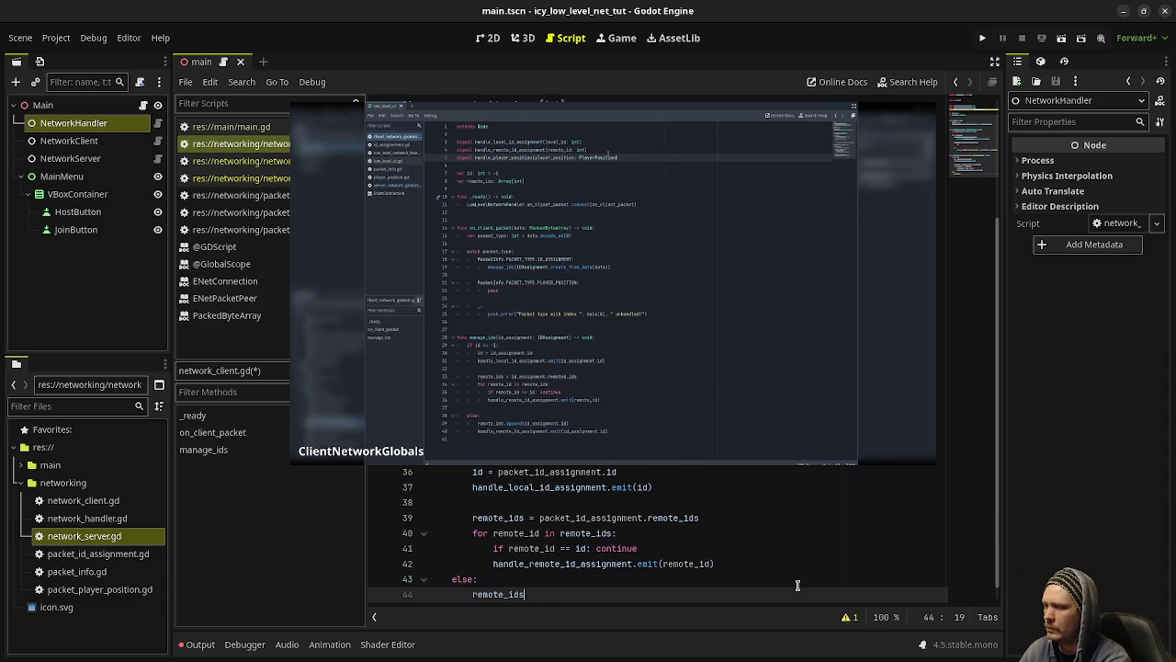
text(.appen)
key(Return)
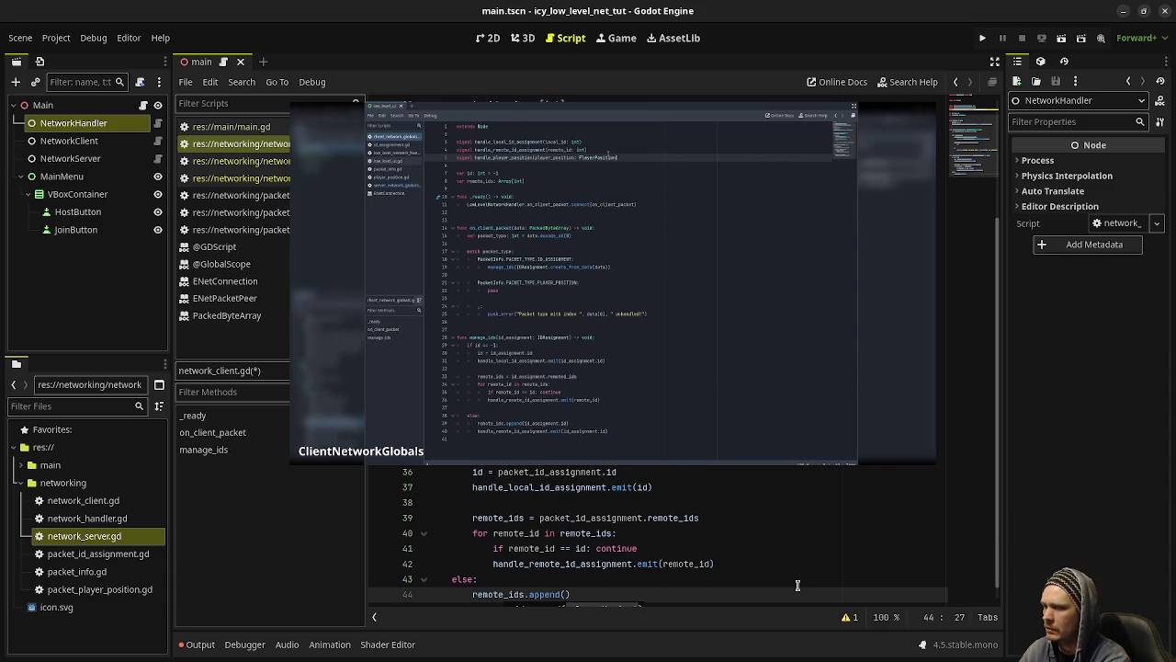
text(packet_id_assignment.)
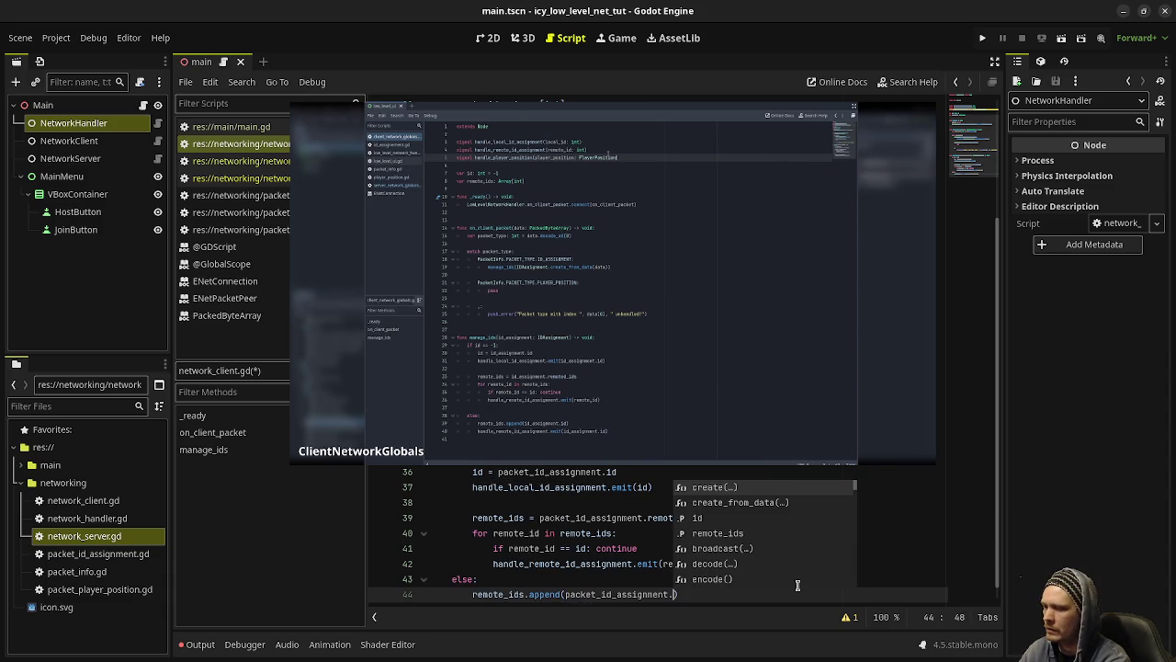
text(id))
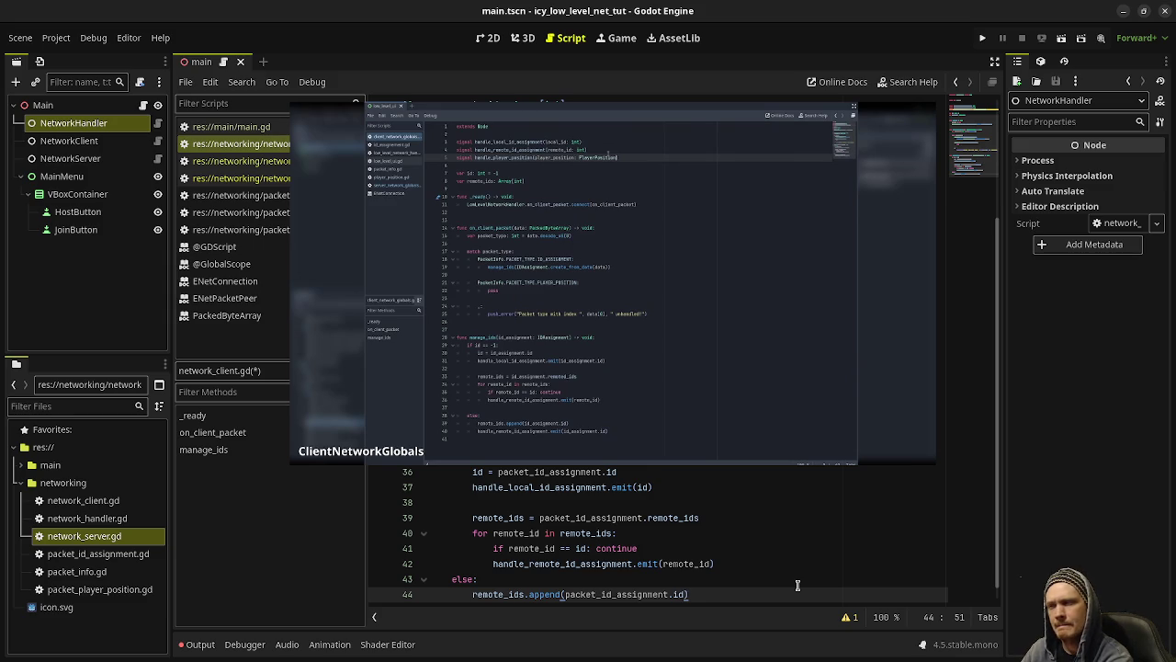
key(Return)
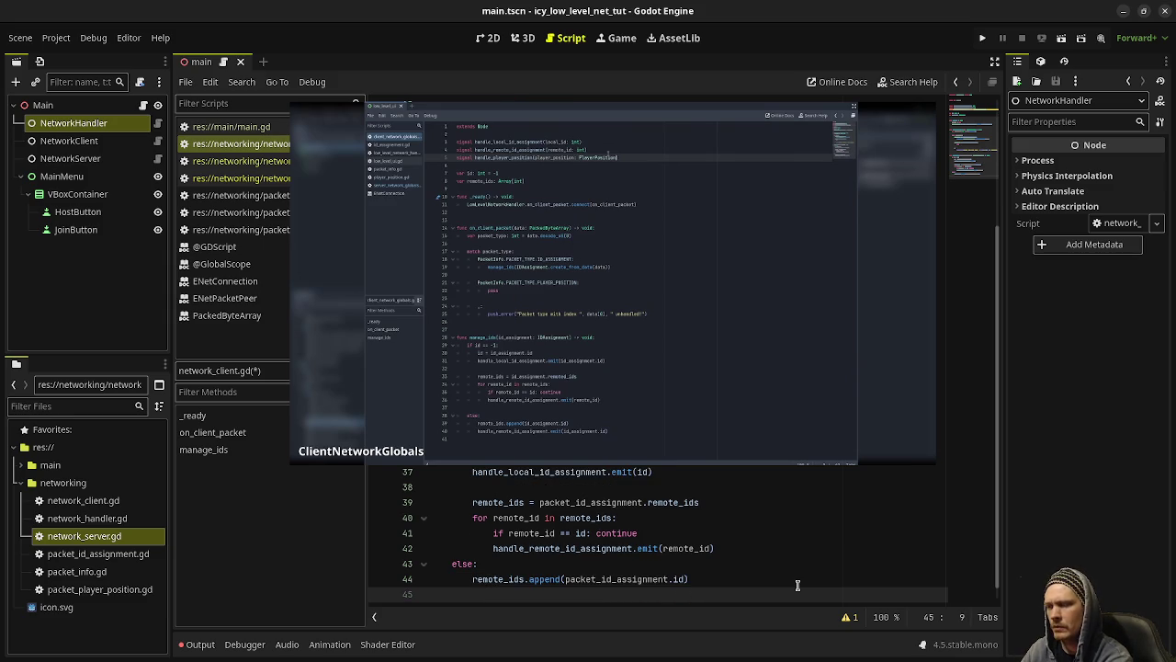
text(handle)
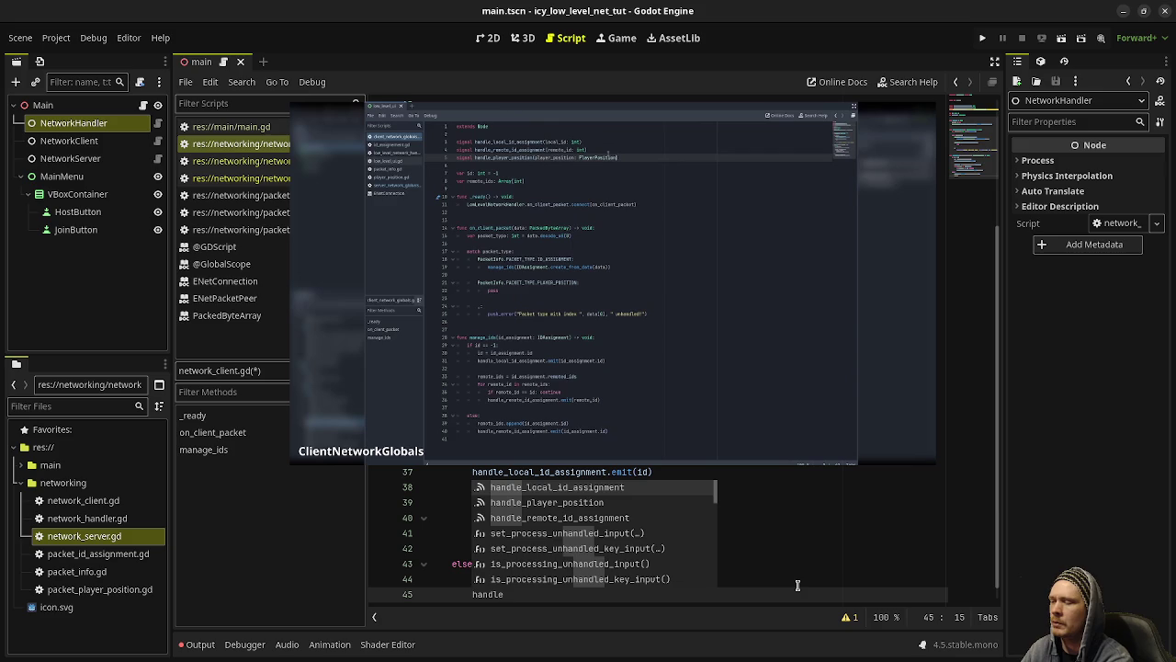
text(_ro)
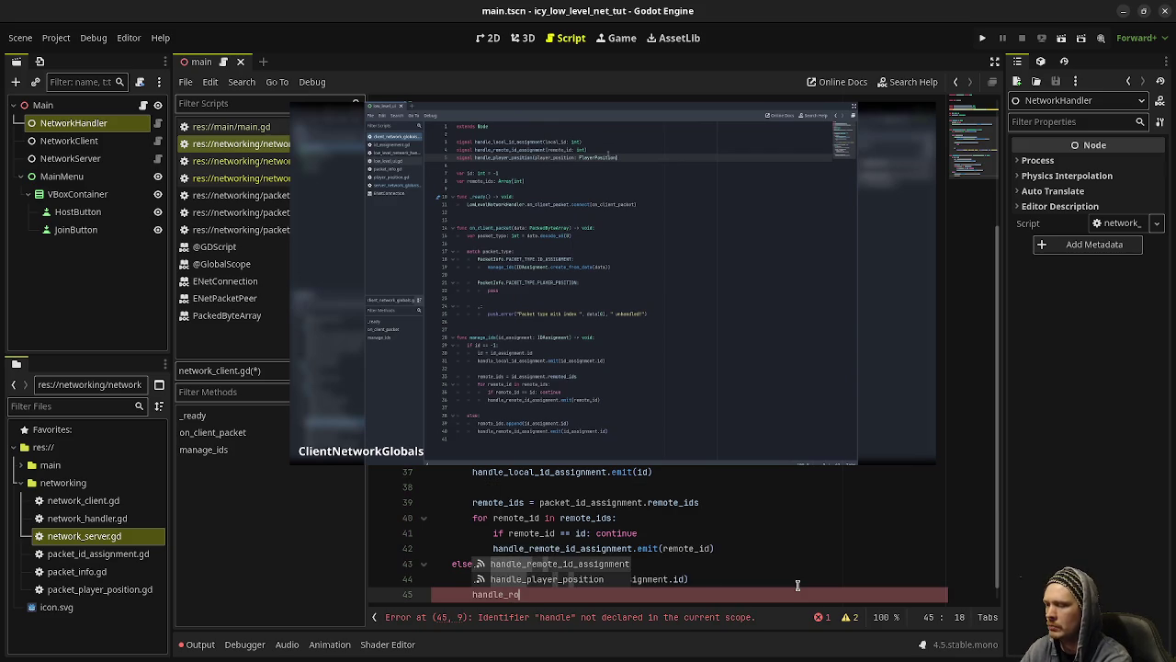
key(Return)
text(.emit)
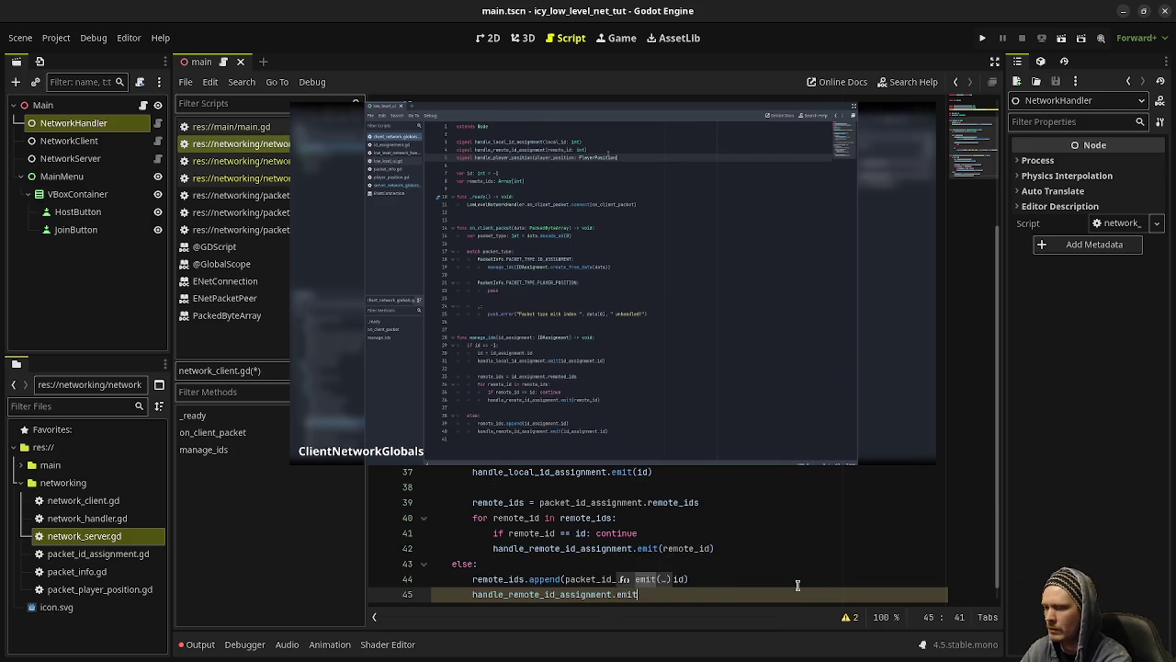
text((packe)
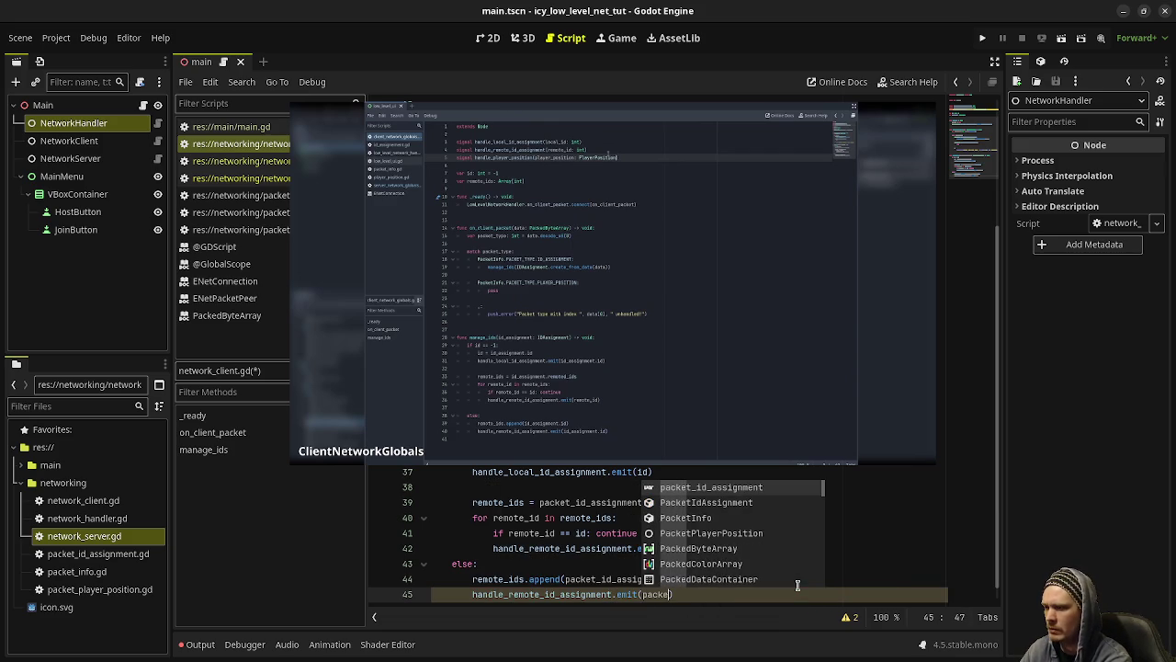
text(t)
key(Return)
text(.)
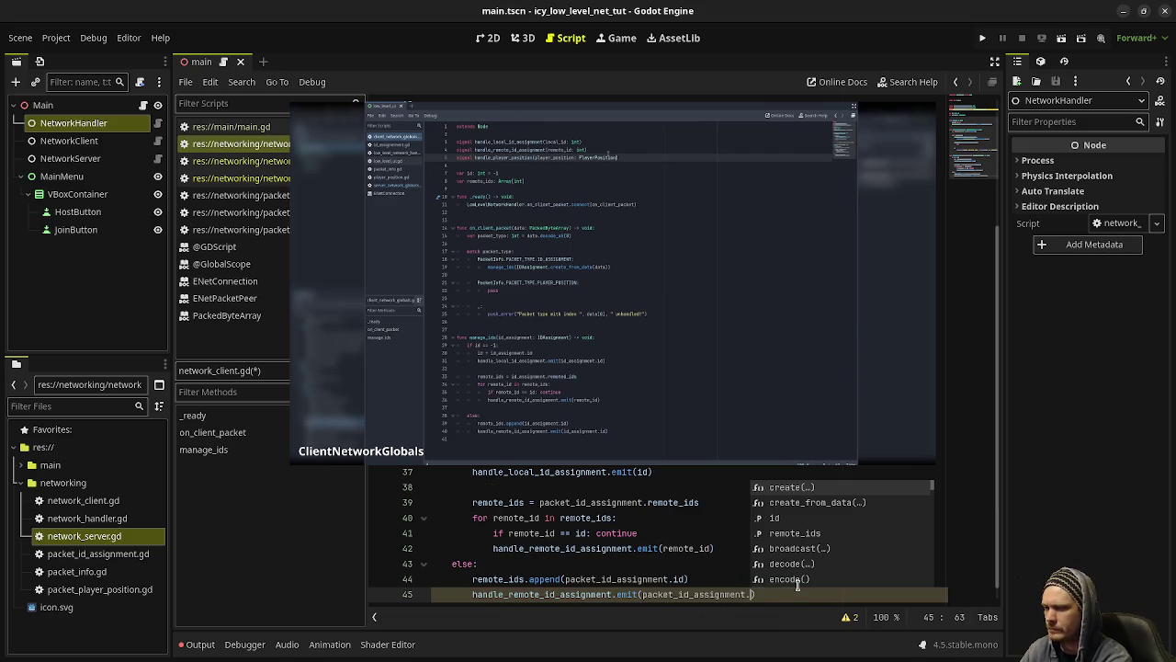
text(id)
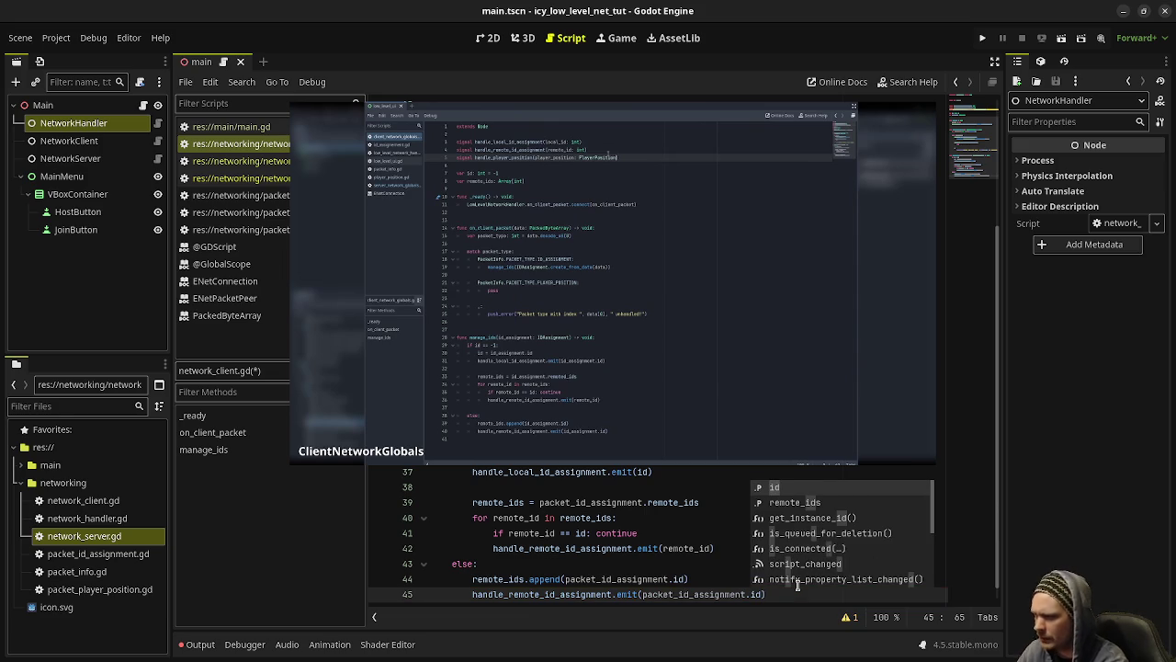
click(632, 548)
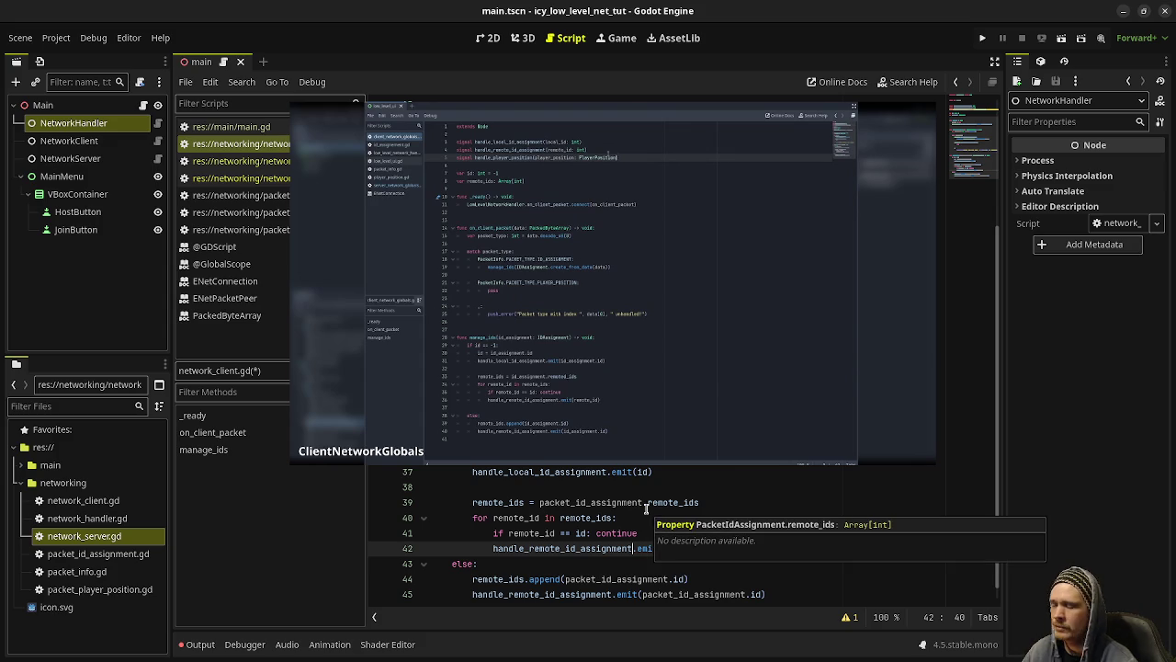
click(638, 518)
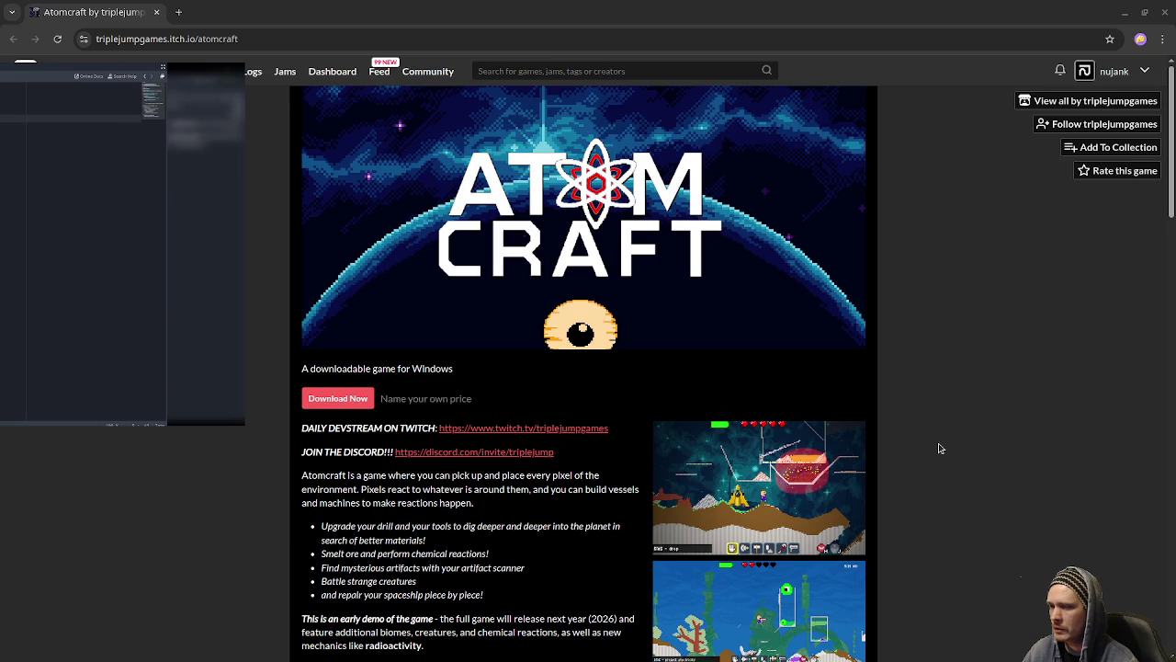
Step: Scroll through the Atomcraft description and screenshots, then enlarge the first gameplay screenshot
scroll(939, 448, down, 2)
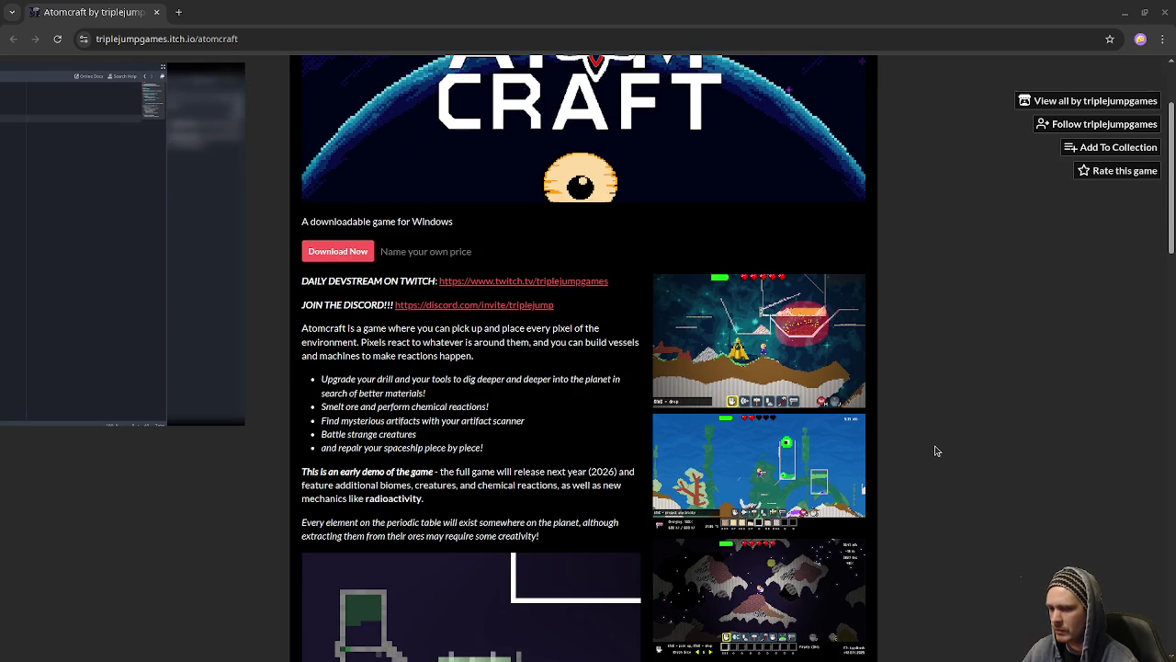
scroll(936, 450, down, 2)
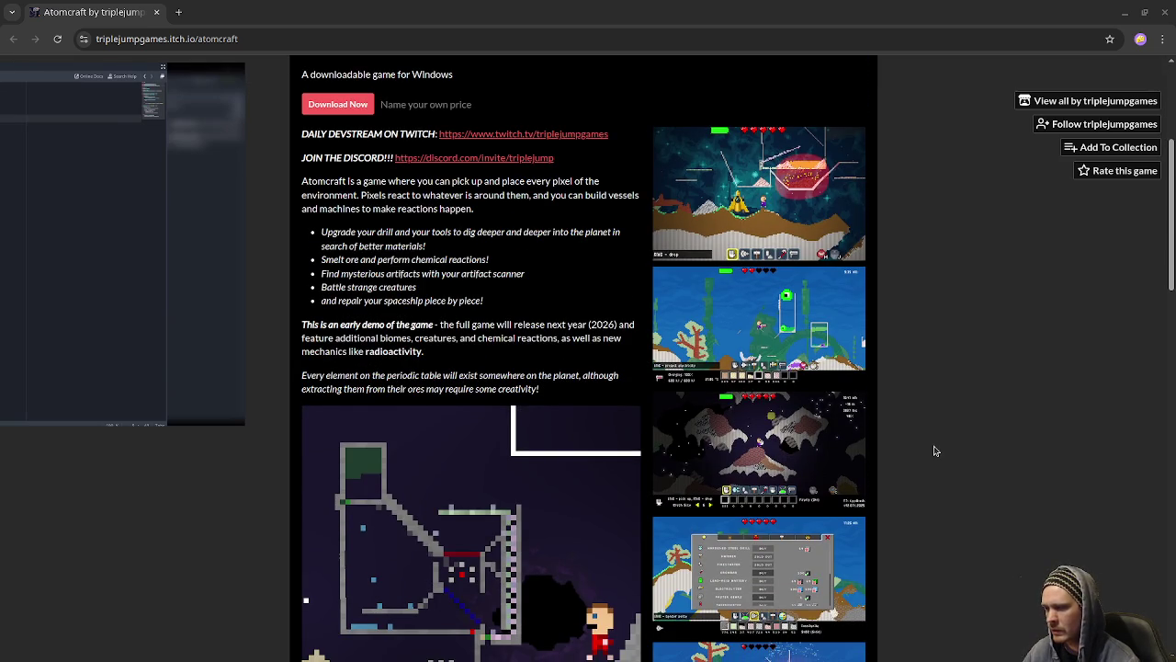
scroll(934, 450, down, 2)
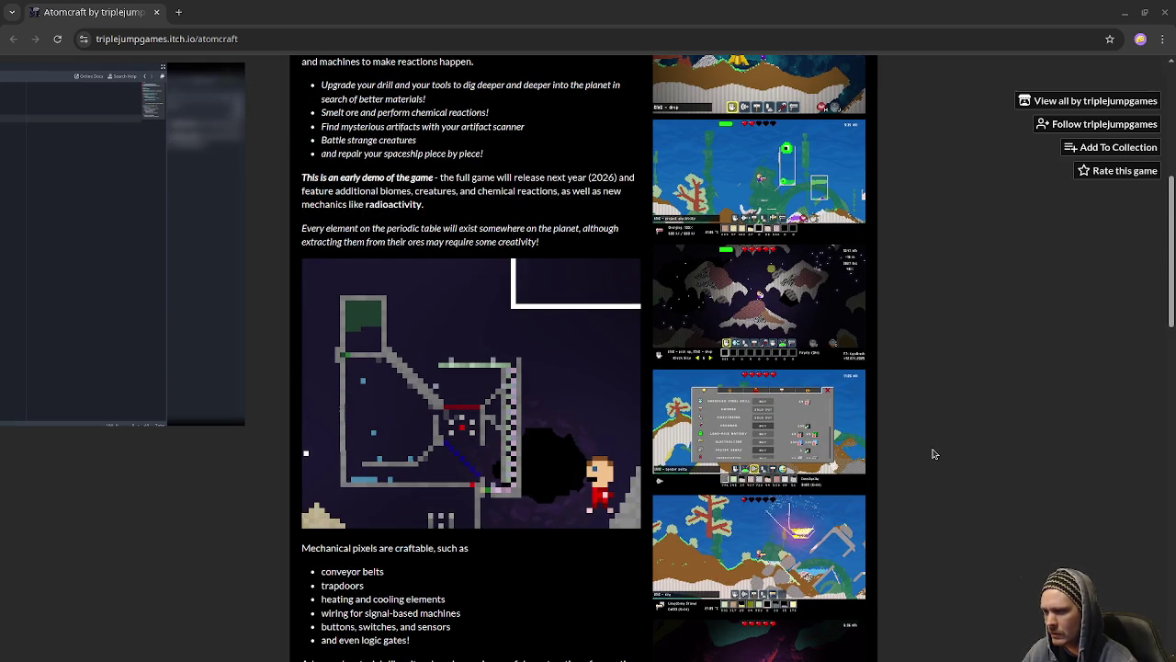
scroll(928, 478, down, 3)
scroll(926, 482, down, 1)
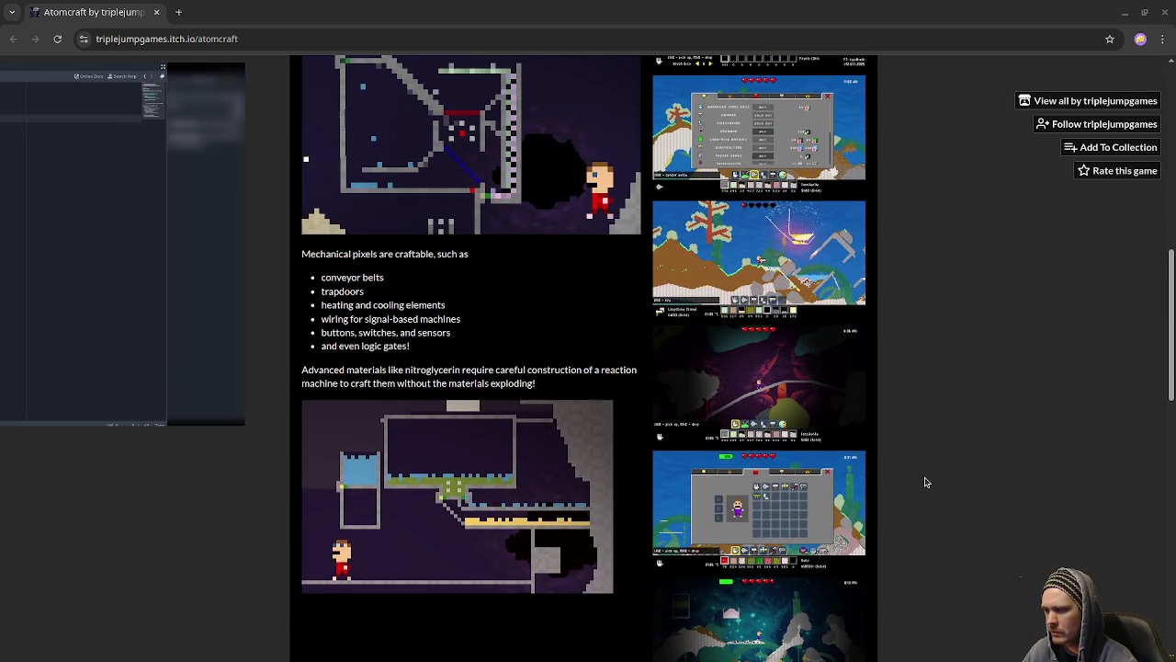
scroll(926, 481, down, 2)
scroll(926, 481, down, 2)
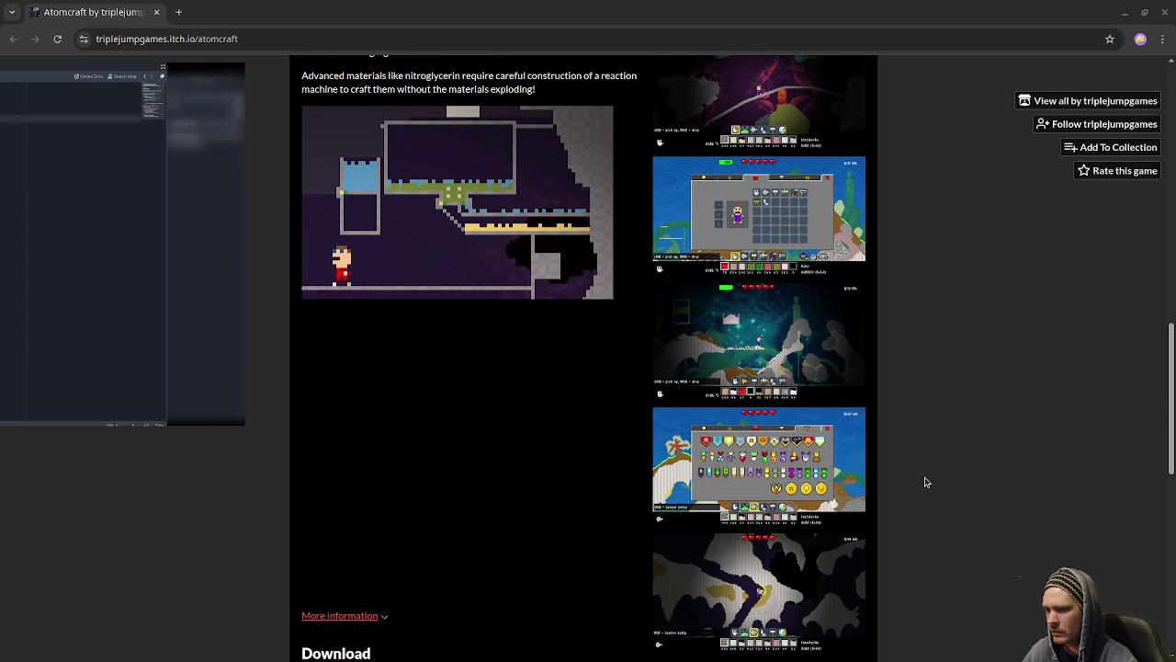
scroll(916, 478, down, 3)
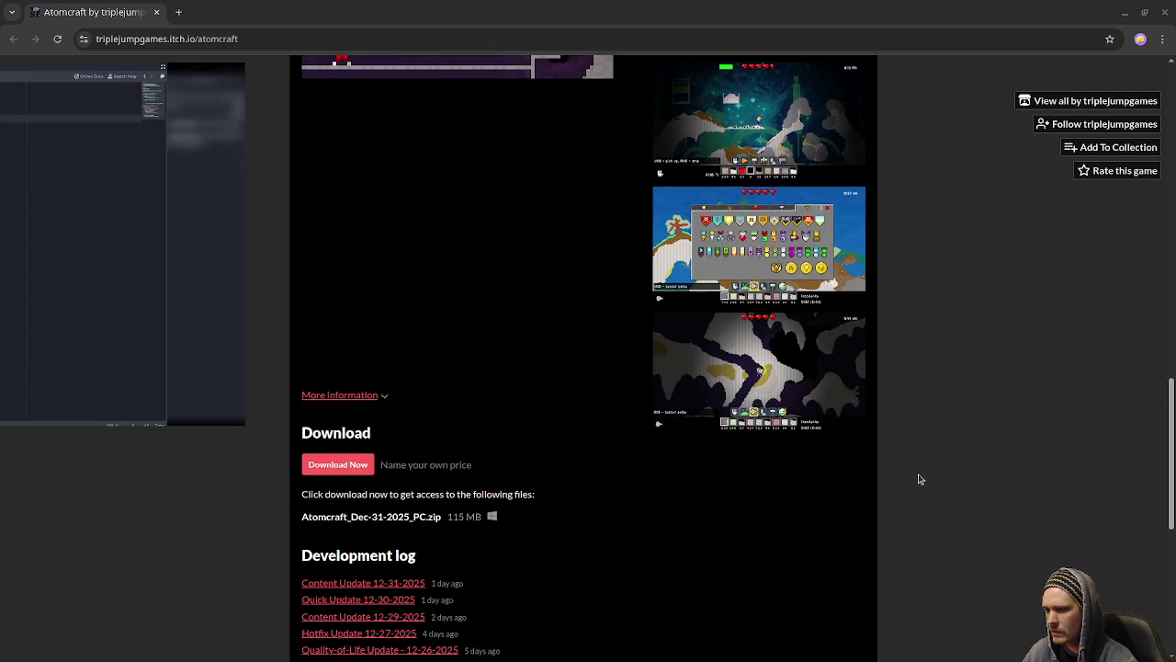
scroll(929, 480, up, 14)
scroll(918, 485, up, 2)
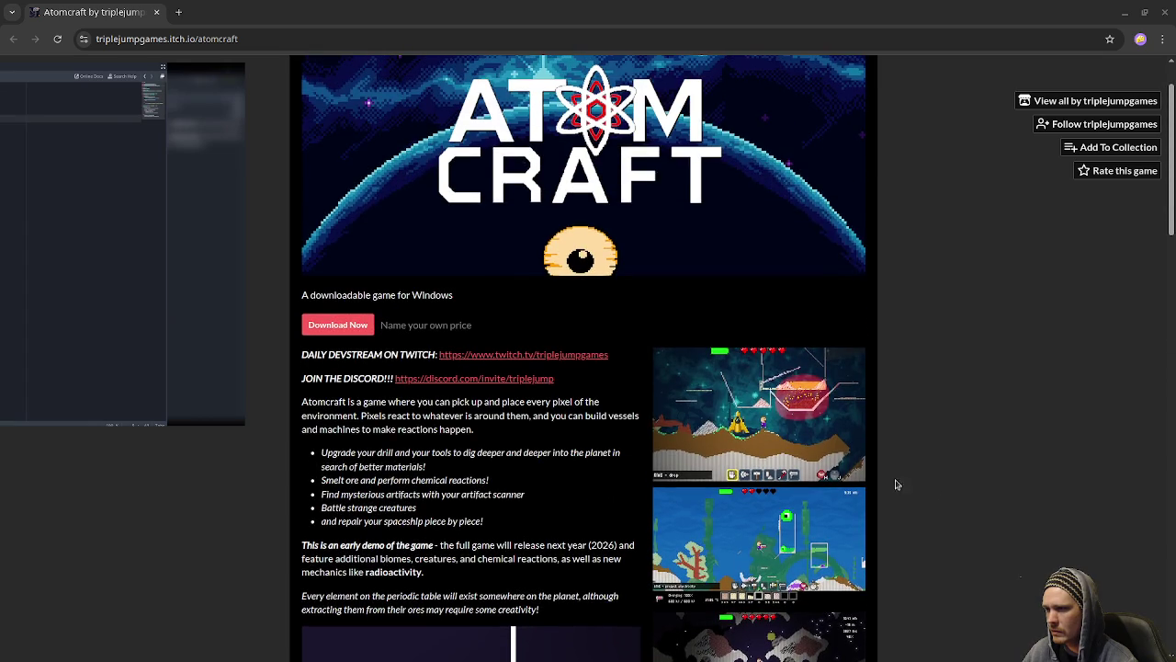
click(795, 437)
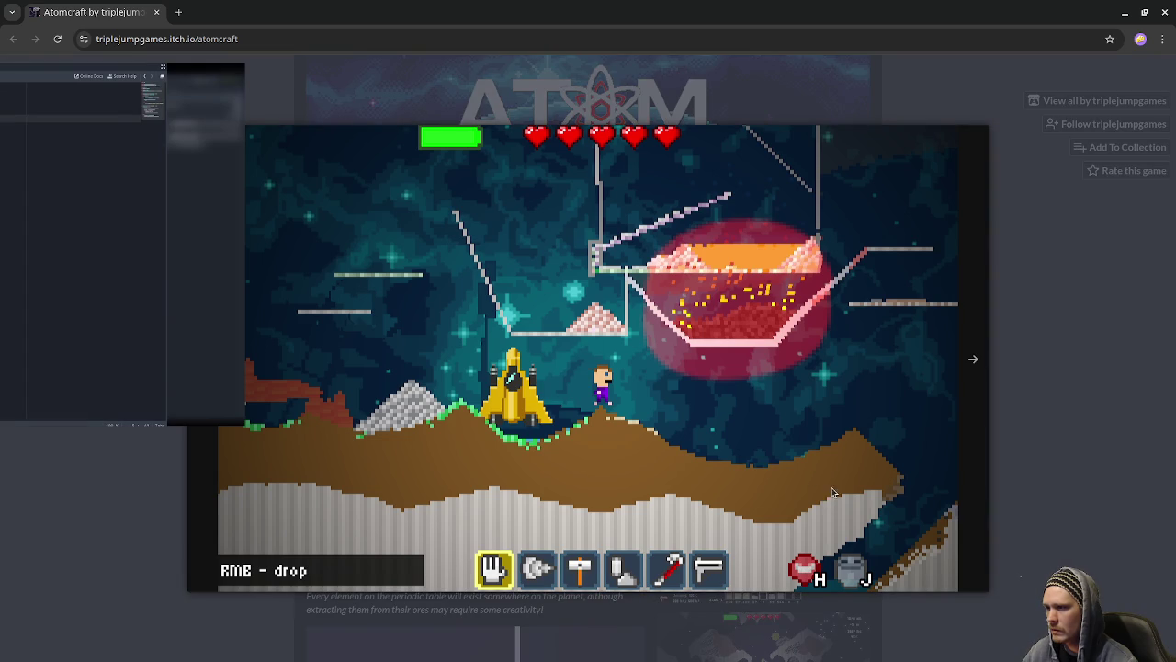
click(974, 376)
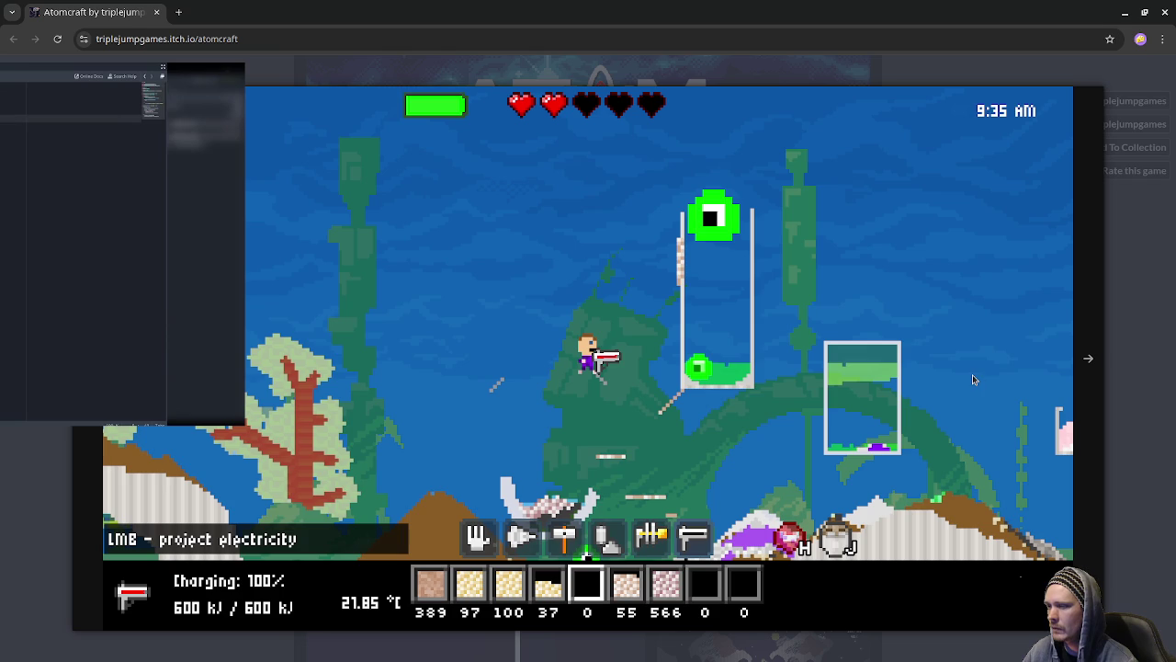
click(1090, 362)
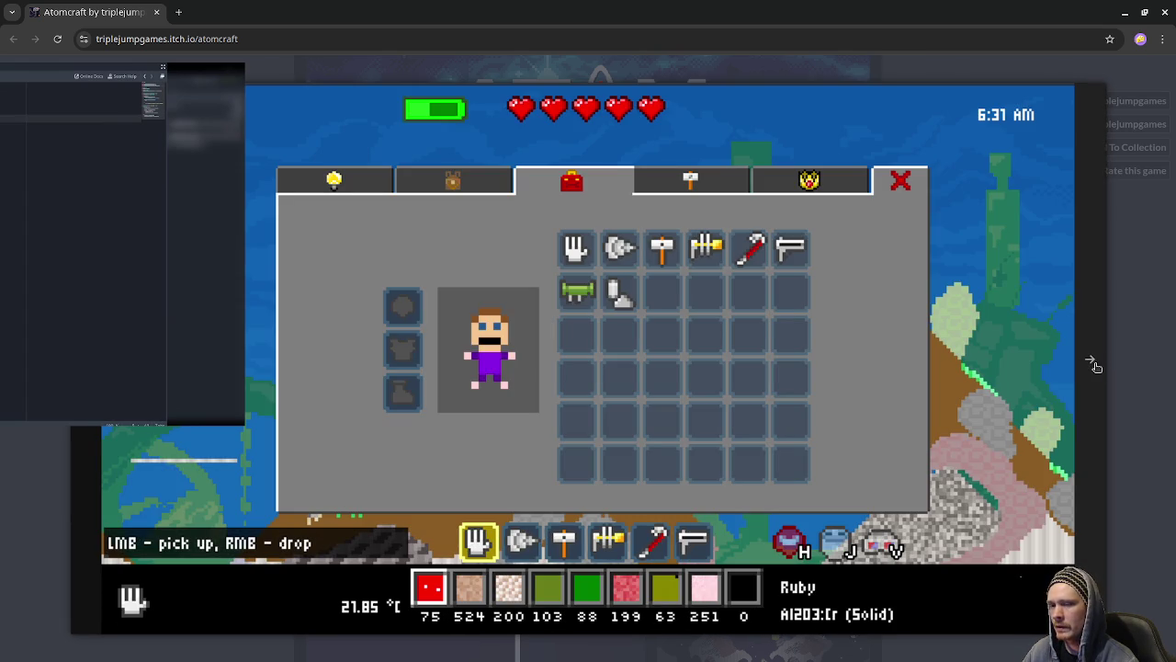
click(1121, 367)
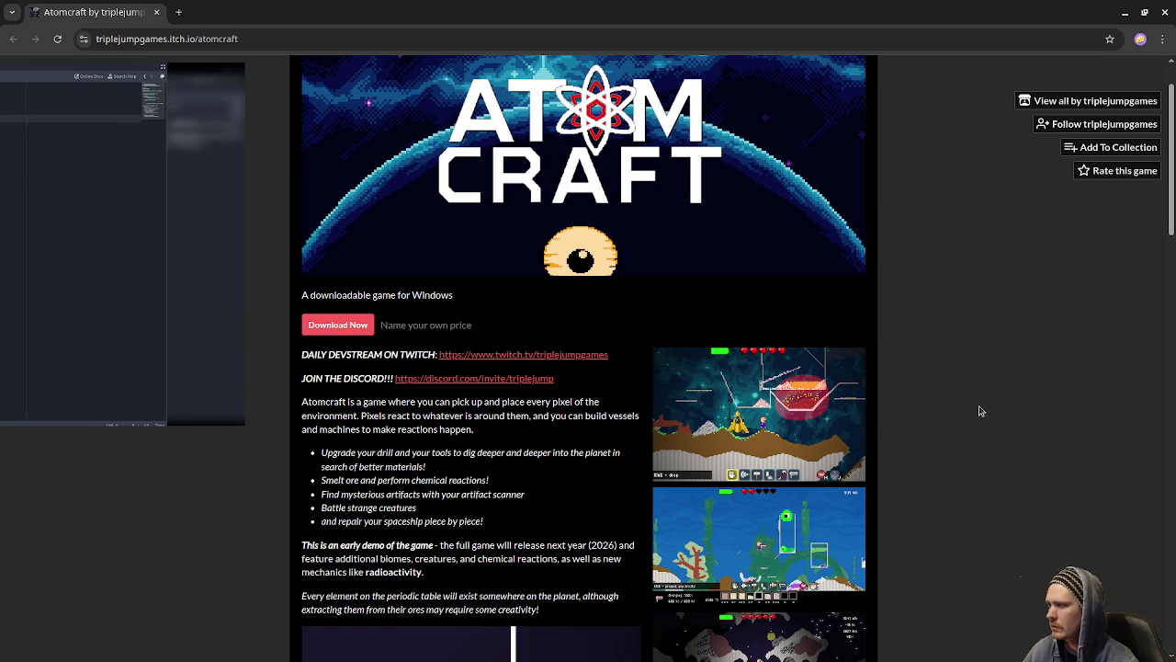
Step: Scroll over the Atomcraft page once more, then close the browser to return to Godot
scroll(539, 446, down, 6)
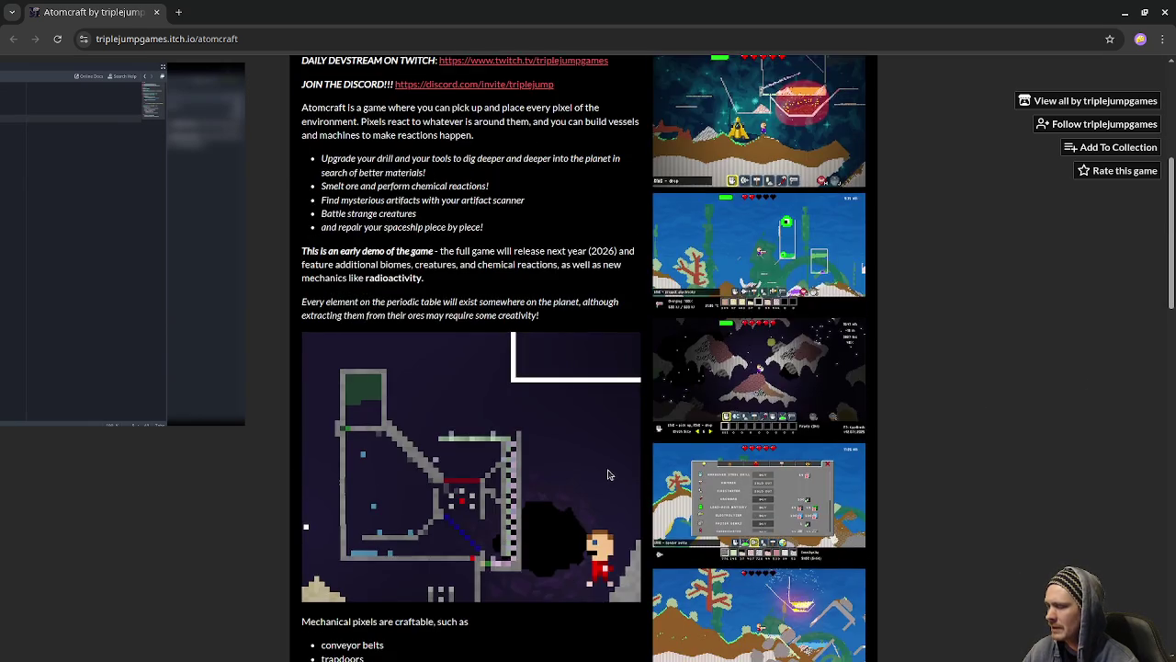
scroll(615, 476, down, 10)
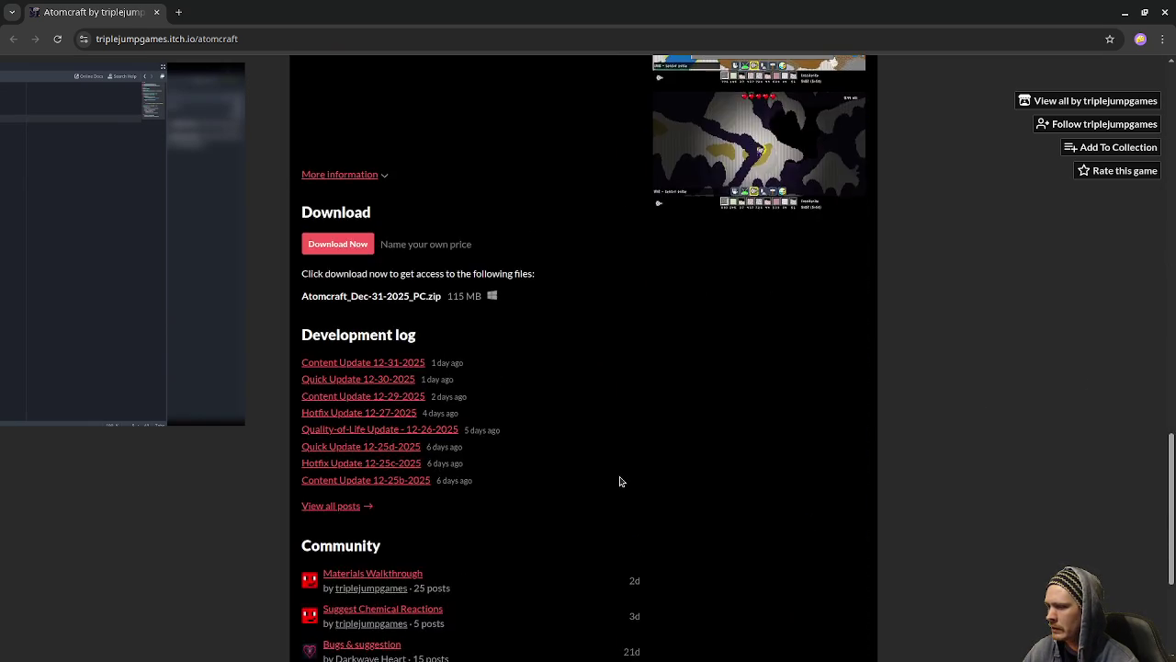
scroll(621, 478, up, 3)
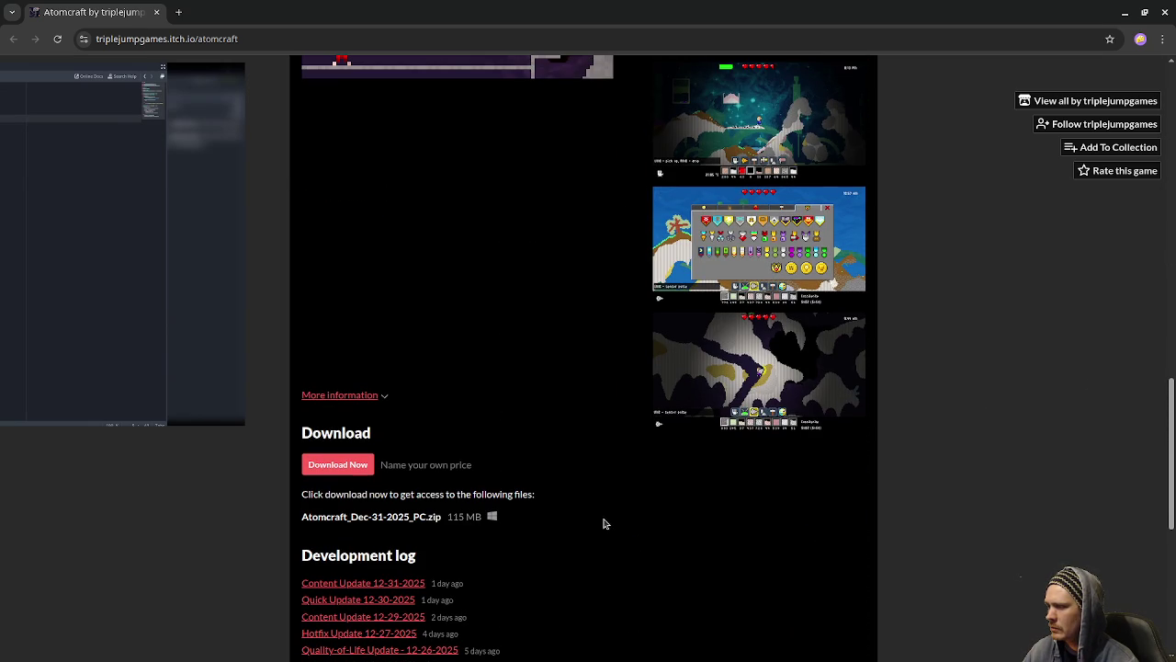
scroll(602, 529, up, 10)
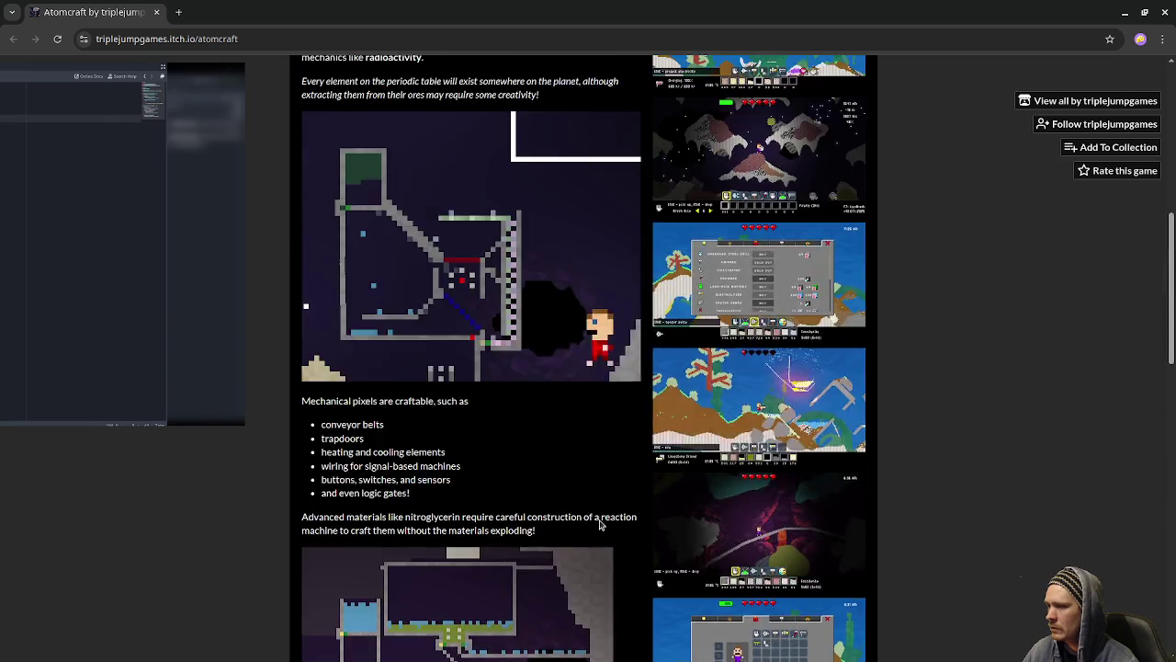
scroll(614, 524, down, 10)
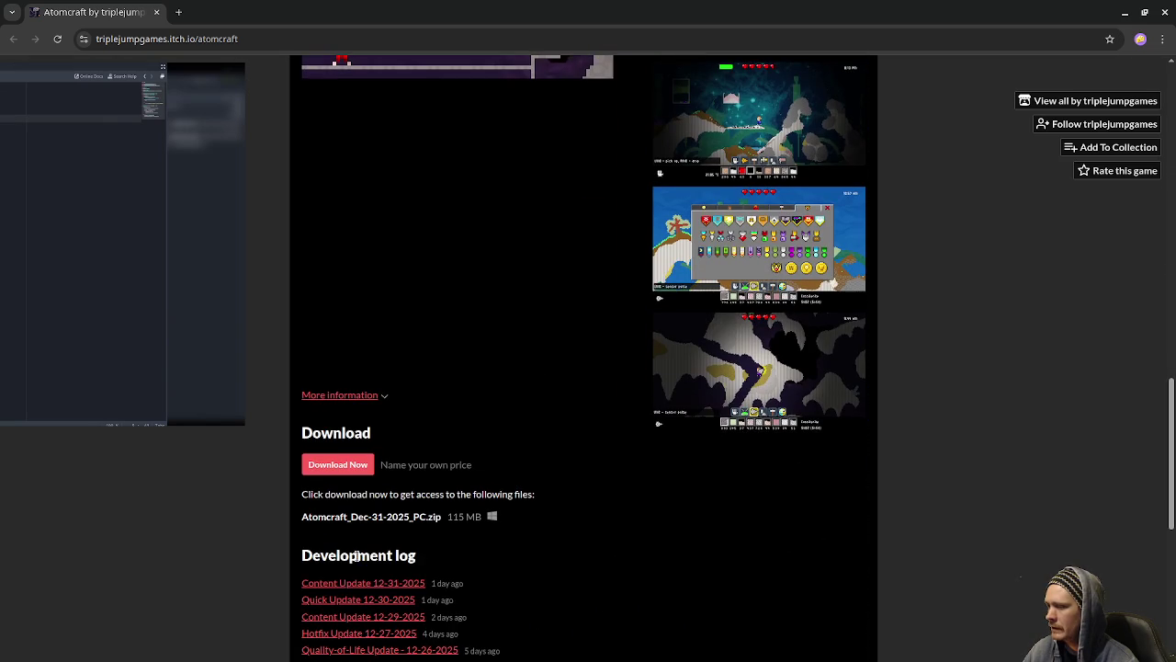
scroll(588, 574, up, 10)
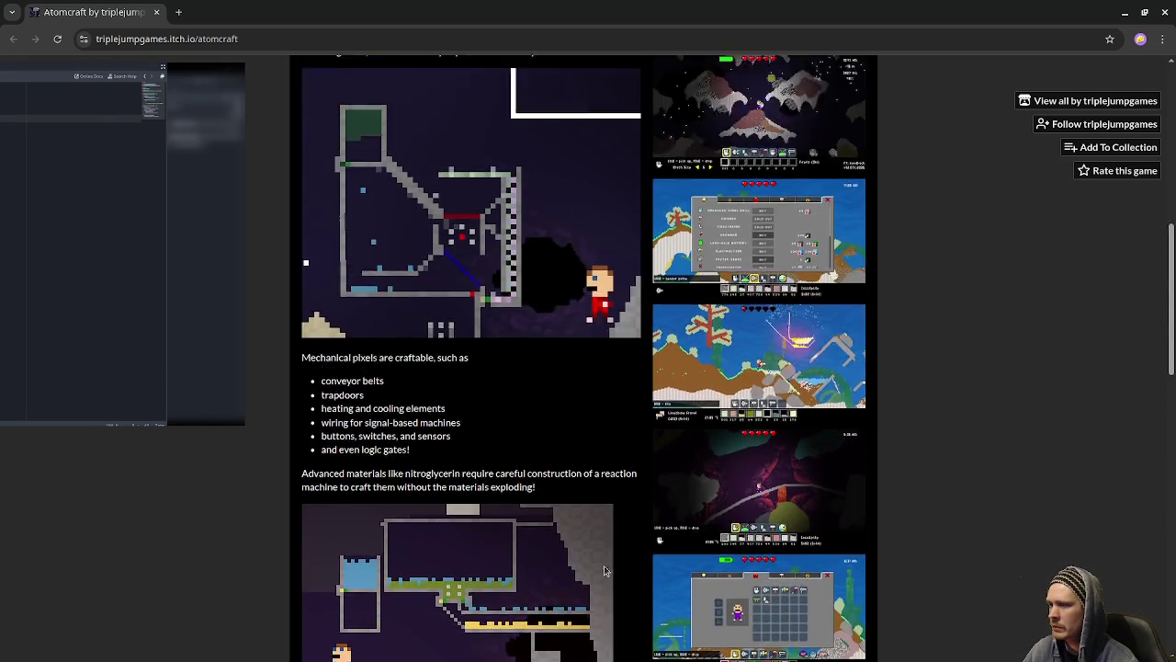
scroll(604, 568, up, 2)
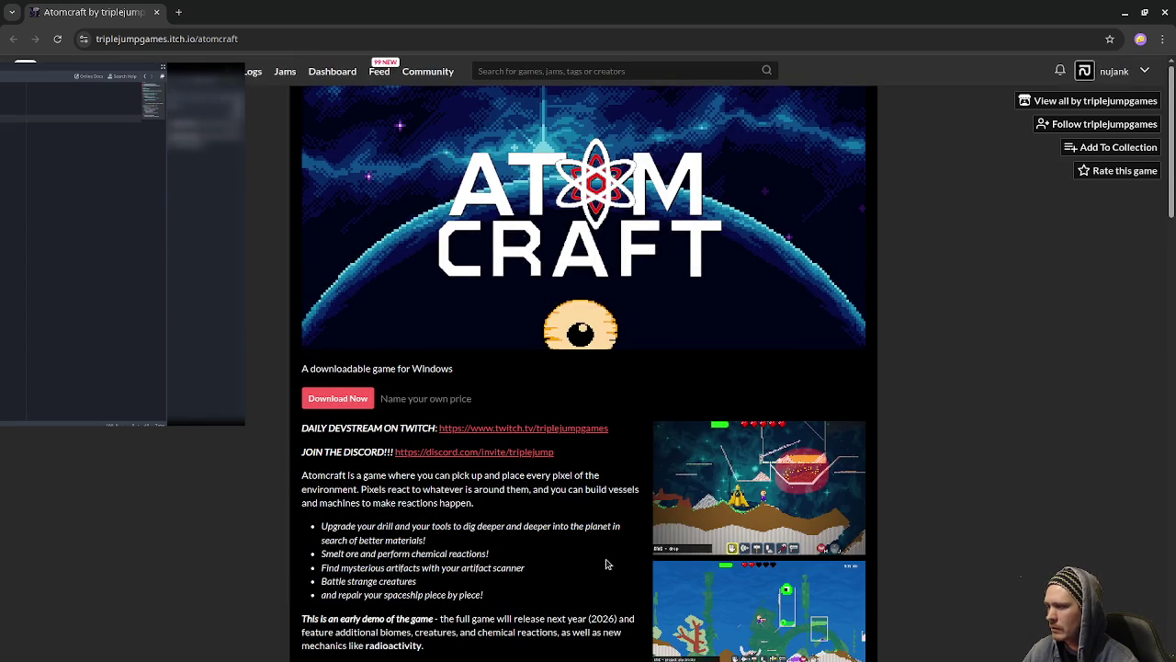
scroll(607, 563, down, 1)
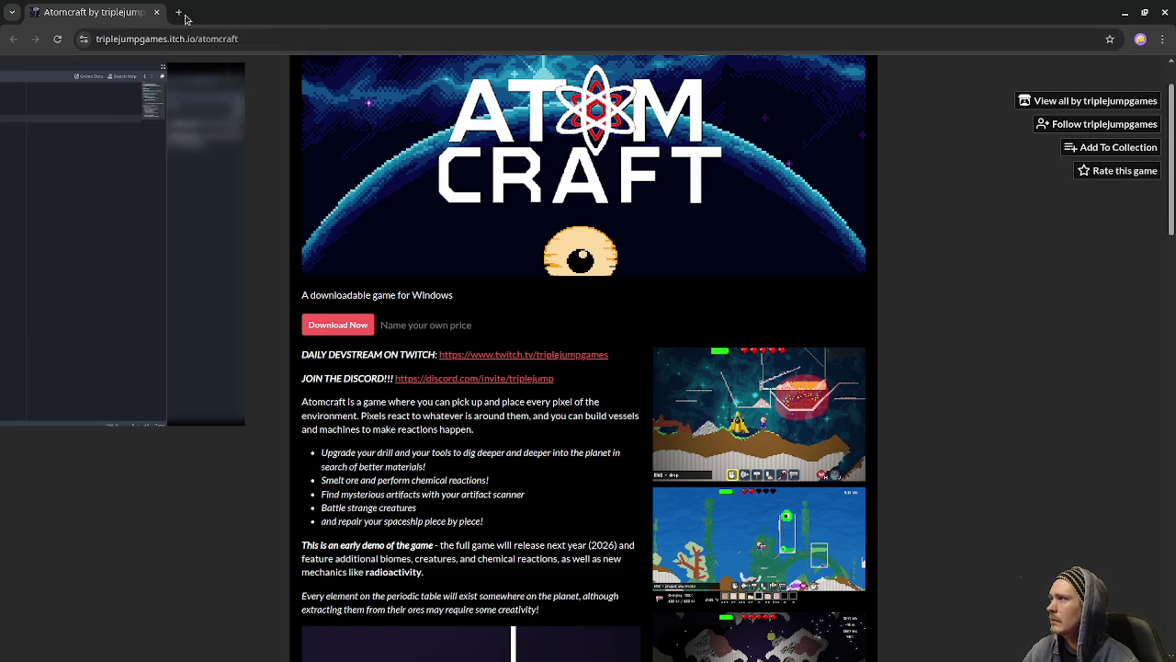
click(158, 13)
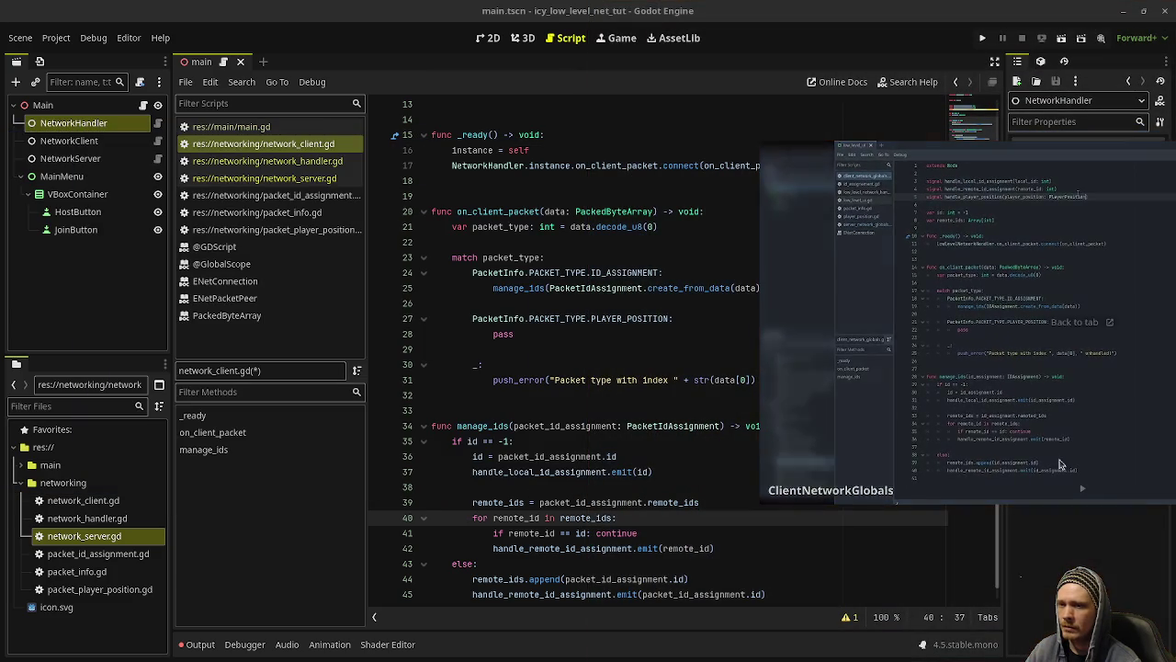
Step: Insert a blank line after the signal declarations, save network_client.gd with Ctrl+S, and scroll back down
scroll(687, 404, up, 4)
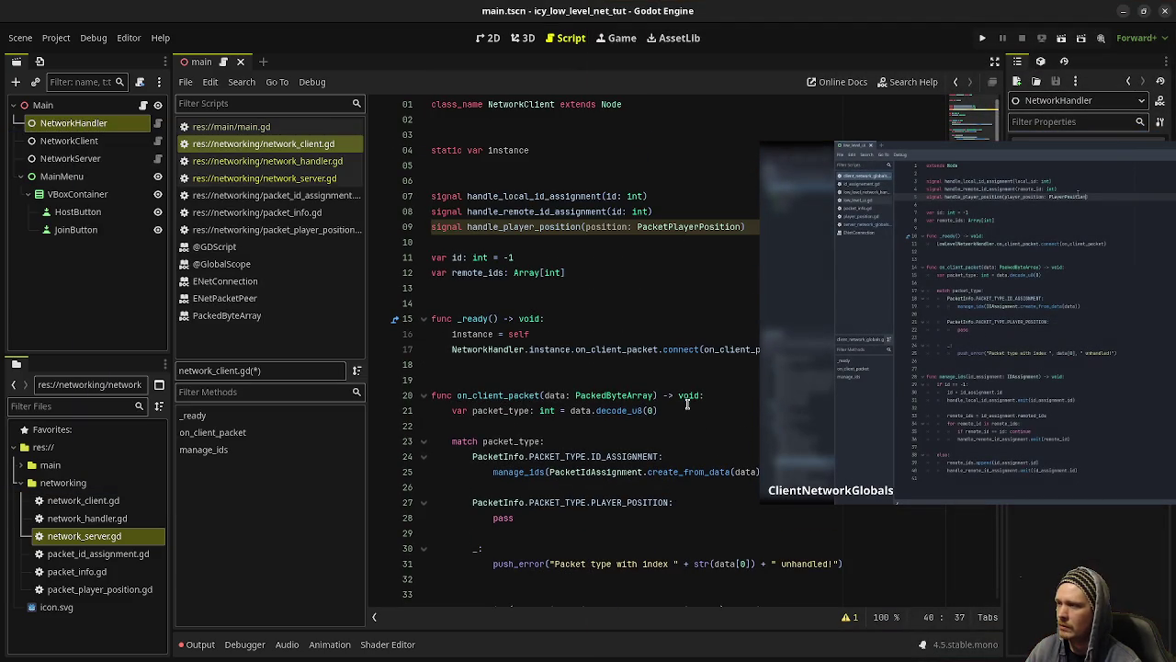
click(489, 241)
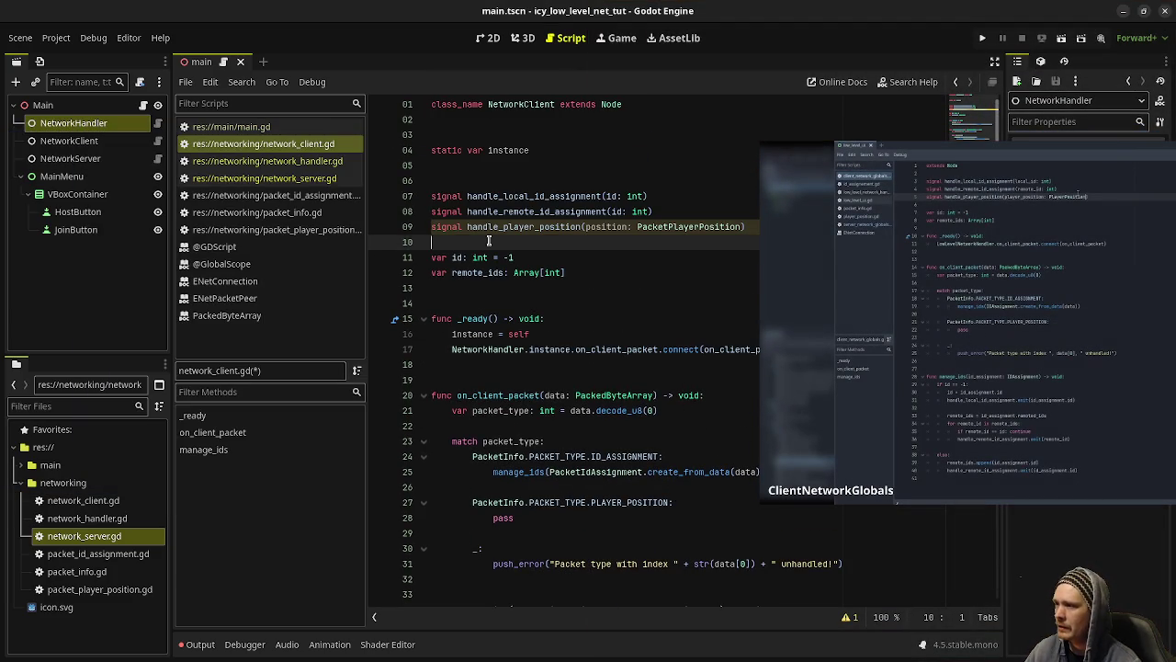
key(Return)
key(ctrl+s)
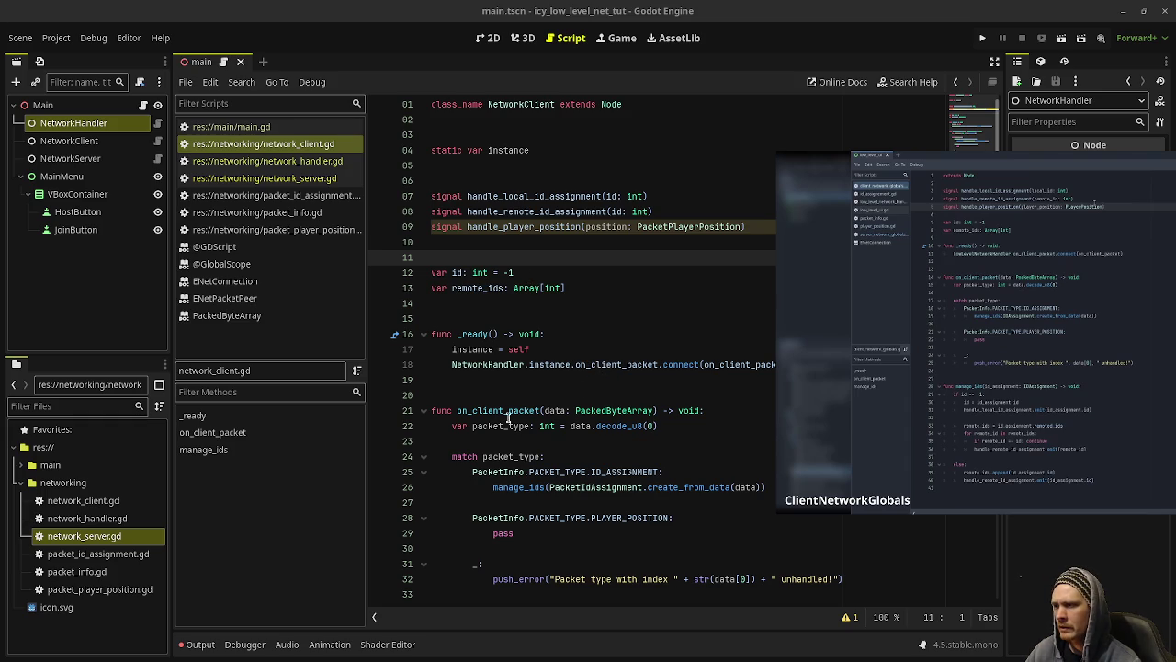
scroll(581, 442, down, 2)
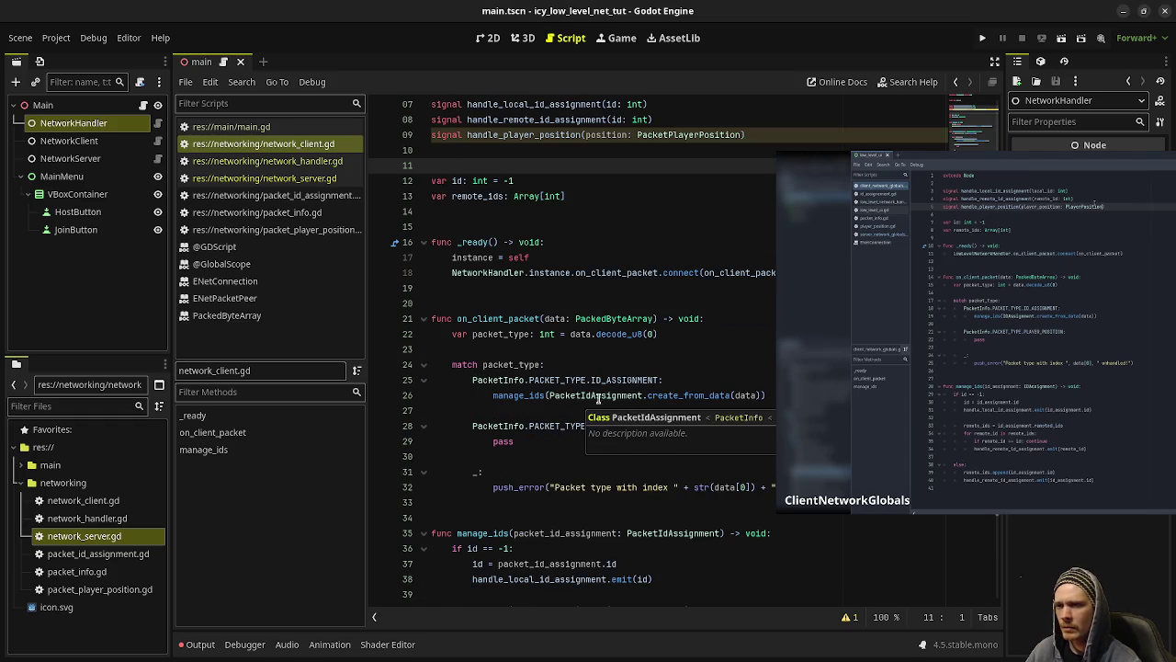
scroll(562, 405, down, 1)
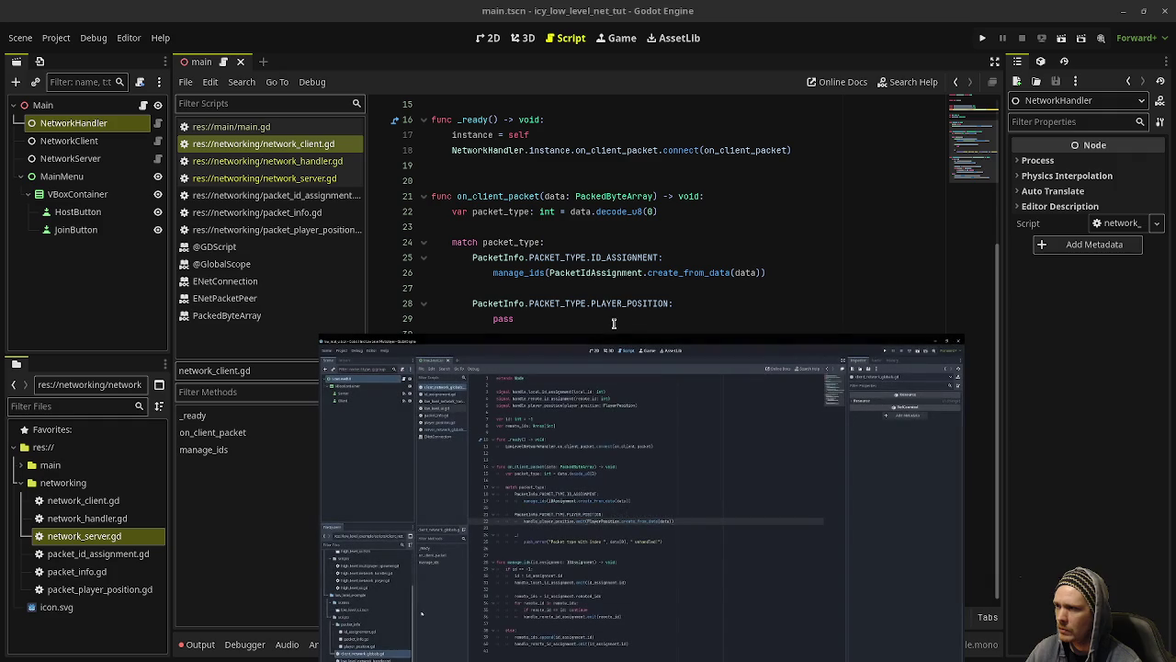
Step: Replace pass on line 29 with handle_player_position.emit(PacketPlayerPosition.create_from_data(data)), checking it against line 26
double_click(505, 319)
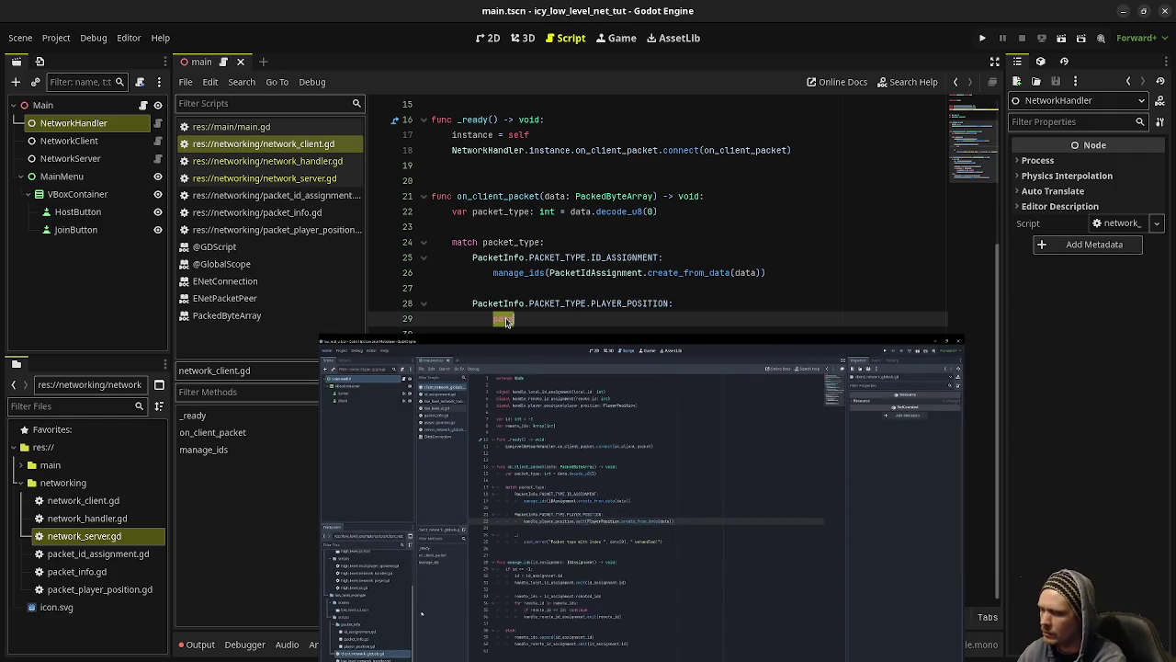
text(handle_play)
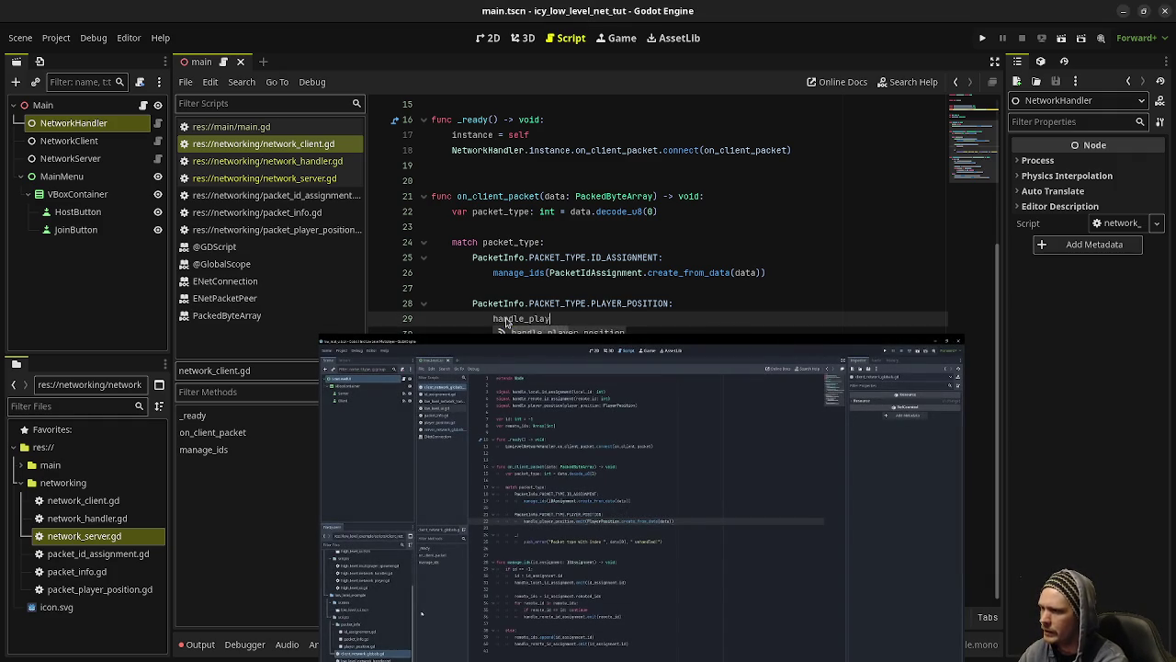
text(er_position.emi)
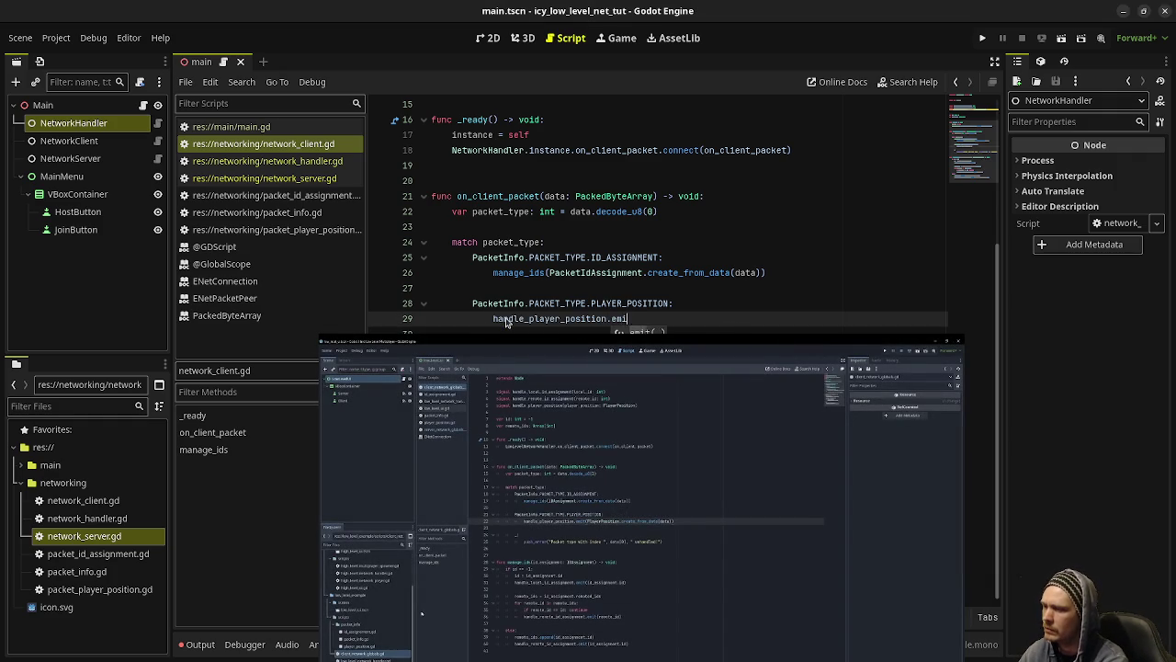
text(t(PacketPlayerPosition)
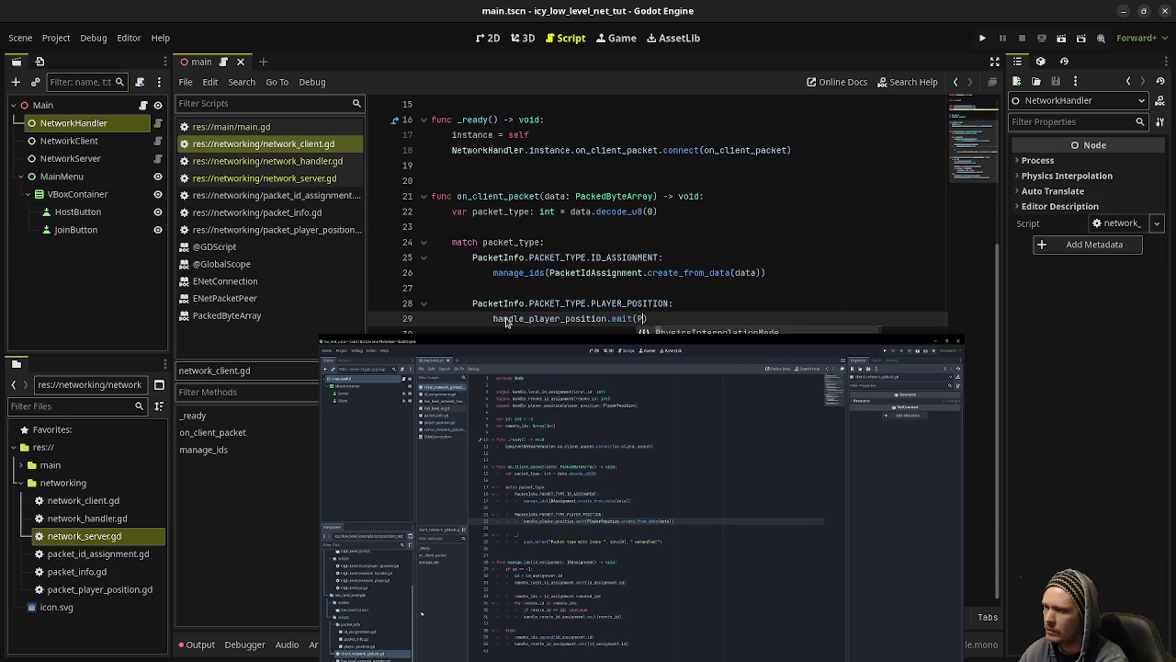
text(.)
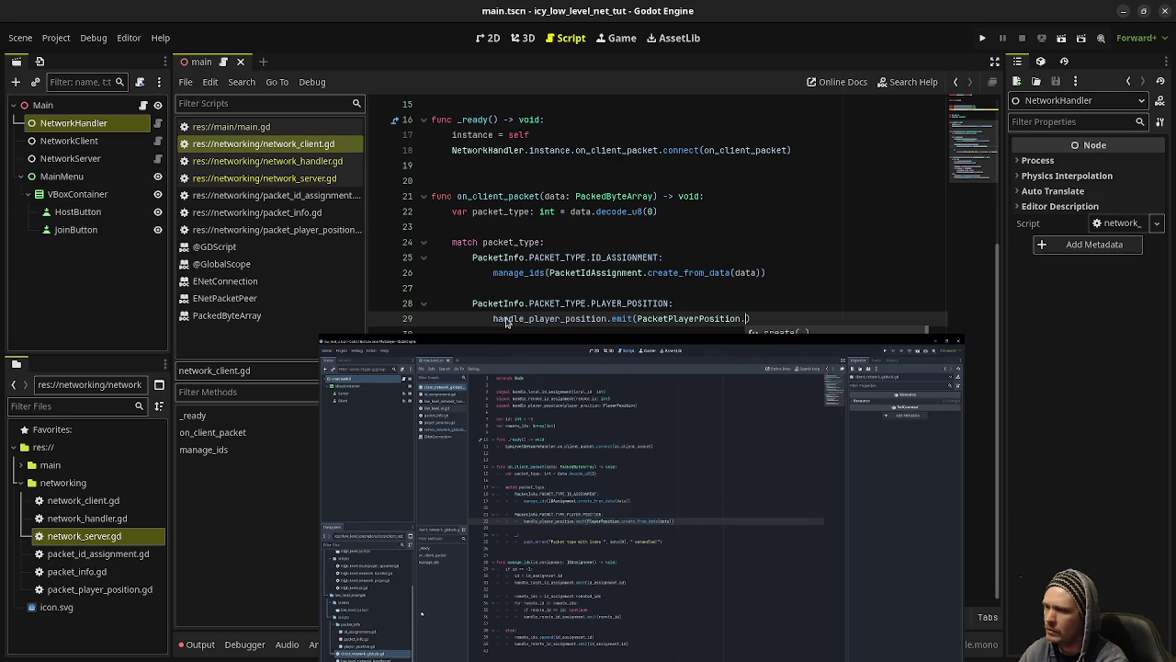
text(create_from_data)
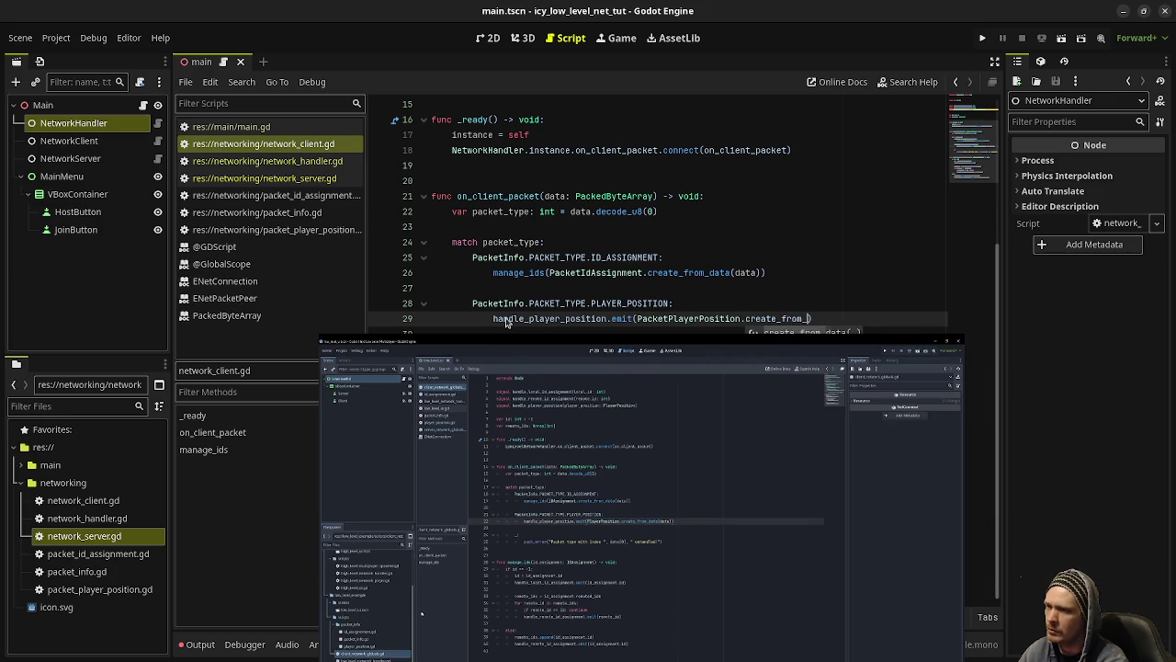
text((data)
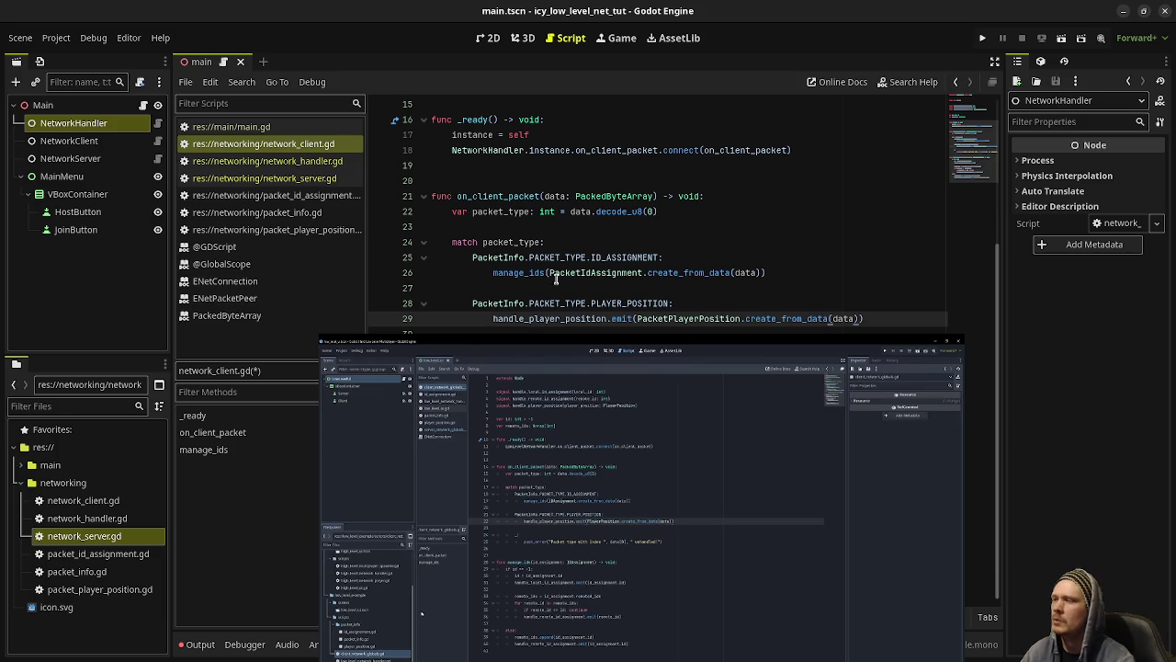
drag(590, 272, 668, 272)
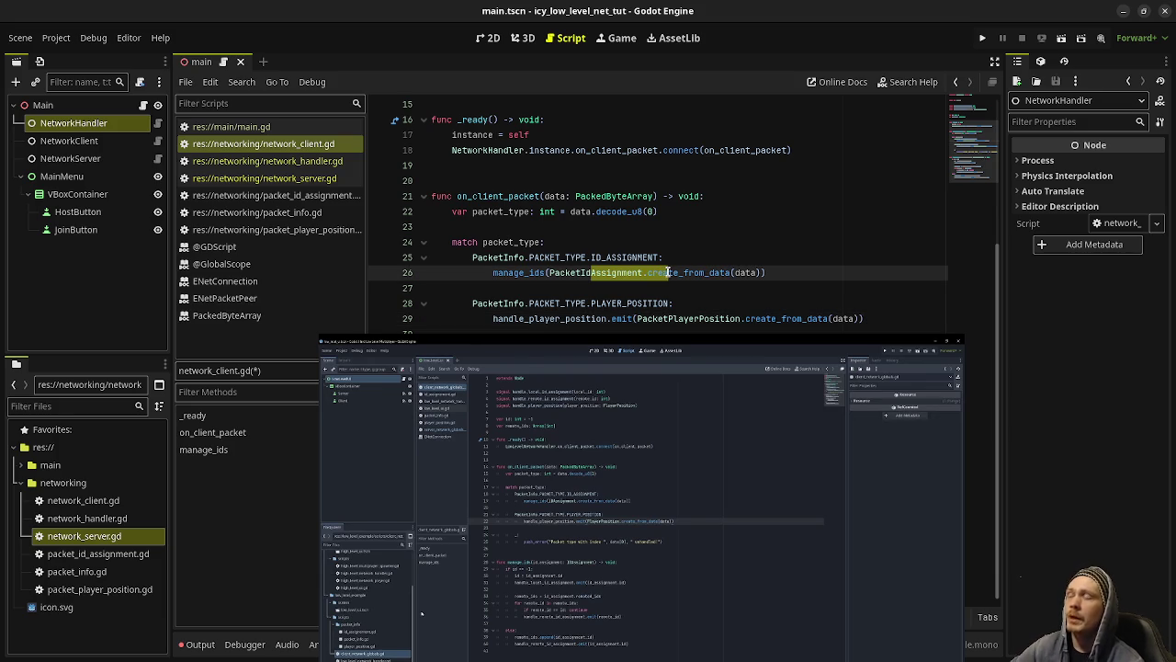
click(591, 273)
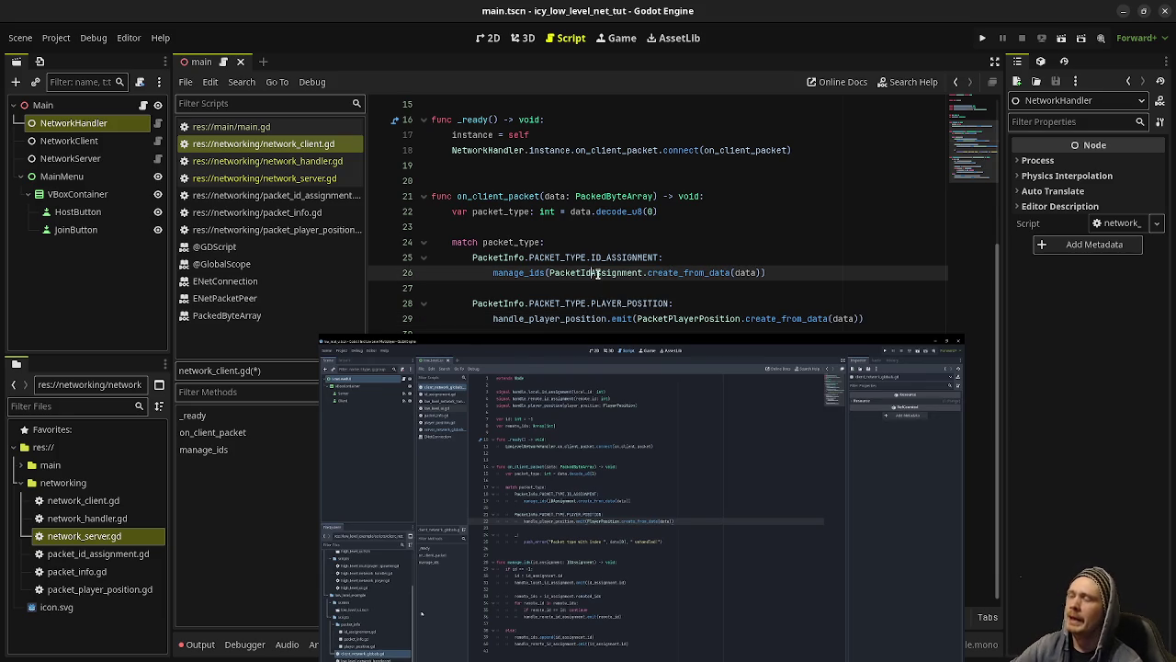
mouse_move(696, 312)
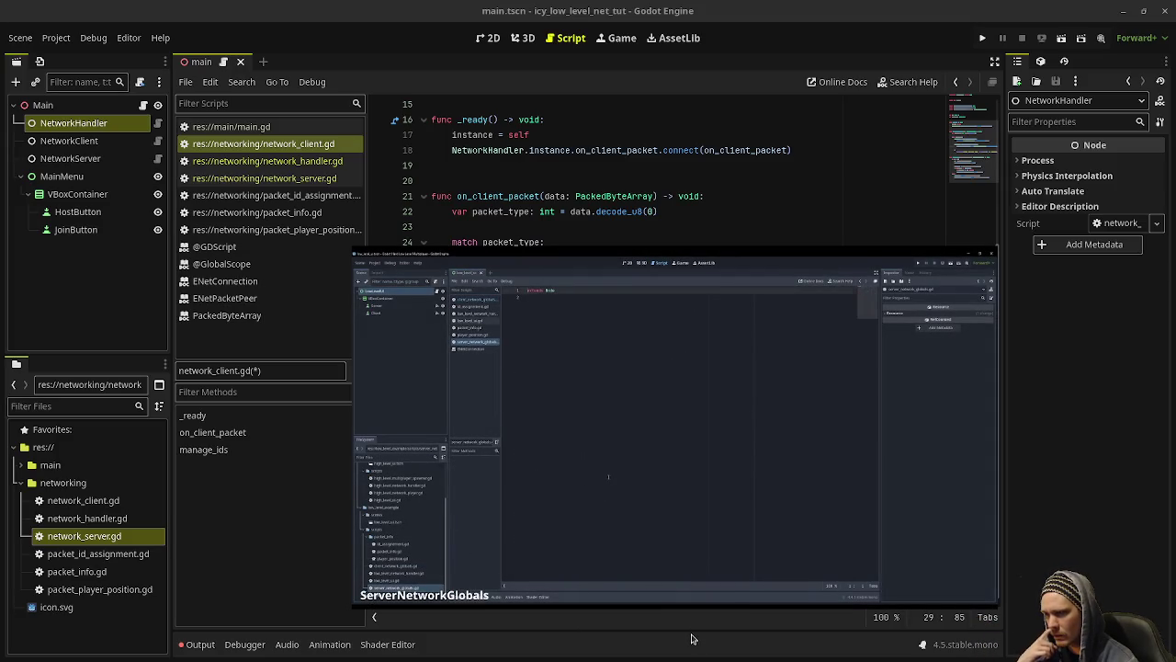
Step: In network_server.gd, add 'var peer_ids: Array[int]' below the static instance variable
key(alt+Left)
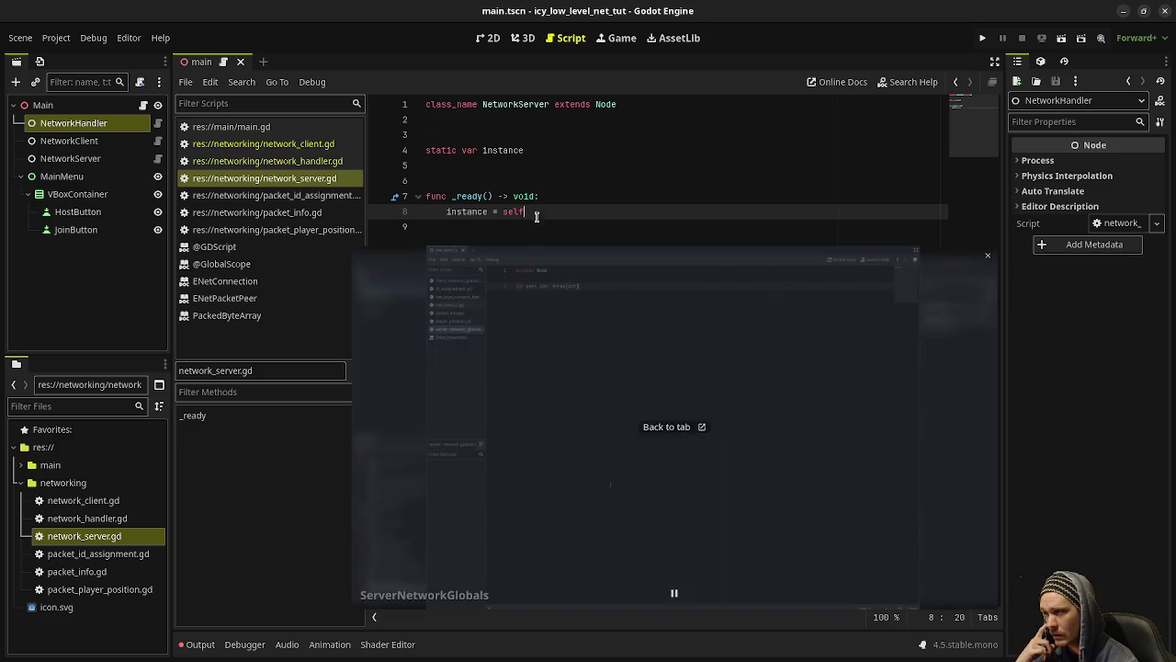
key(Up)
key(Up)
key(Return)
text(var )
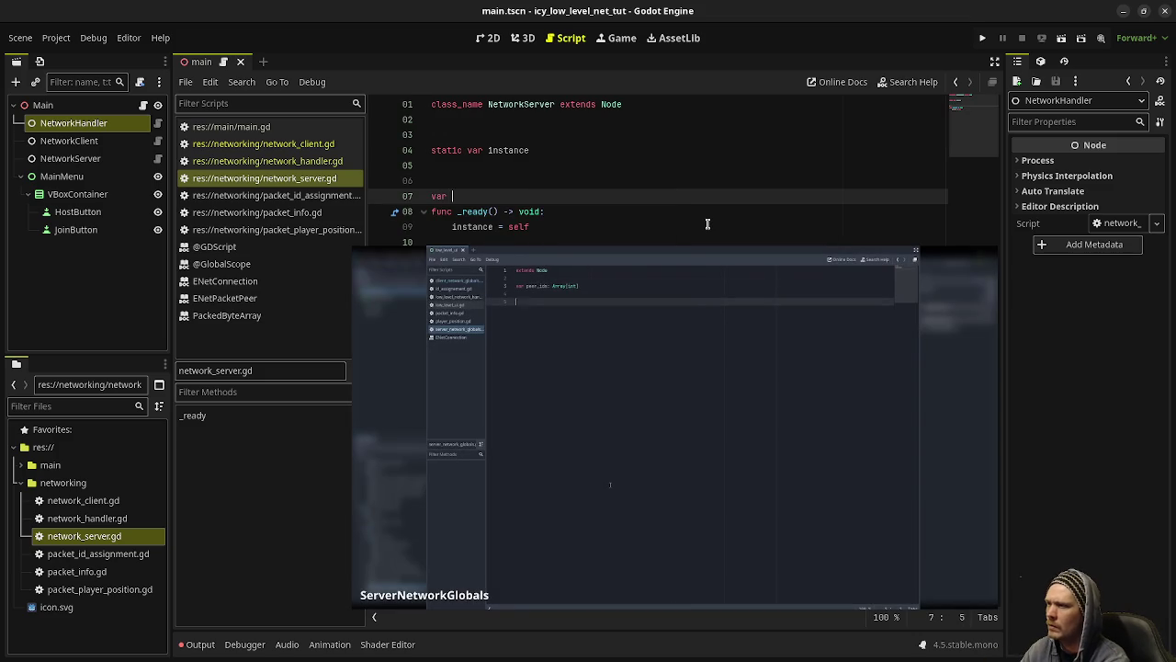
text(peer_ids: Array[int)
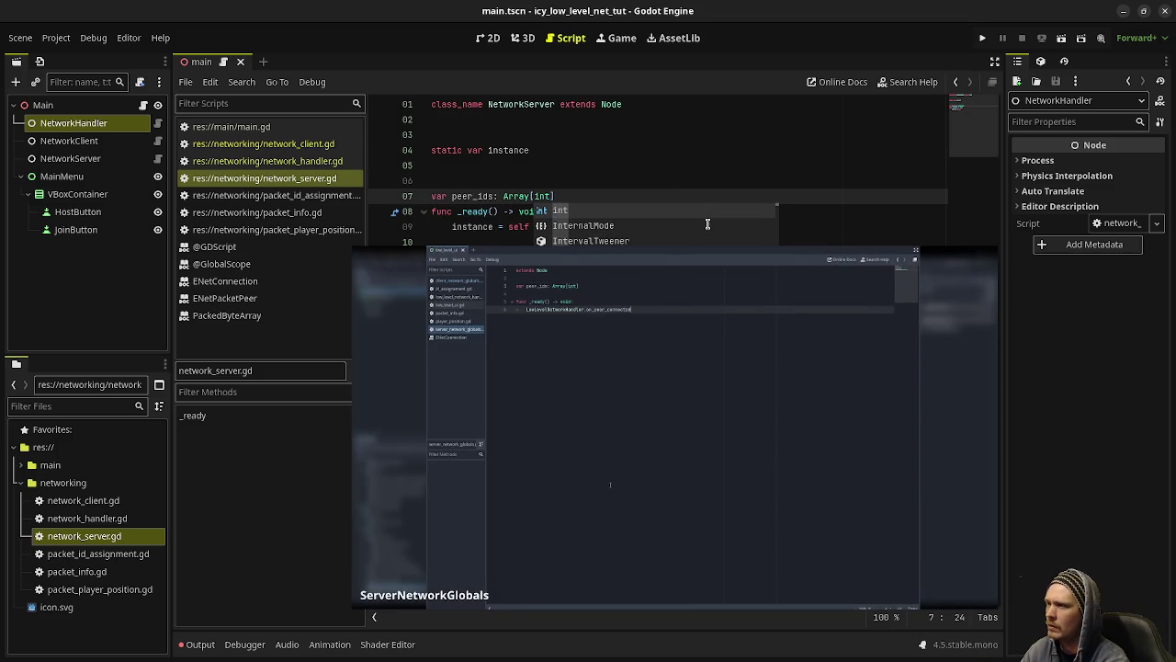
text(])
key(Return)
key(Return)
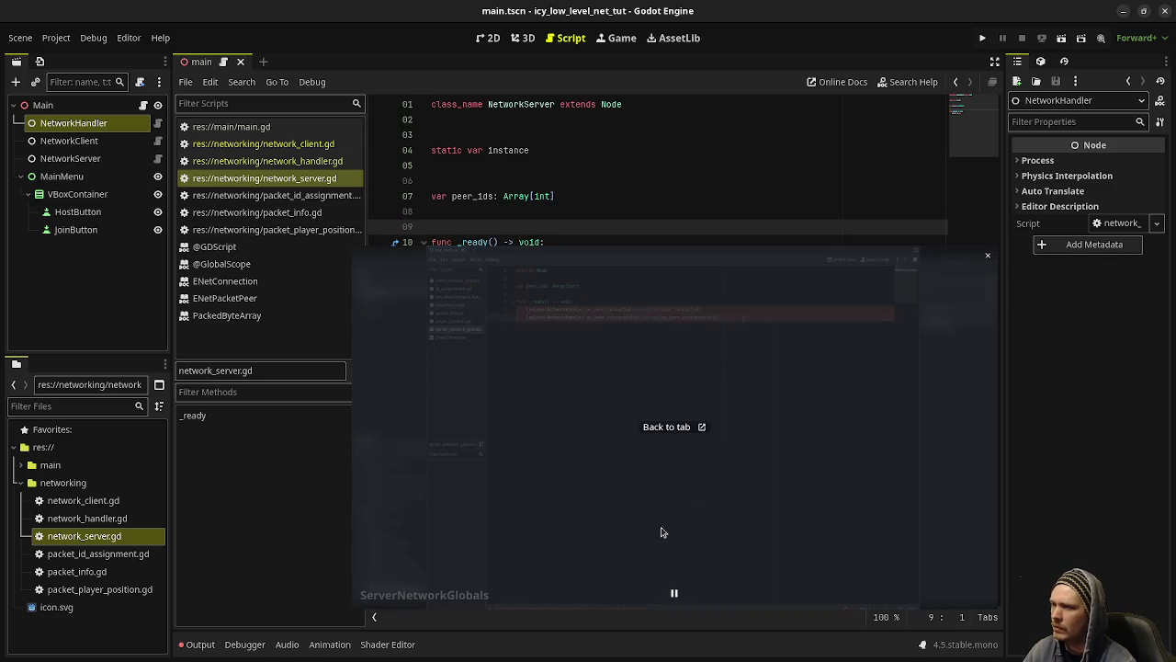
mouse_move(658, 577)
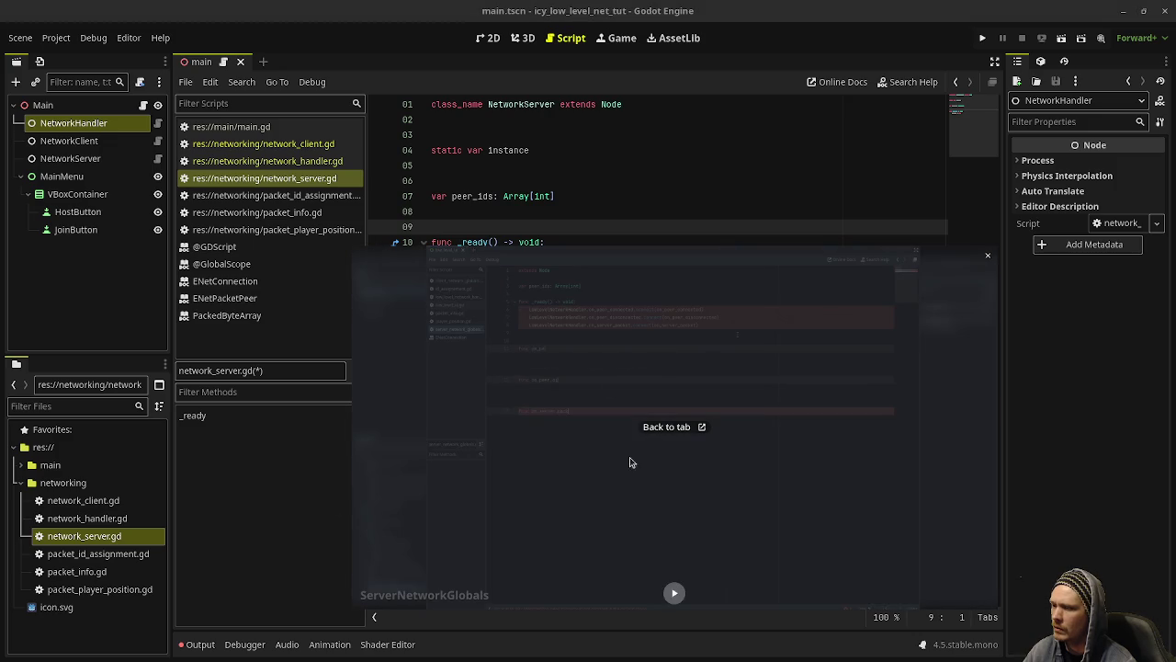
click(660, 290)
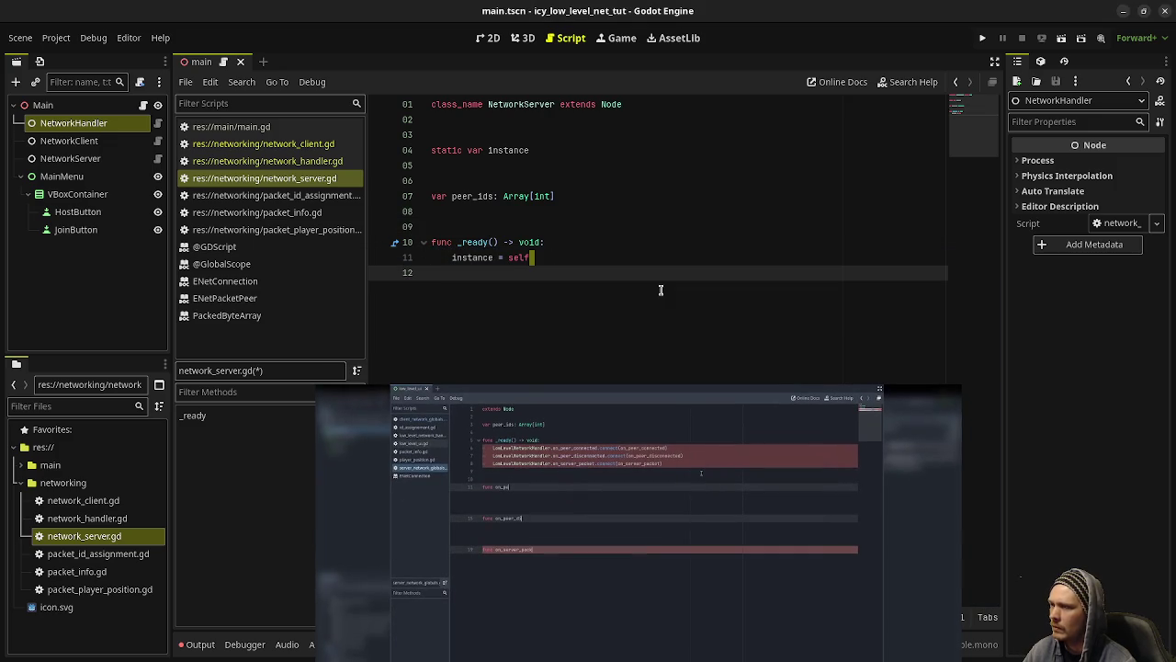
click(571, 252)
Step: Add NetworkHandler.instance lines for on_peer_connected and on_peer_disconnected in _ready
key(Return)
key(Return)
text(etwor)
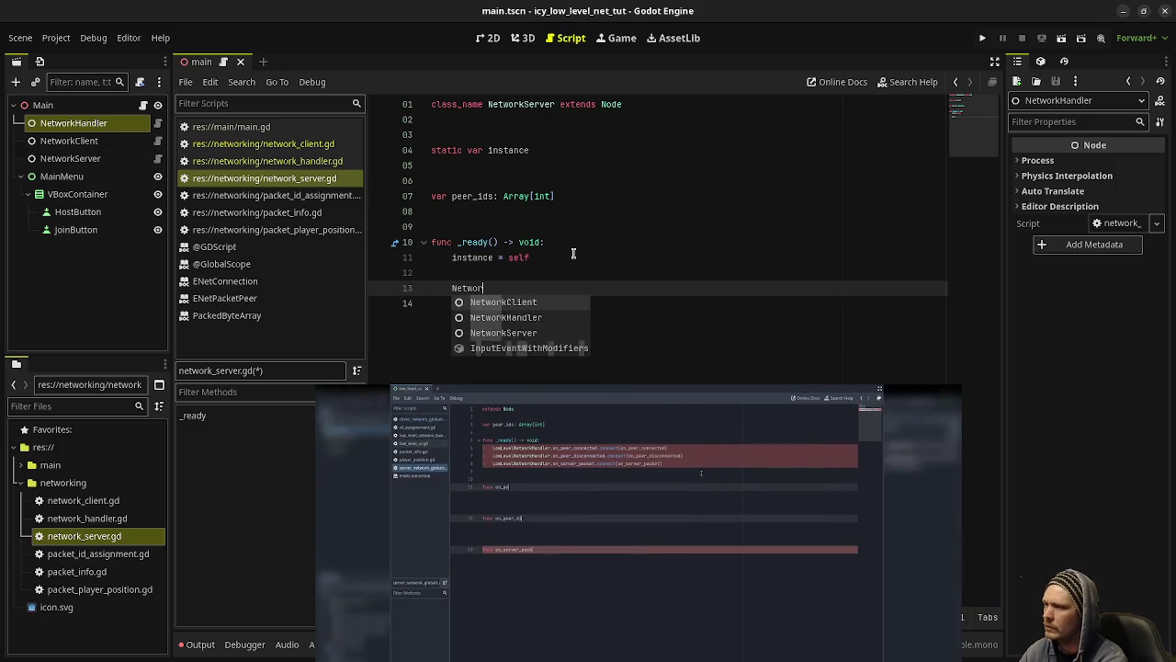
text(kHandler.inst)
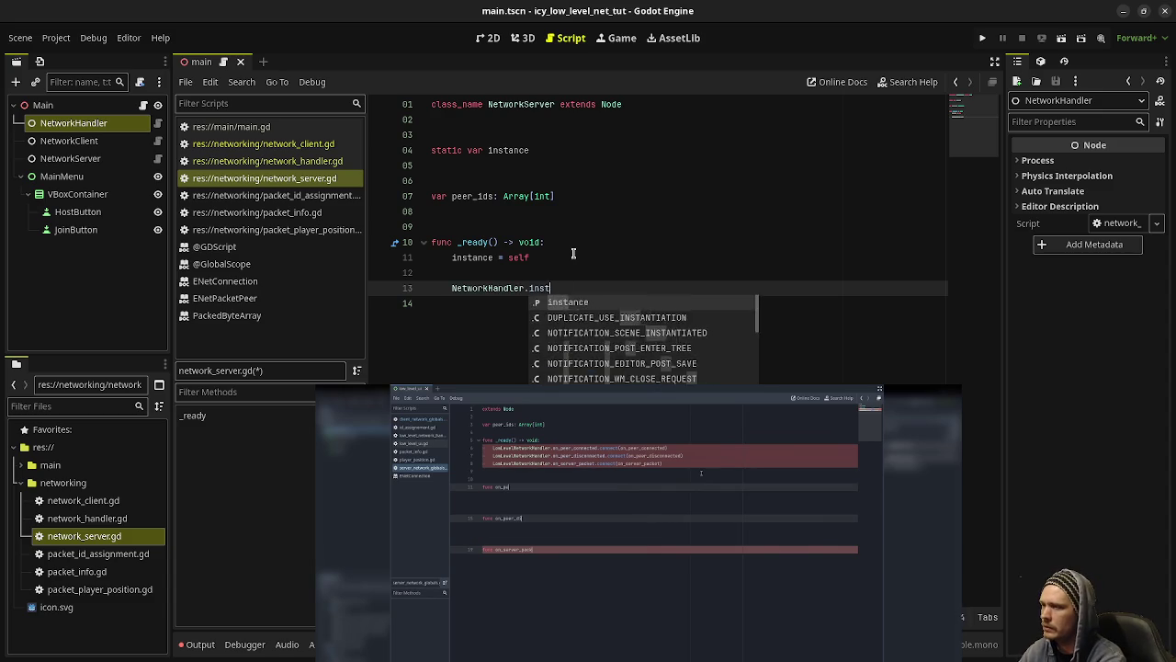
text(ance.on_)
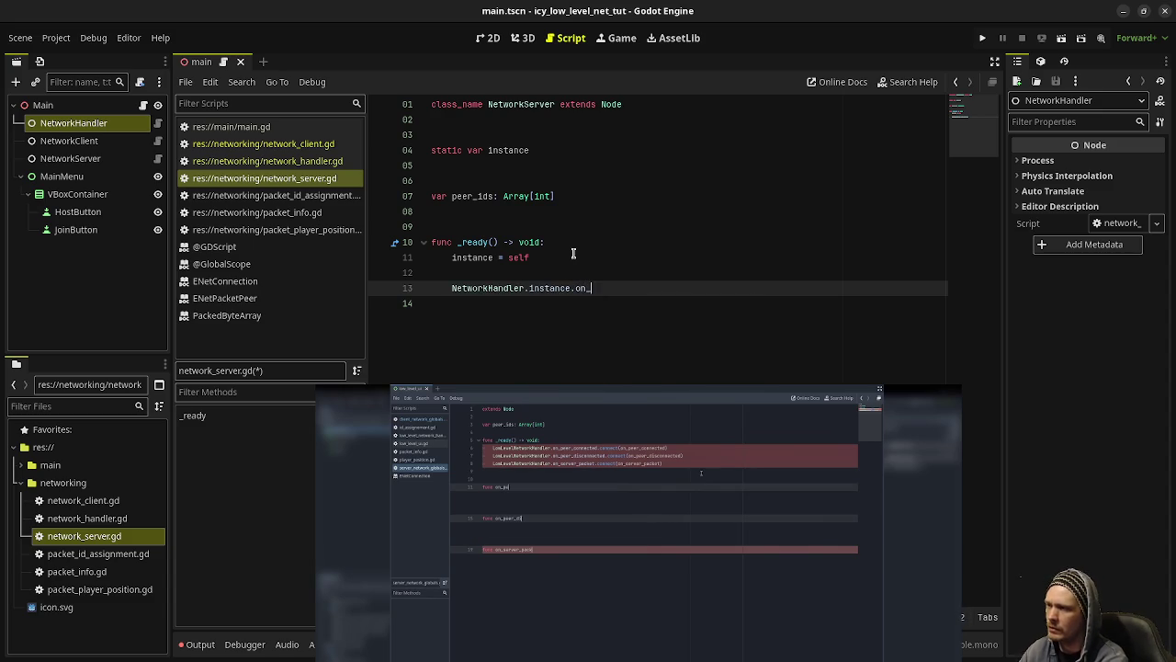
text(peer_connected(on_)
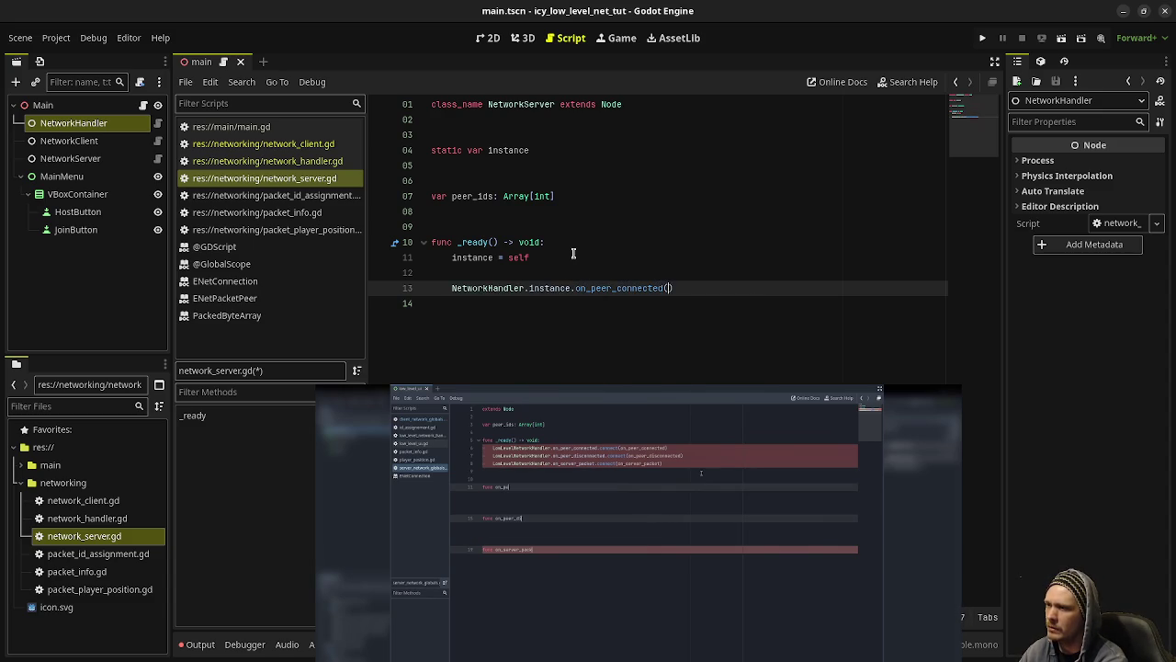
text(peer_connec)
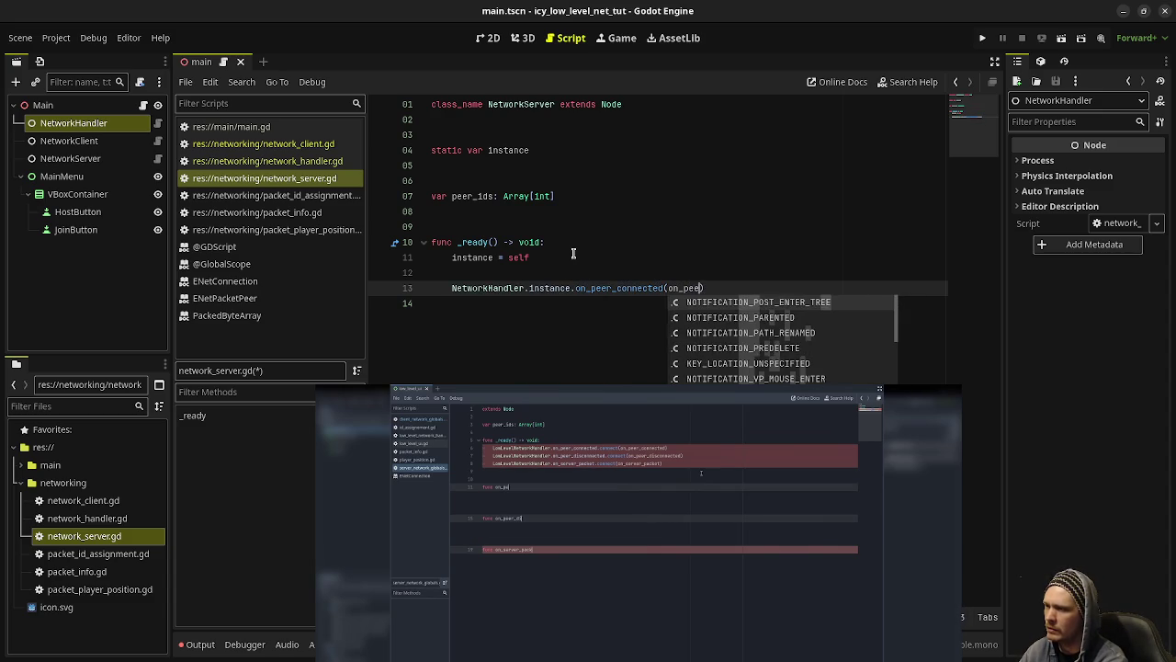
text(ted))
key(Return)
text(etwork)
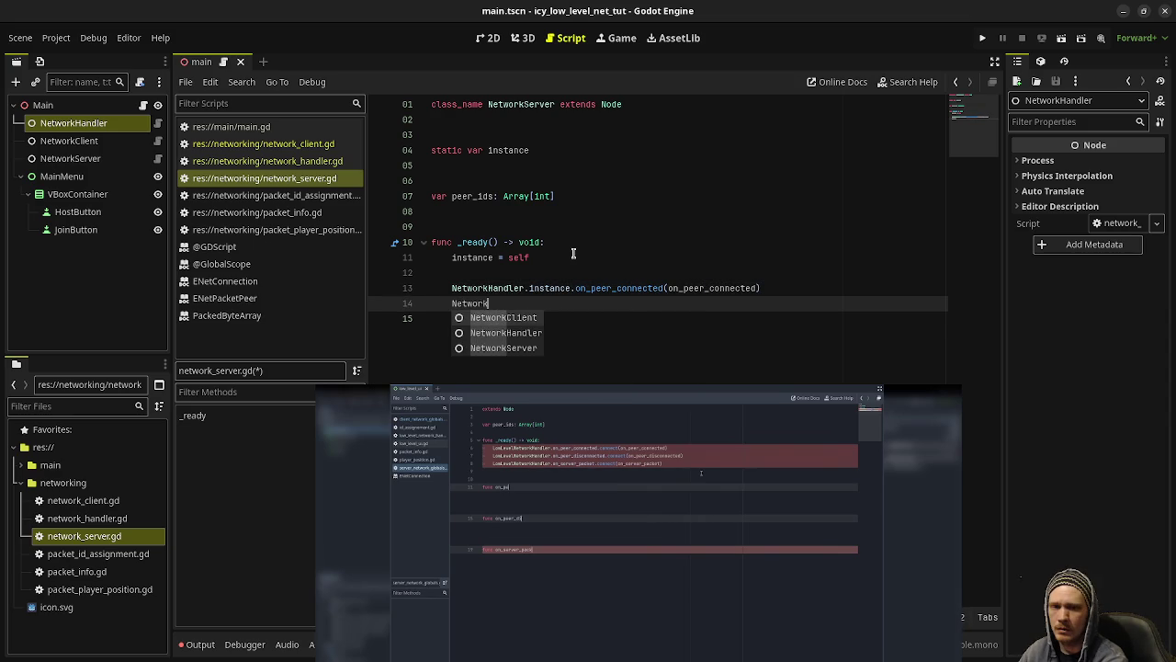
text(Handler.insta)
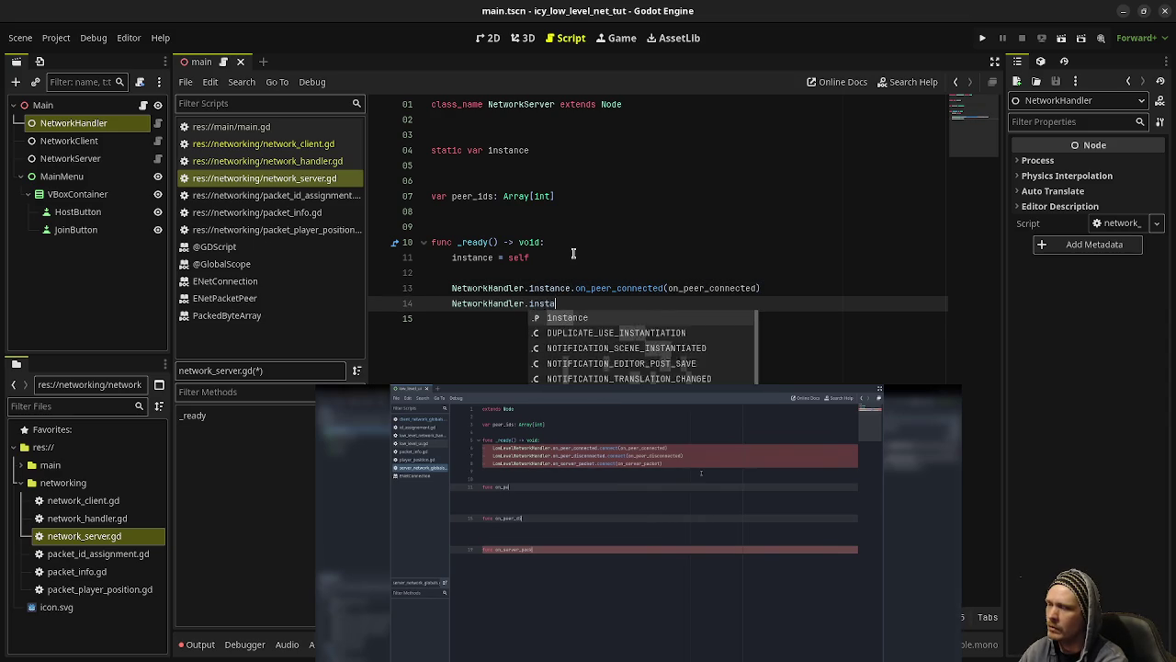
text(nce.on_peer_disconnected)
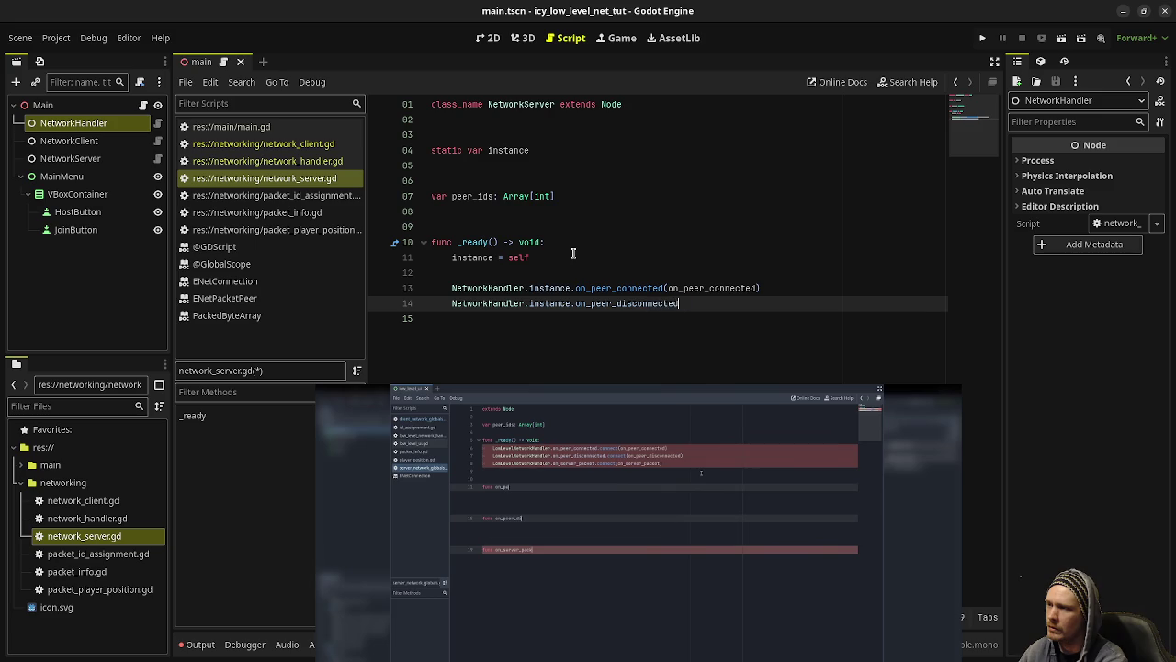
text((on_peer_disconnected))
key(Return)
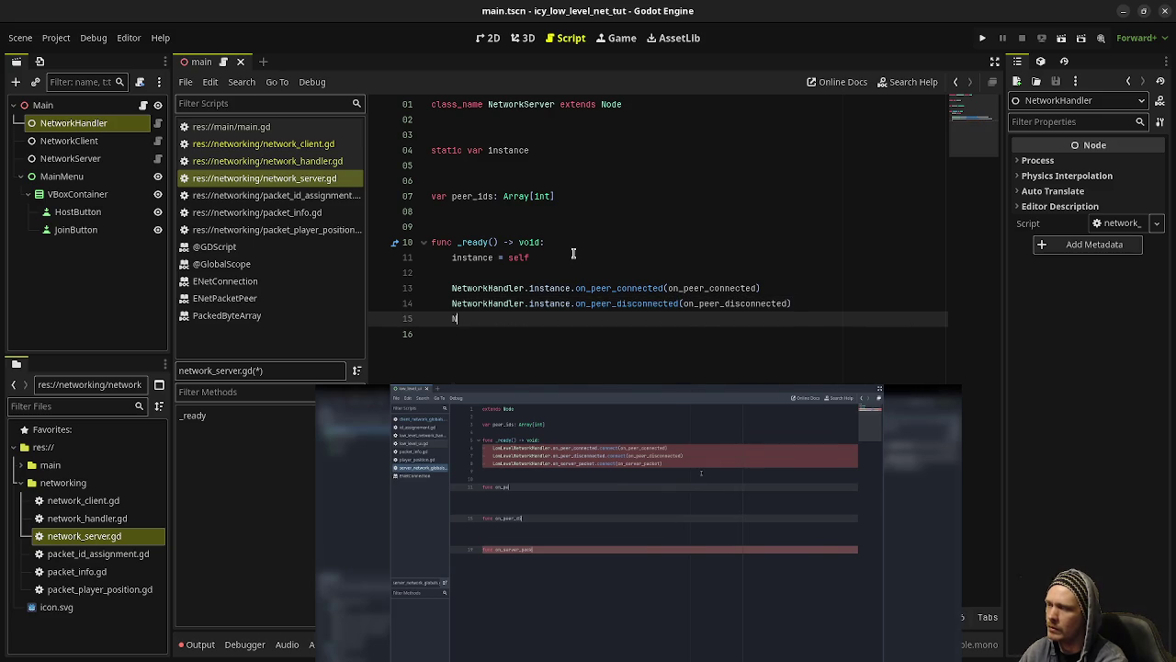
Step: Connect on_server_packet, and add the missing .connect to the peer-connected and peer-disconnected lines
text(etworkHandler.)
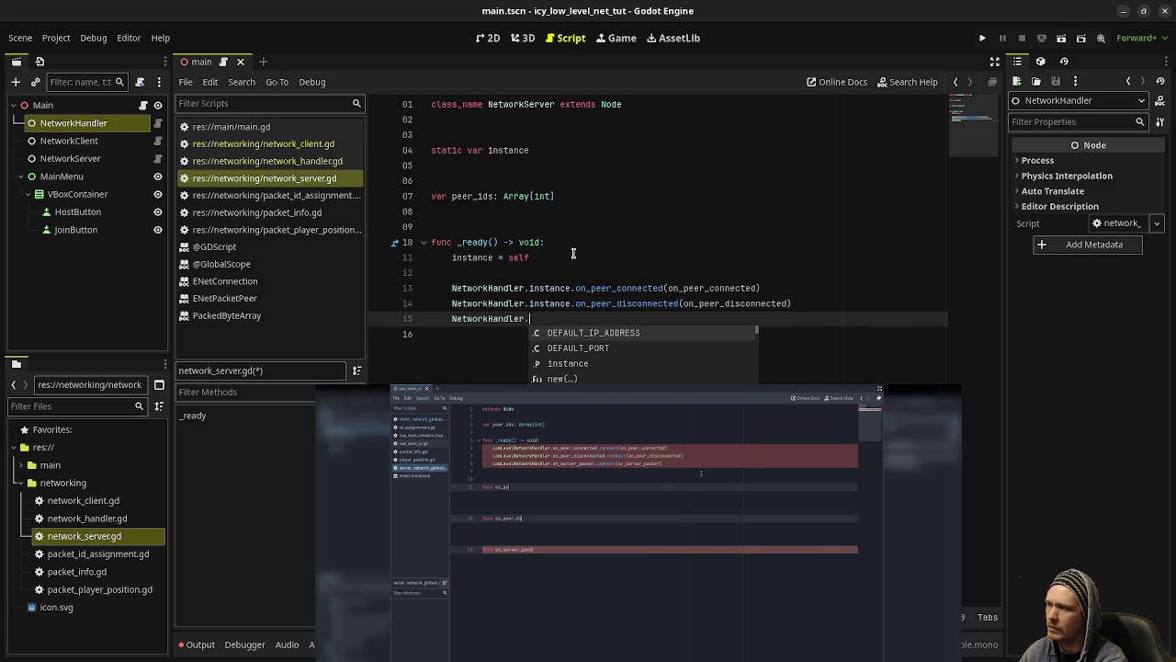
text(i)
key(Return)
text(on_server_)
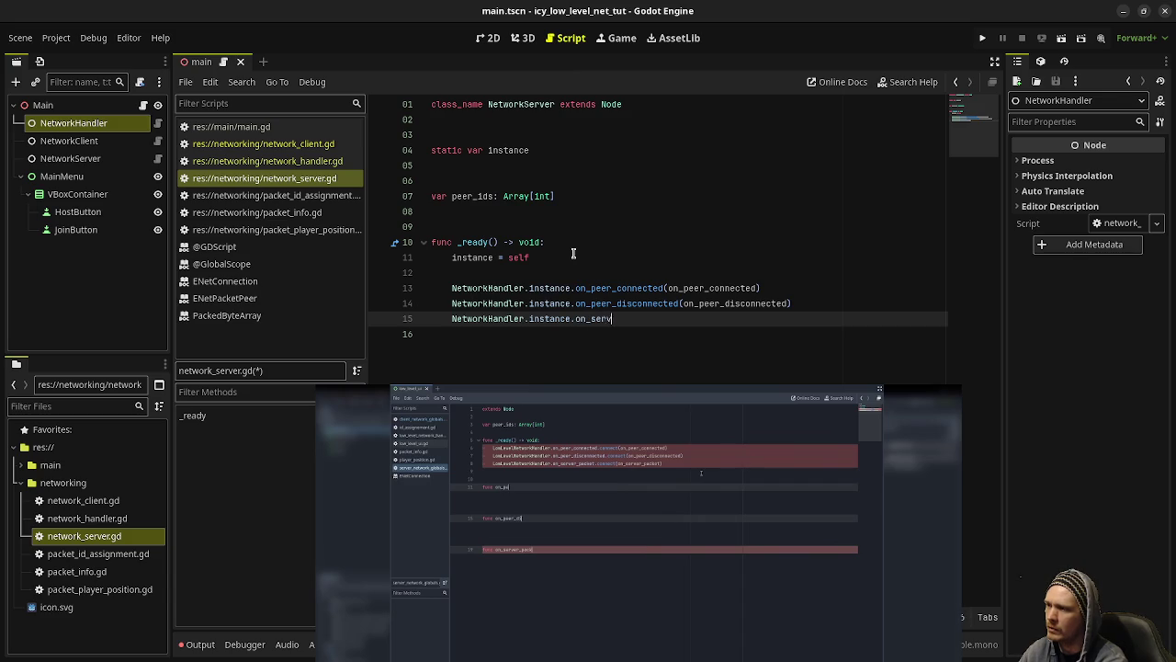
text(packet(conn)
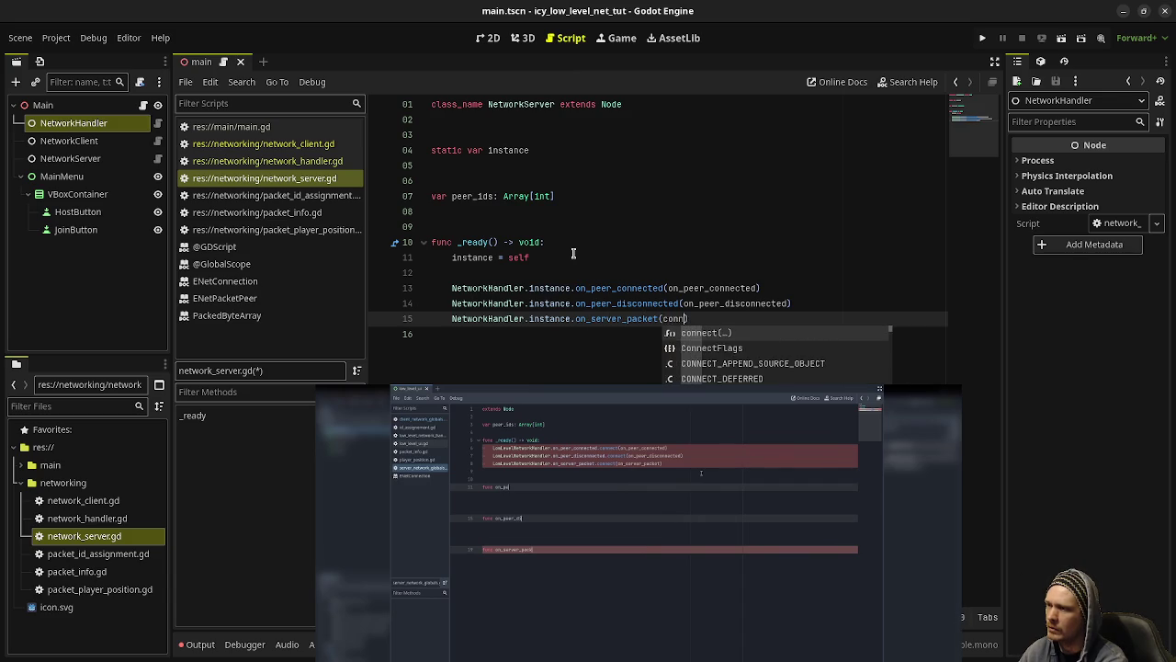
key(BackSpace)
key(BackSpace)
text(.connect()
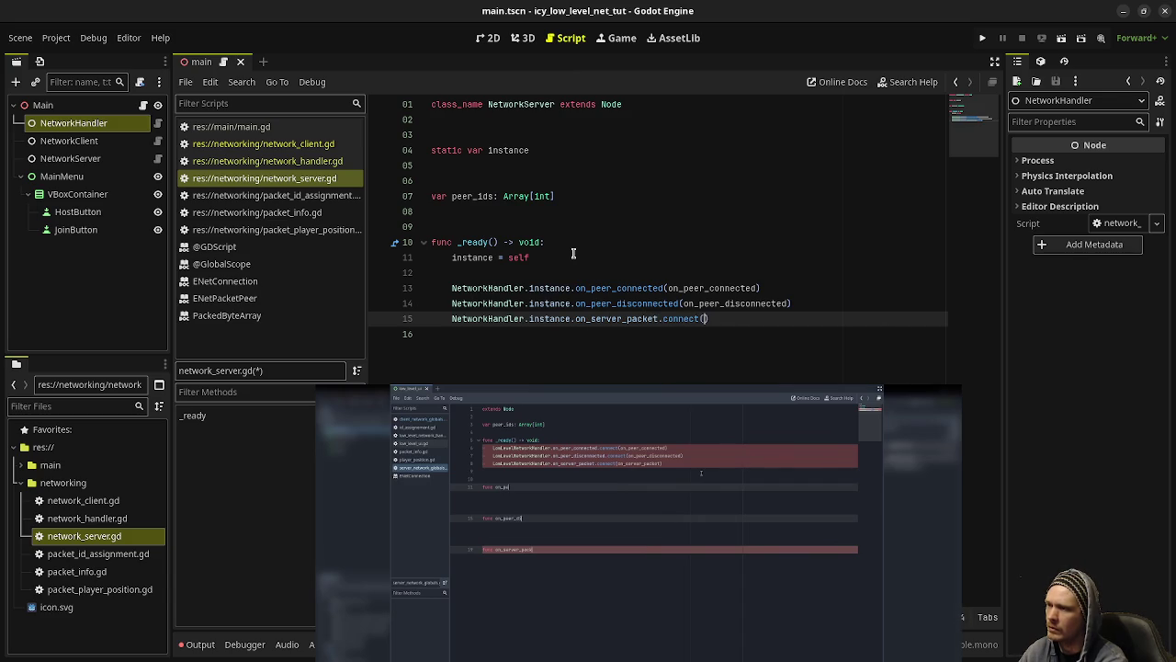
text(on_server_p)
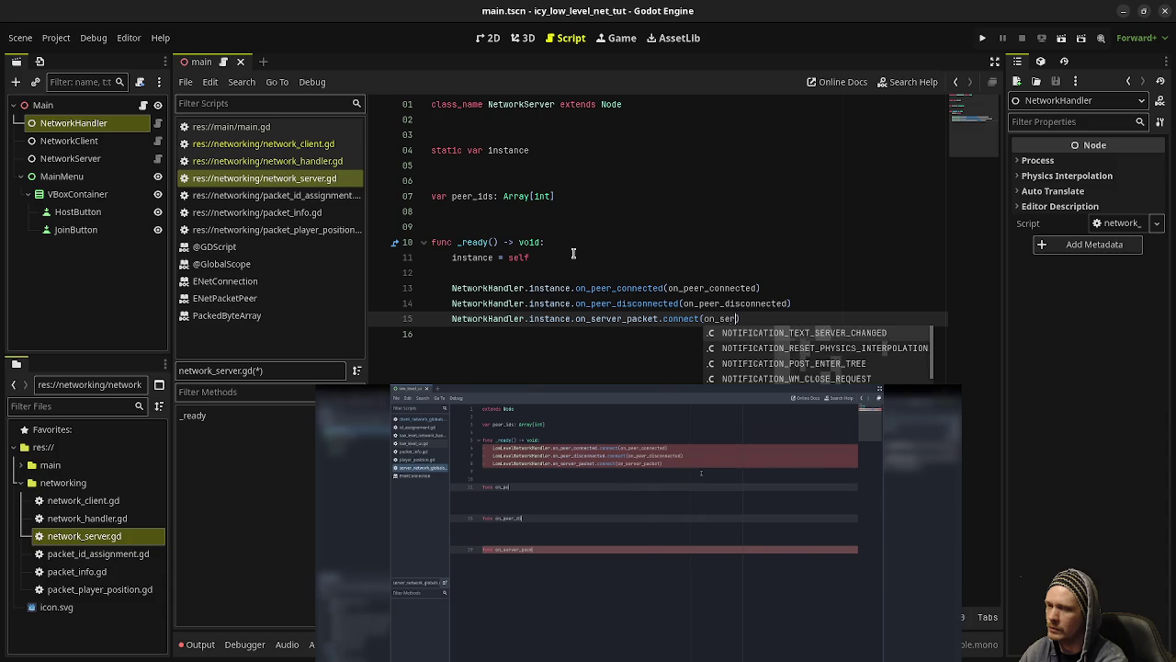
text(acket)
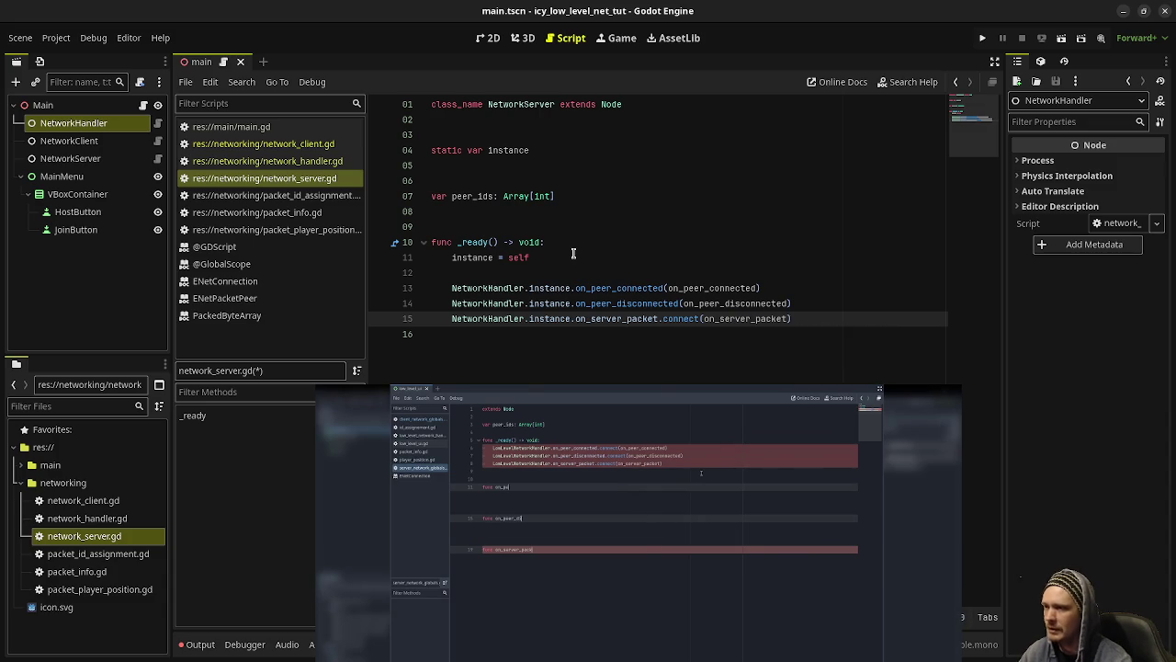
click(663, 288)
alt+click(677, 303)
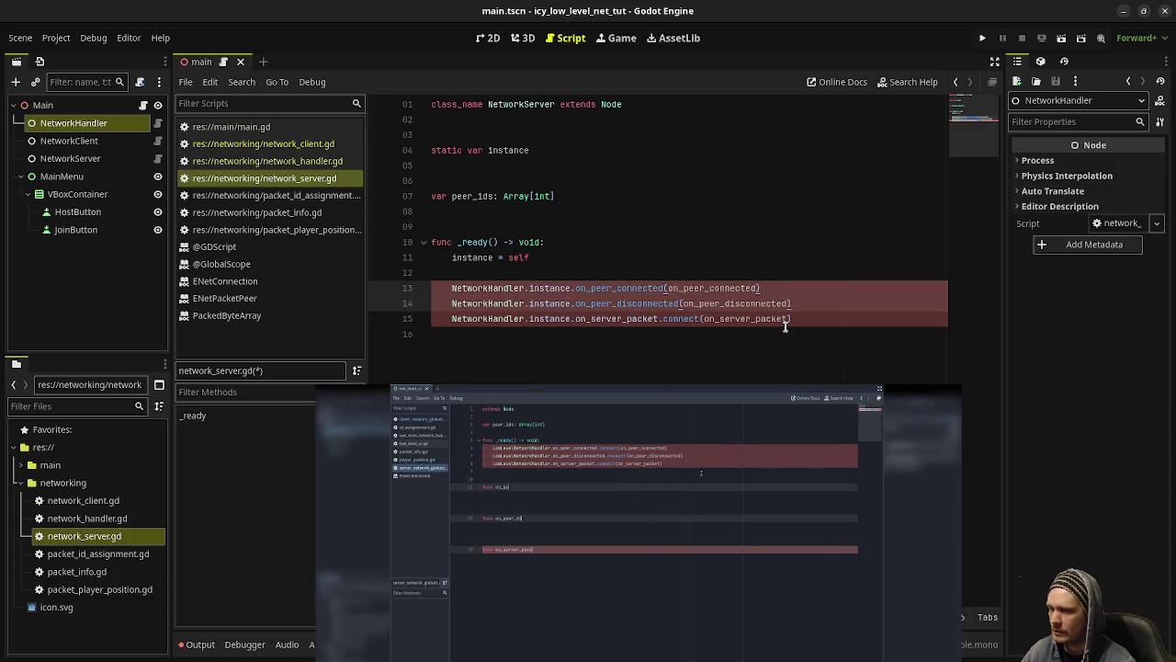
text(.connect)
Step: Add blank lines below _ready to make room for the handler functions
click(749, 241)
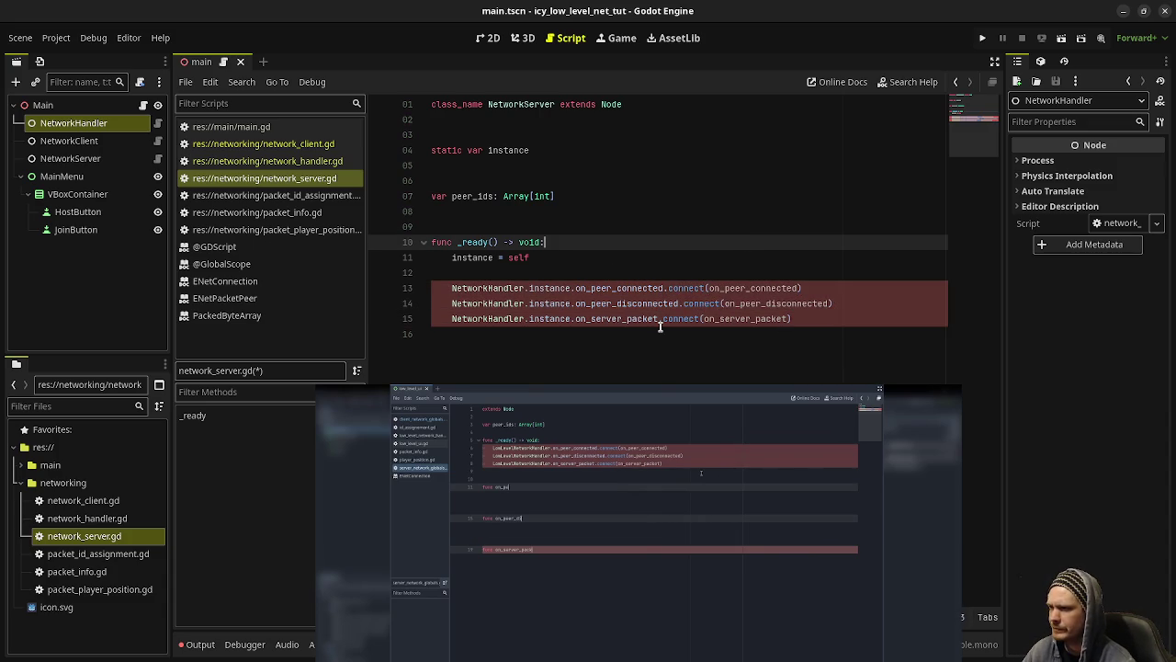
click(763, 287)
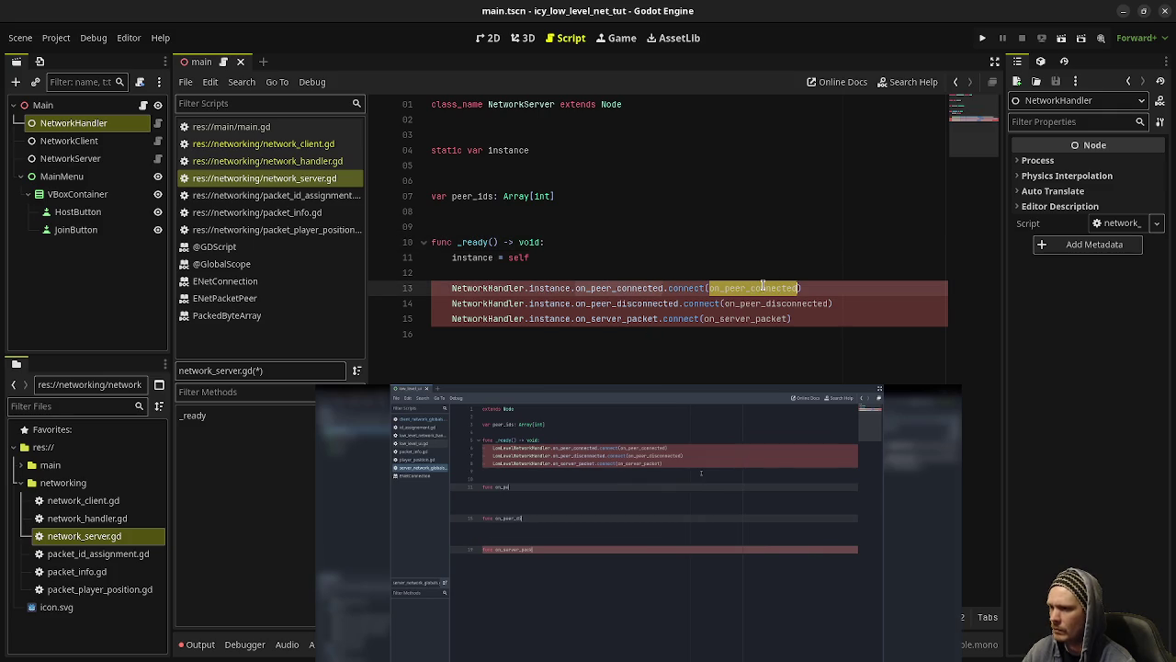
click(556, 358)
key(Return)
key(Return)
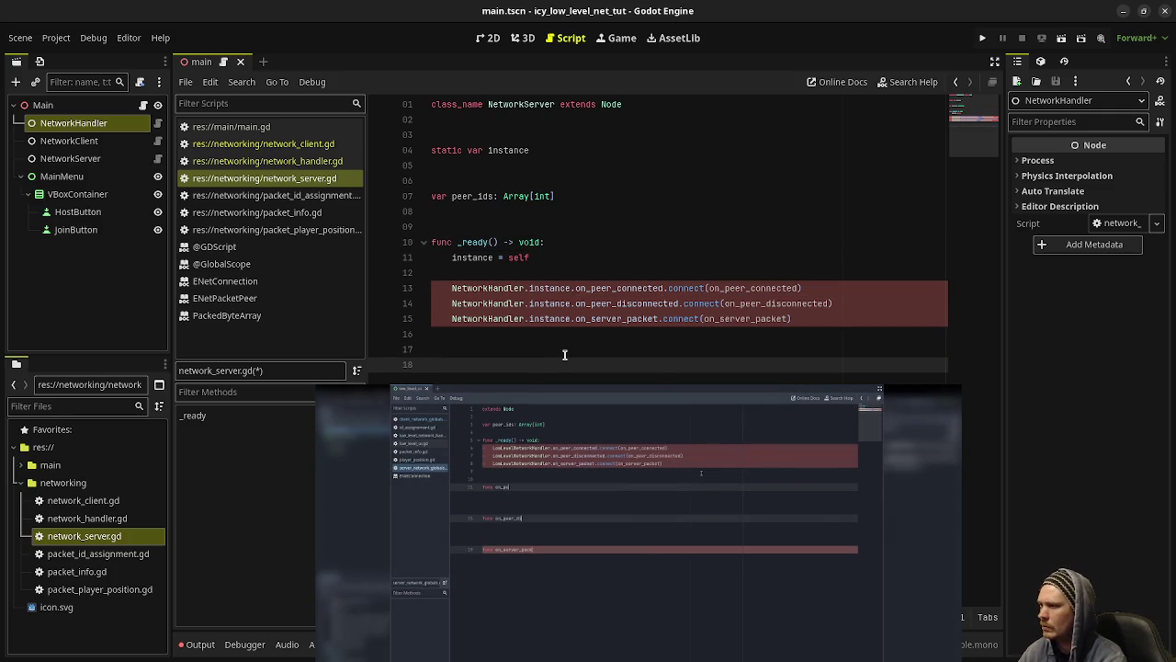
Step: Add on_peer_connected and on_peer_disconnected stubs returning void, with pass bodies
text(func on_peer_connected())
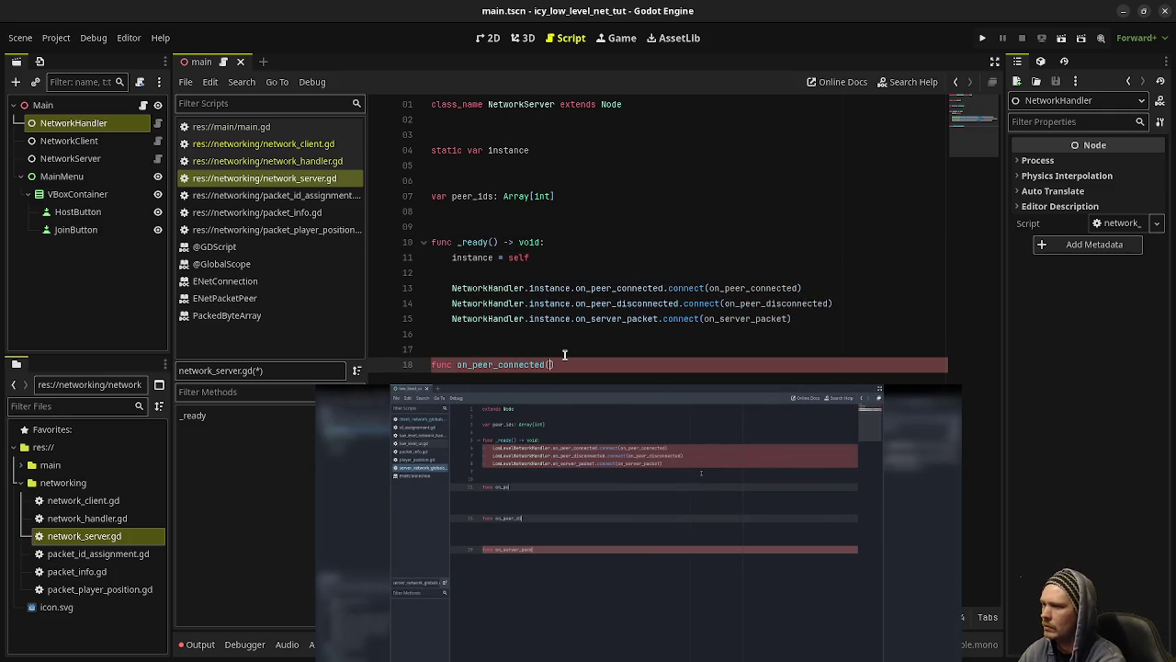
text( -> void:)
key(Return)
text(pass)
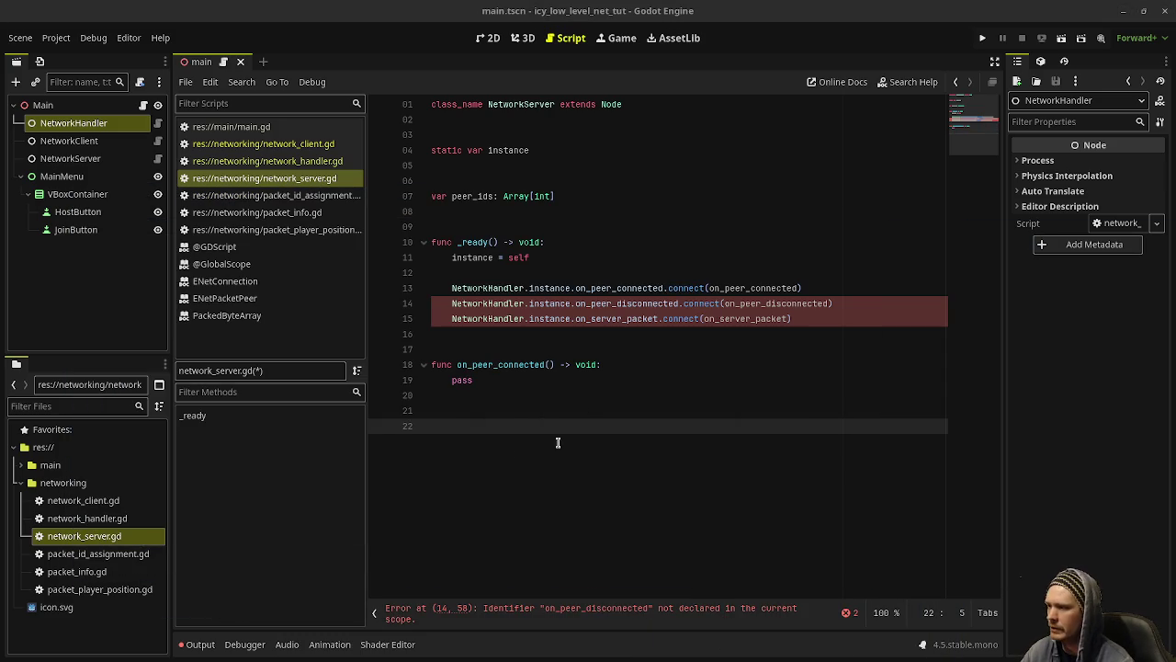
text(func)
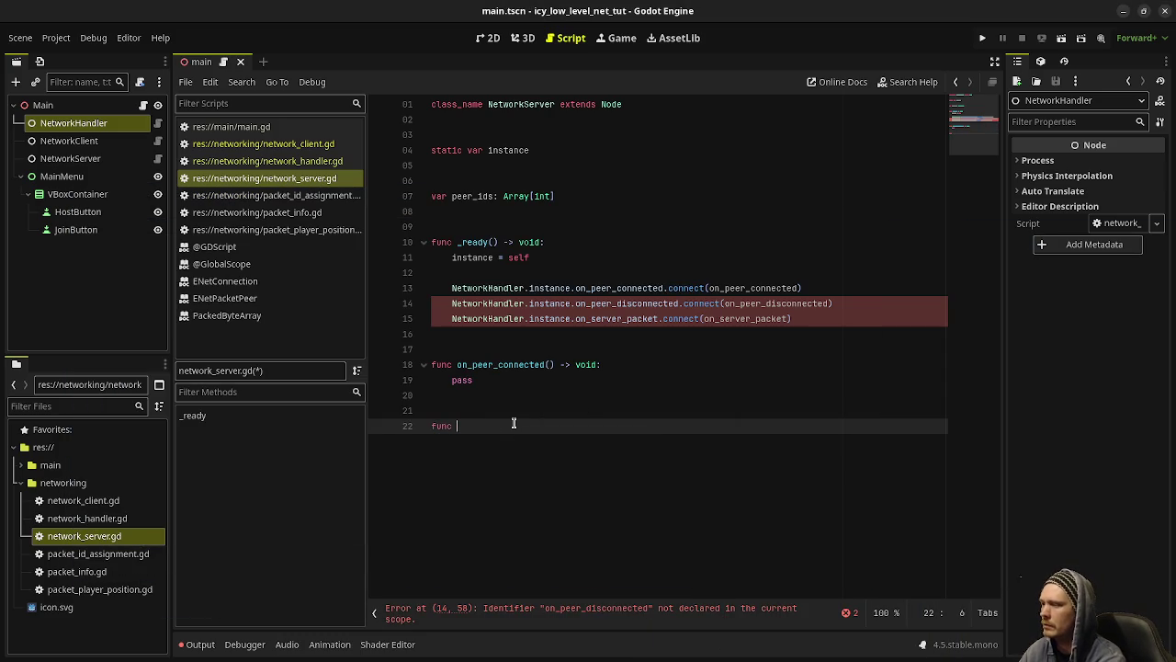
double_click(753, 303)
key(ctrl+c)
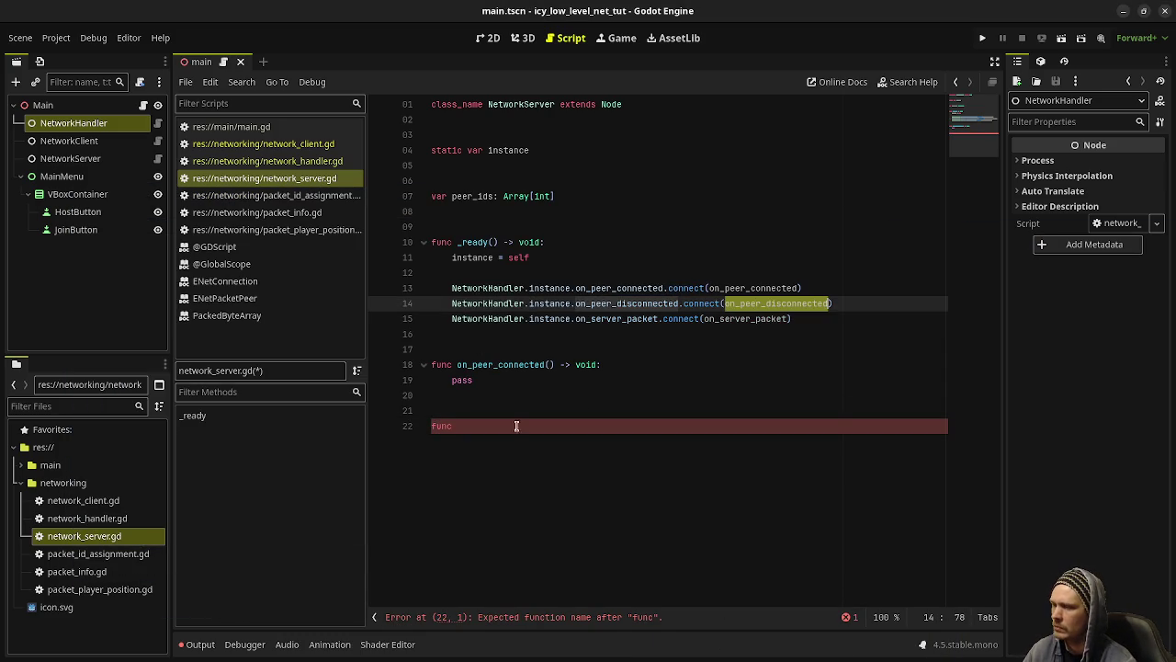
click(513, 428)
key(ctrl+v)
text(() -> void:)
key(Return)
text(pass)
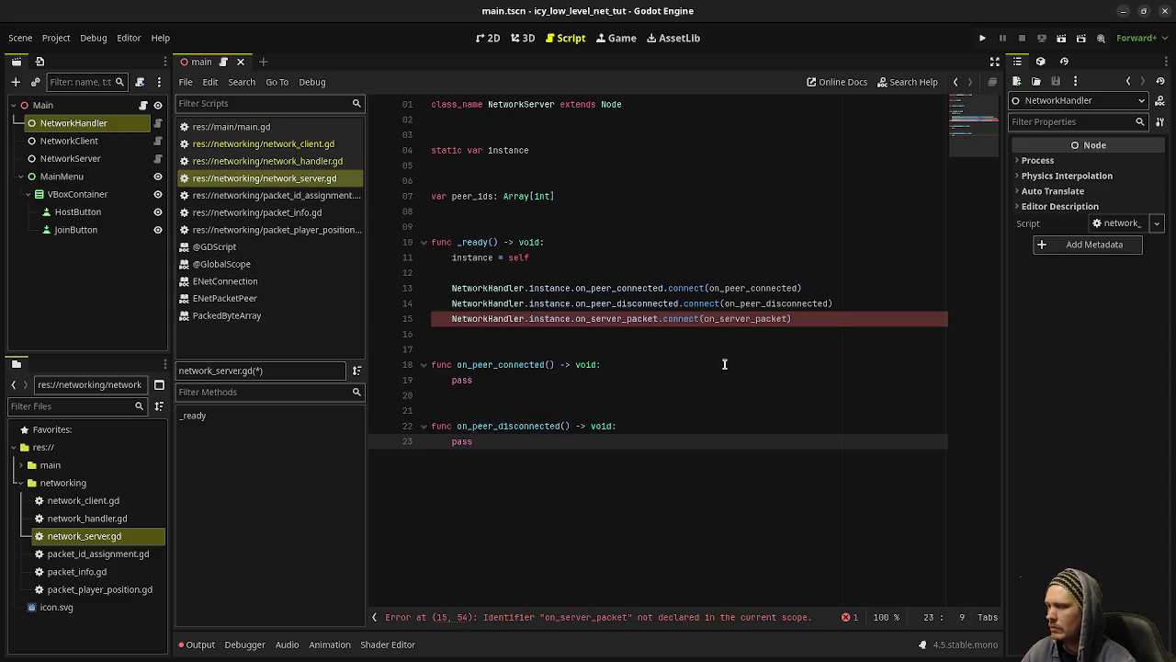
Step: Add an on_server_packet stub taking data: PackedByteArray, then save
double_click(737, 318)
key(ctrl+c)
click(509, 520)
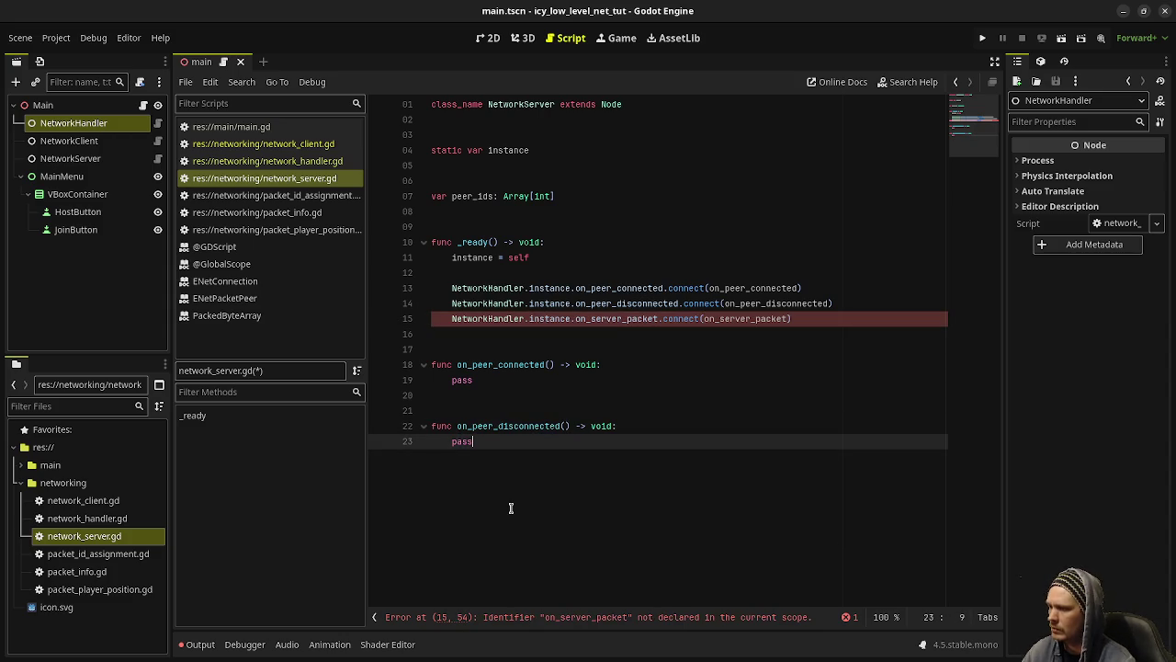
key(Return)
key(Return)
key(Return)
text(func)
key(ctrl+v)
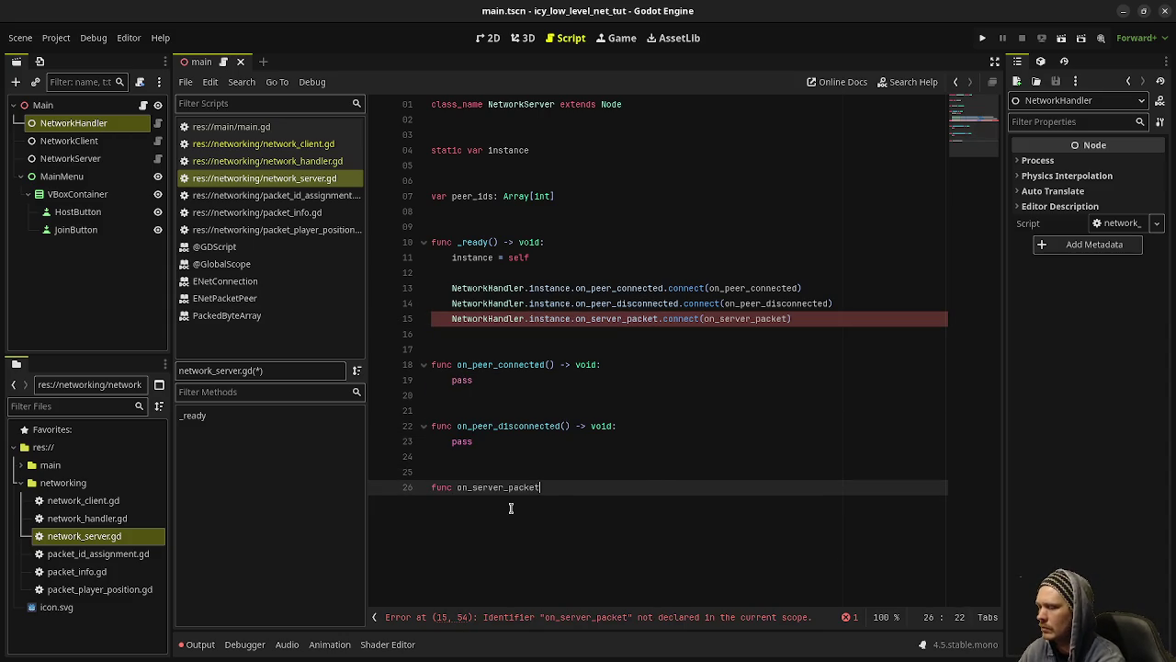
text(> void:)
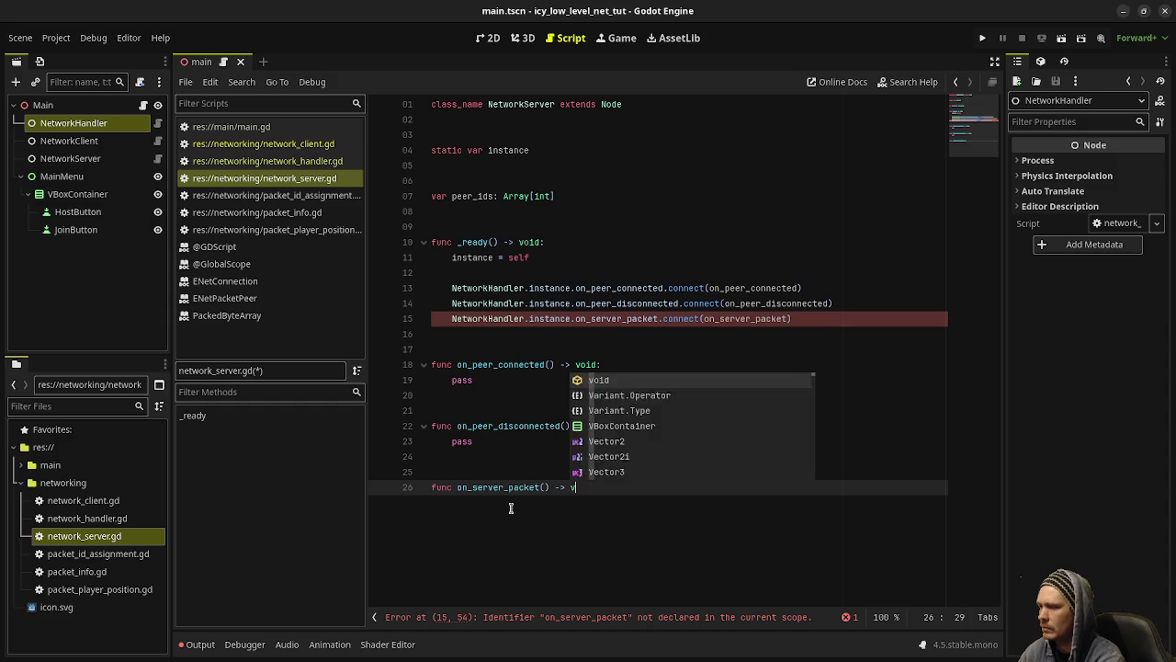
key(Return)
text(pass)
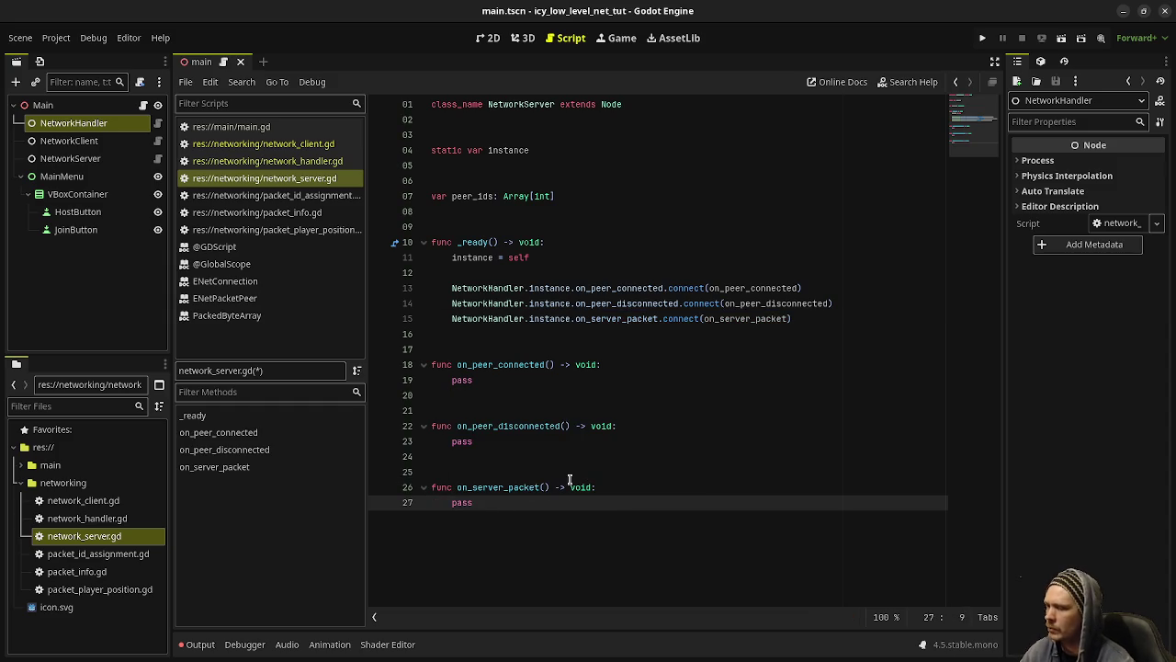
click(544, 488)
text(data: P)
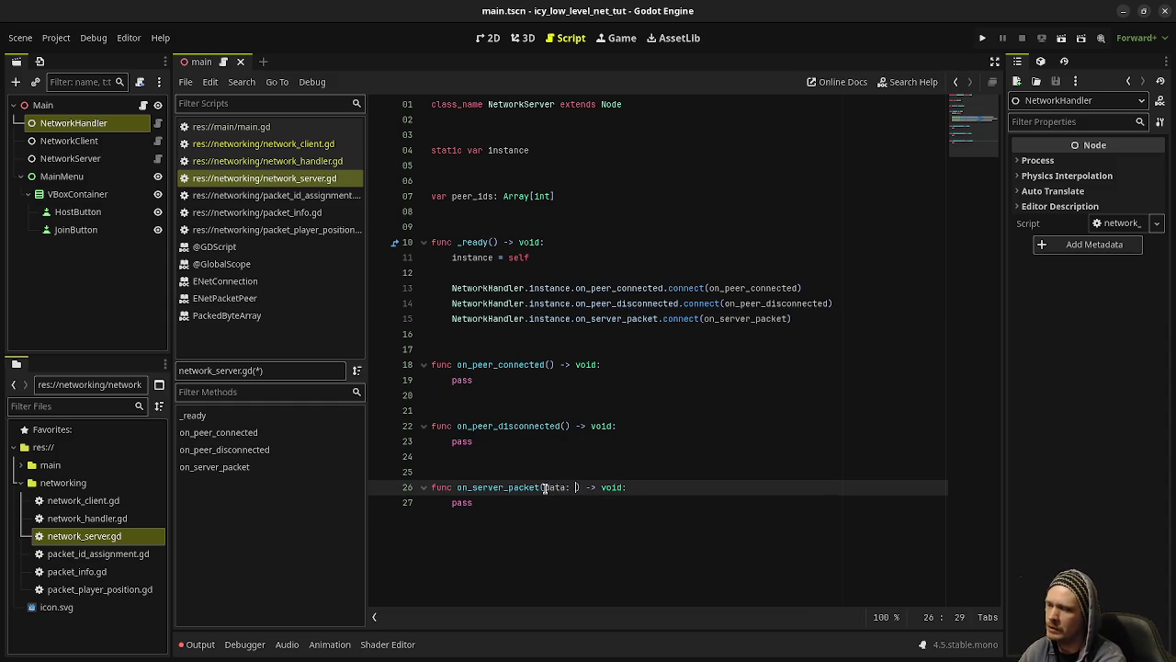
text(ackedB)
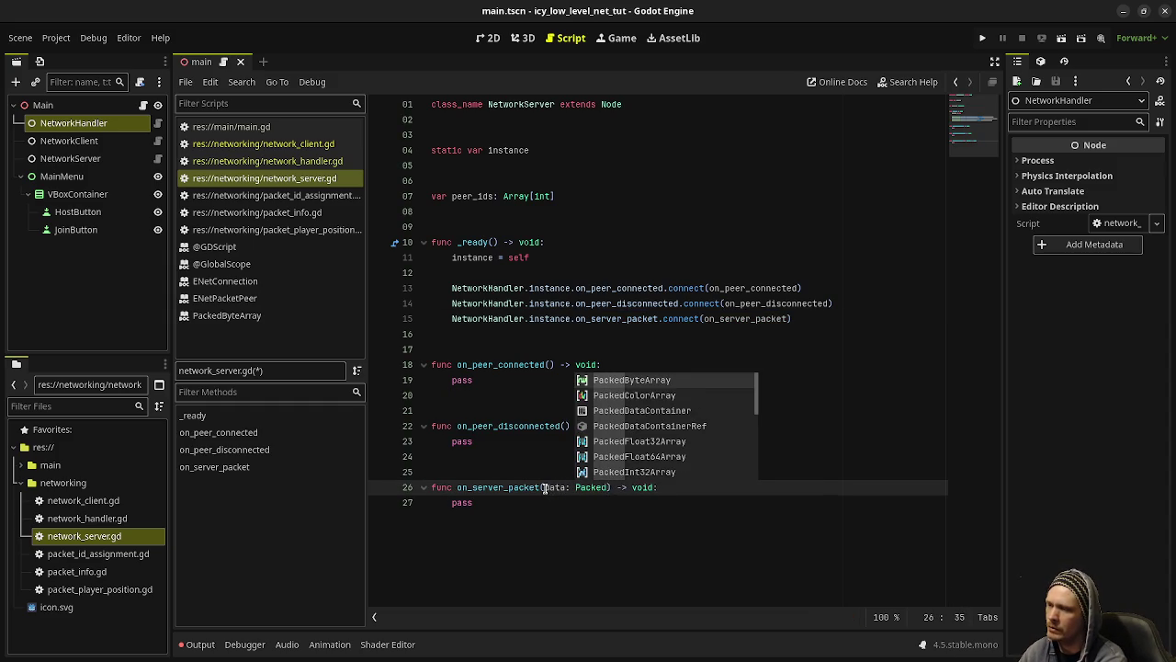
key(Return)
key(ctrl+s)
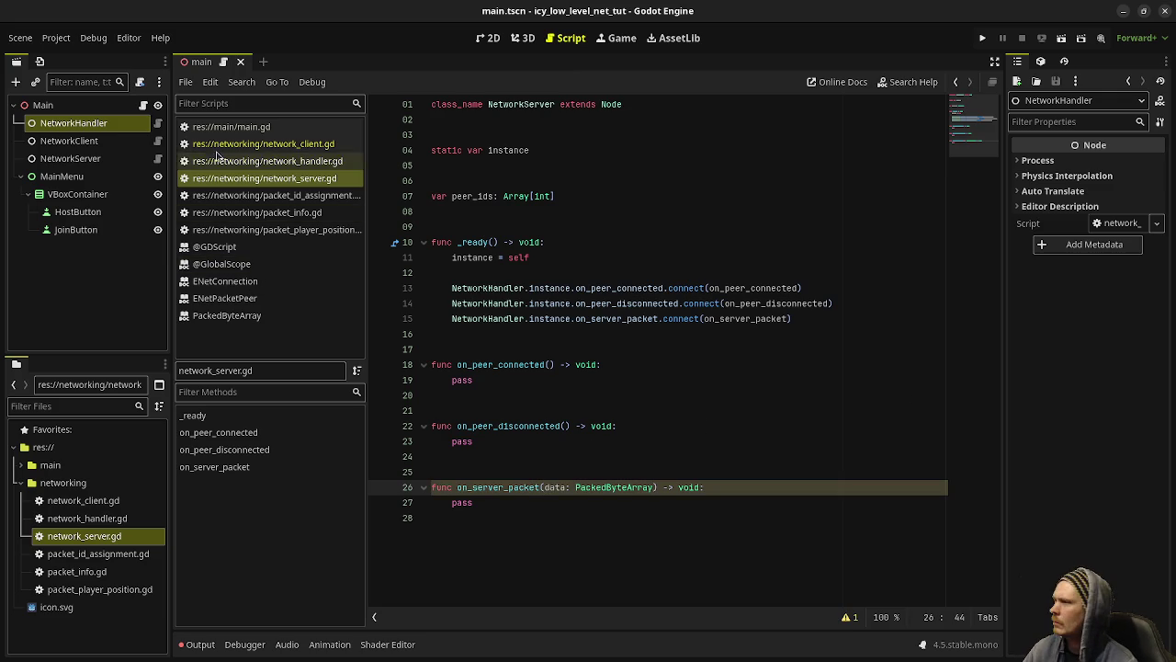
Step: Give all three handlers a peer_id: int parameter, copied from network_handler.gd's signals
click(249, 161)
scroll(740, 292, up, 5)
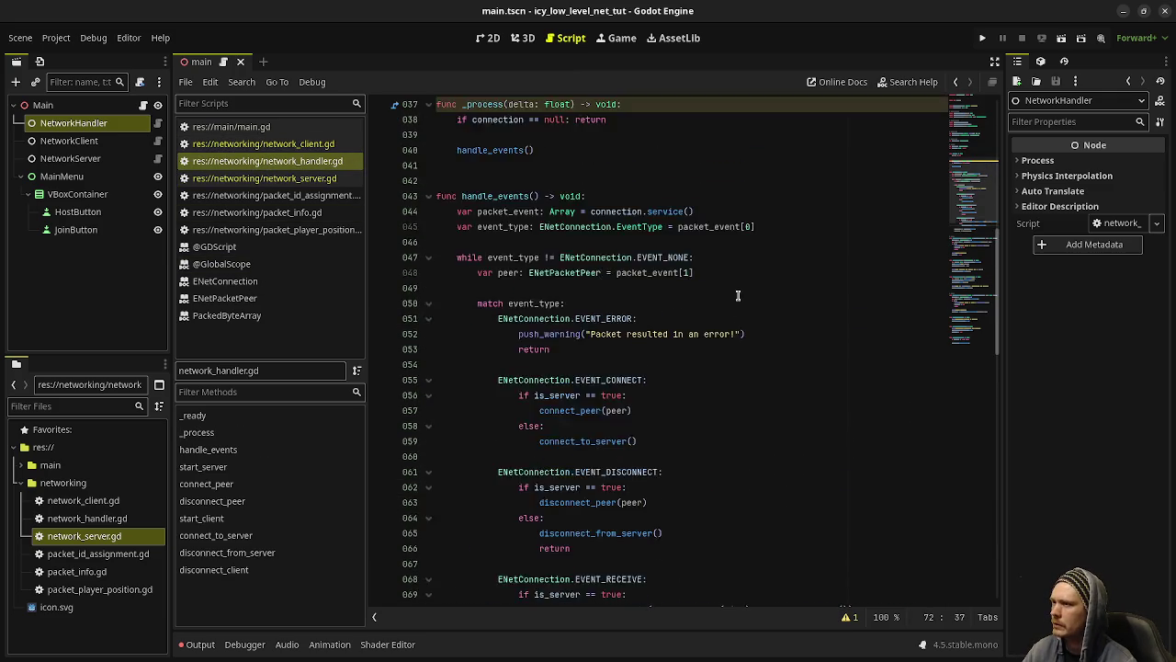
scroll(739, 292, up, 9)
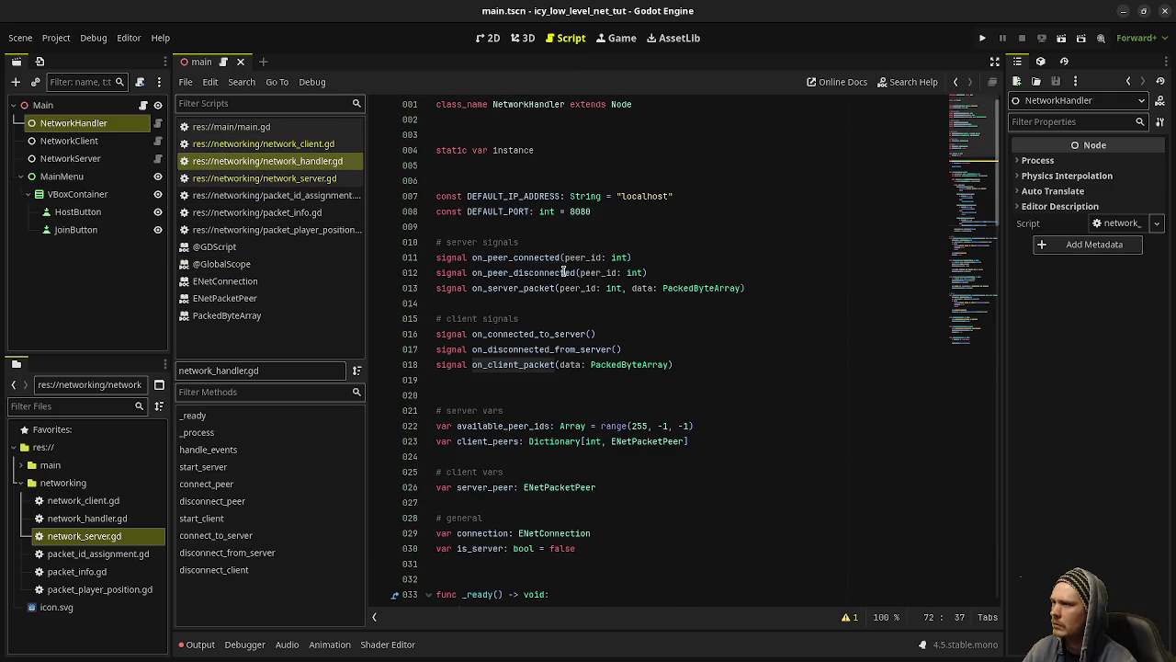
double_click(593, 256)
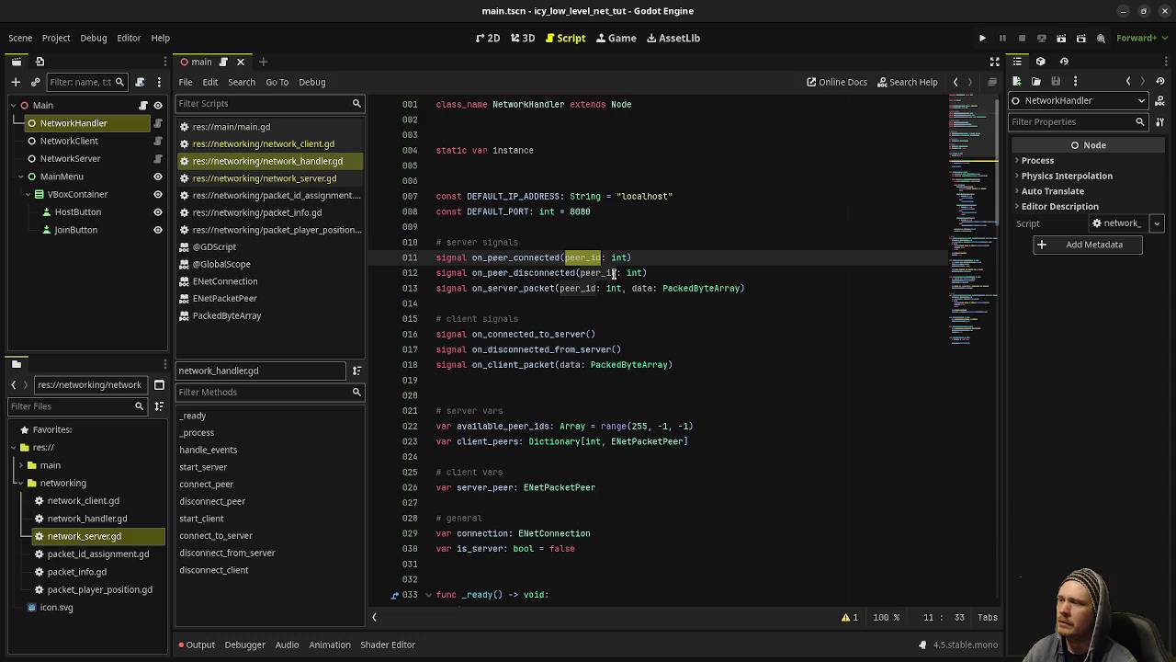
drag(560, 287, 626, 289)
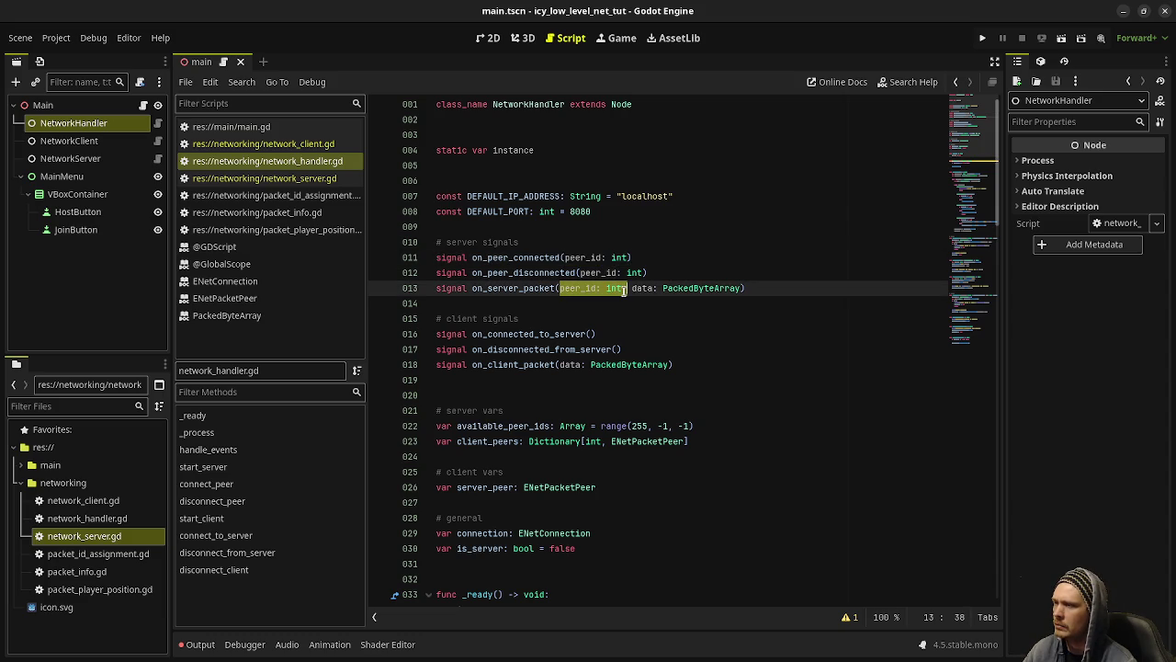
key(shift+Left)
key(ctrl+c)
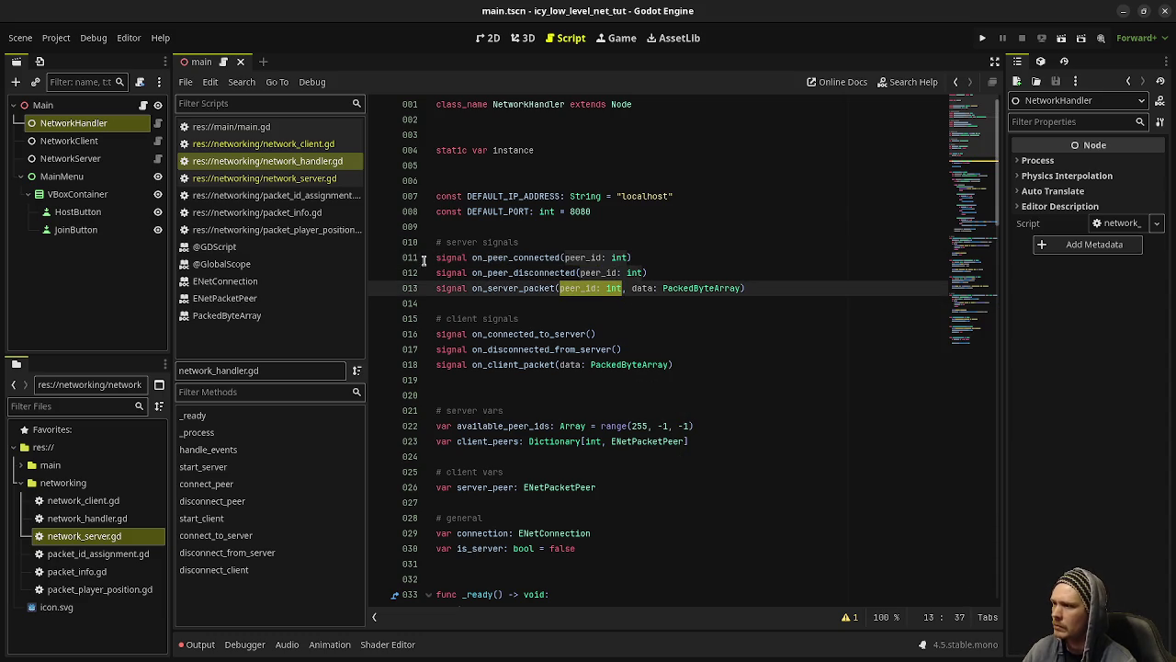
click(263, 143)
click(265, 178)
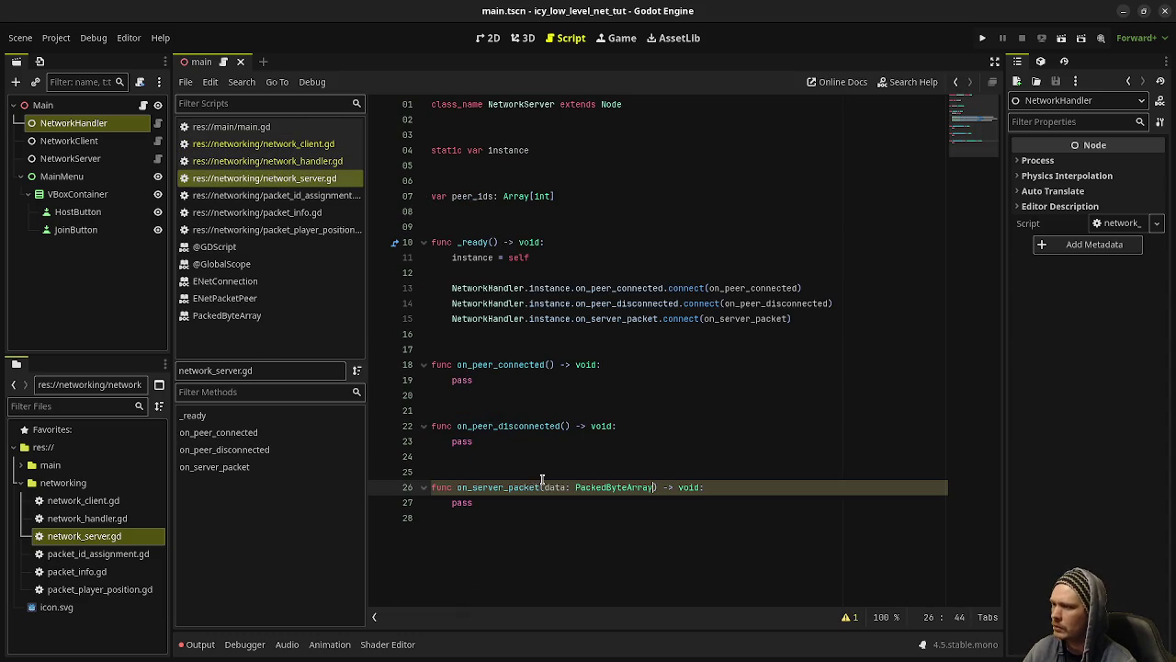
text(peer_id: int,)
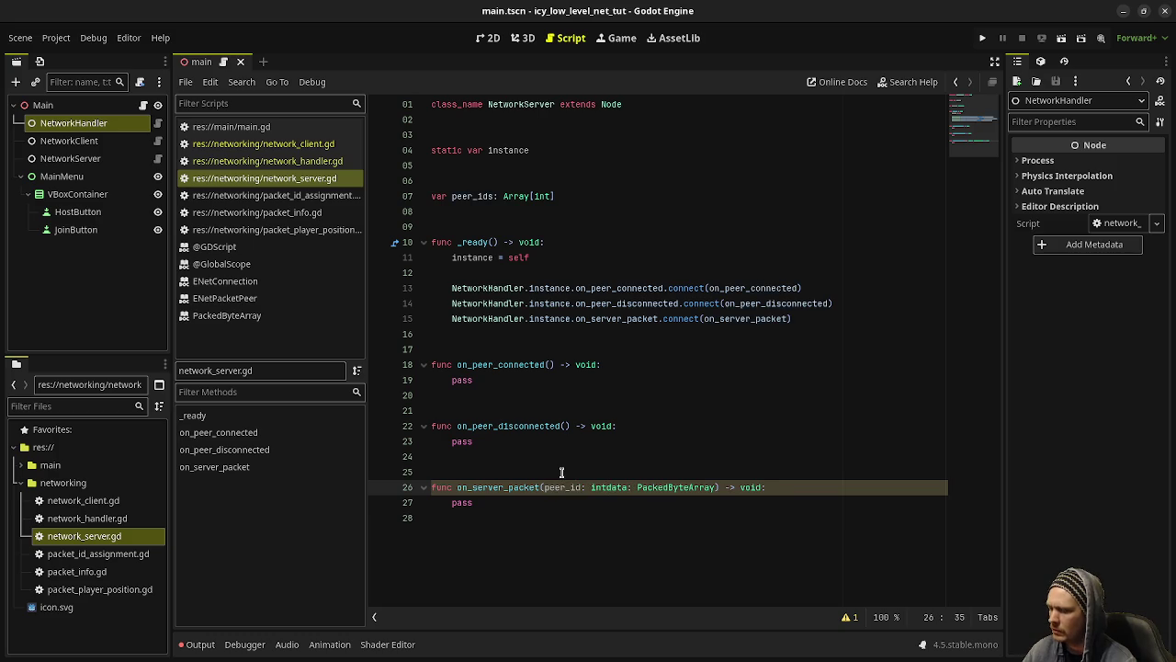
click(567, 425)
key(ctrl+v)
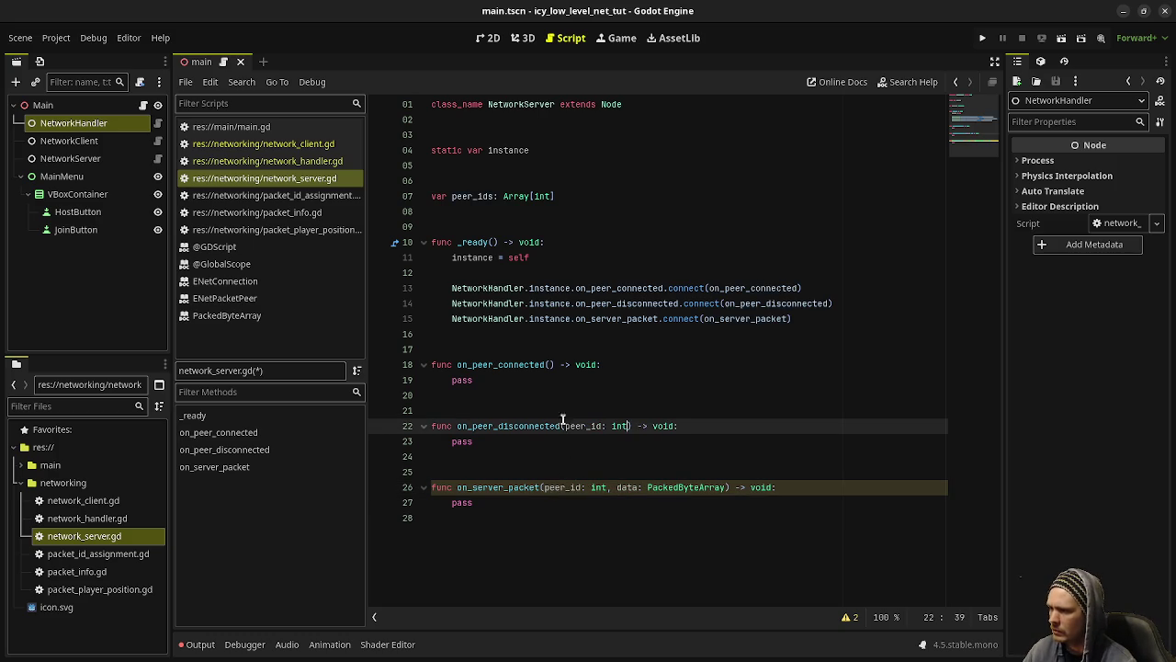
click(549, 363)
key(ctrl+v)
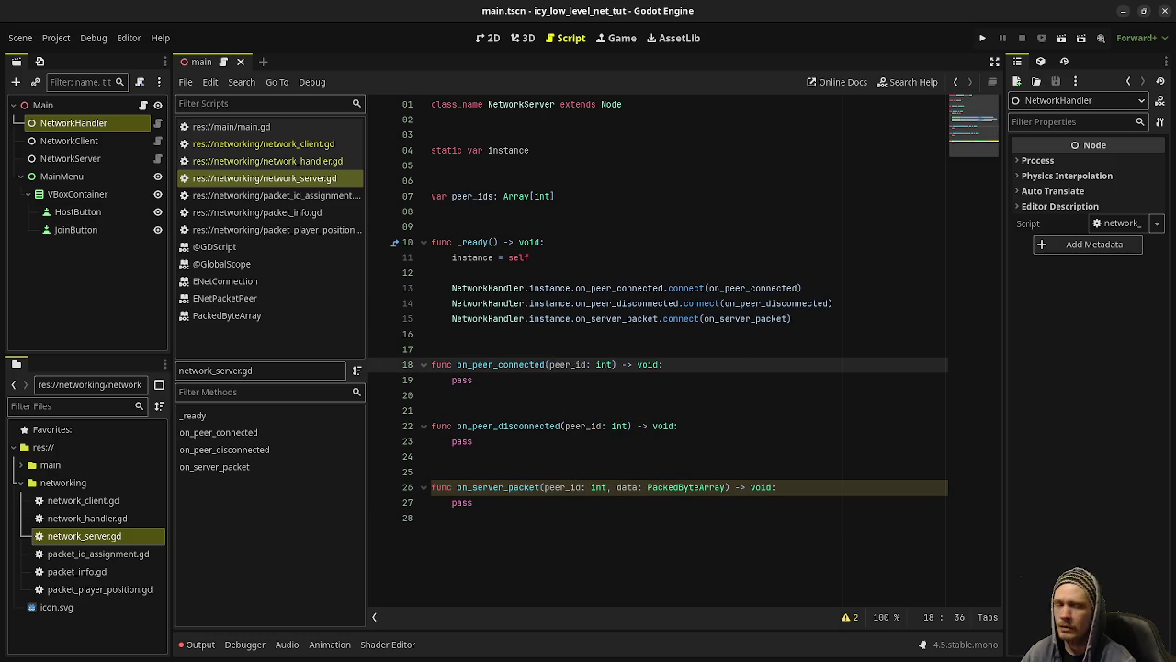
key(alt+Tab)
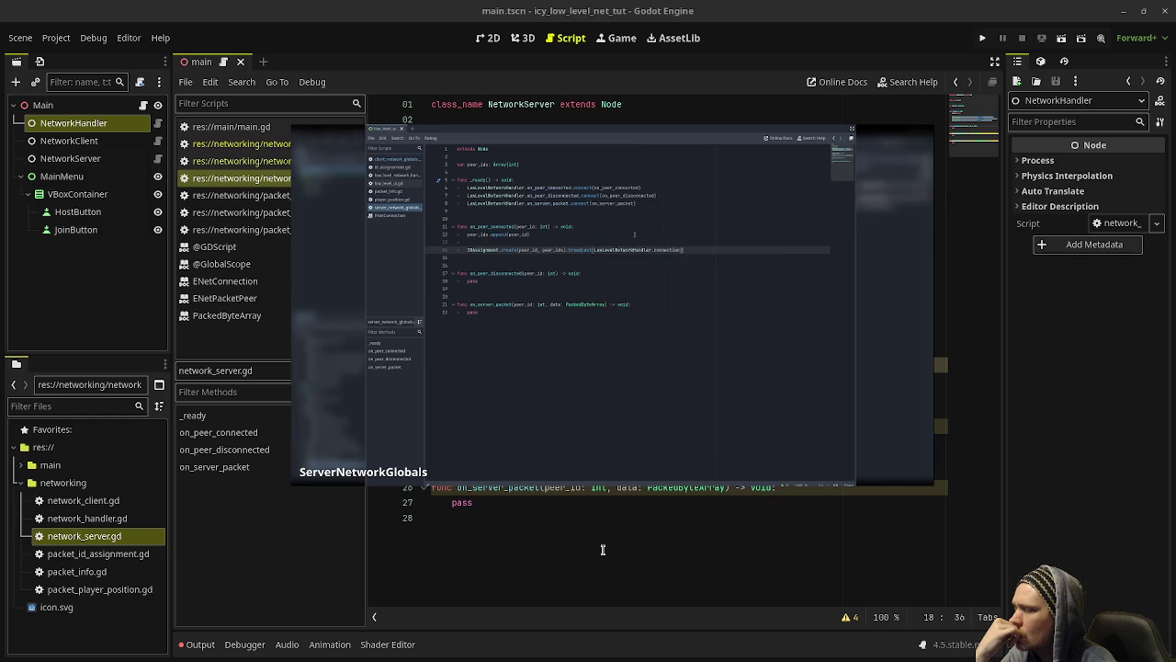
Step: Drag the reference preview to the lower half and delete pass from on_peer_connected
mouse_move(612, 473)
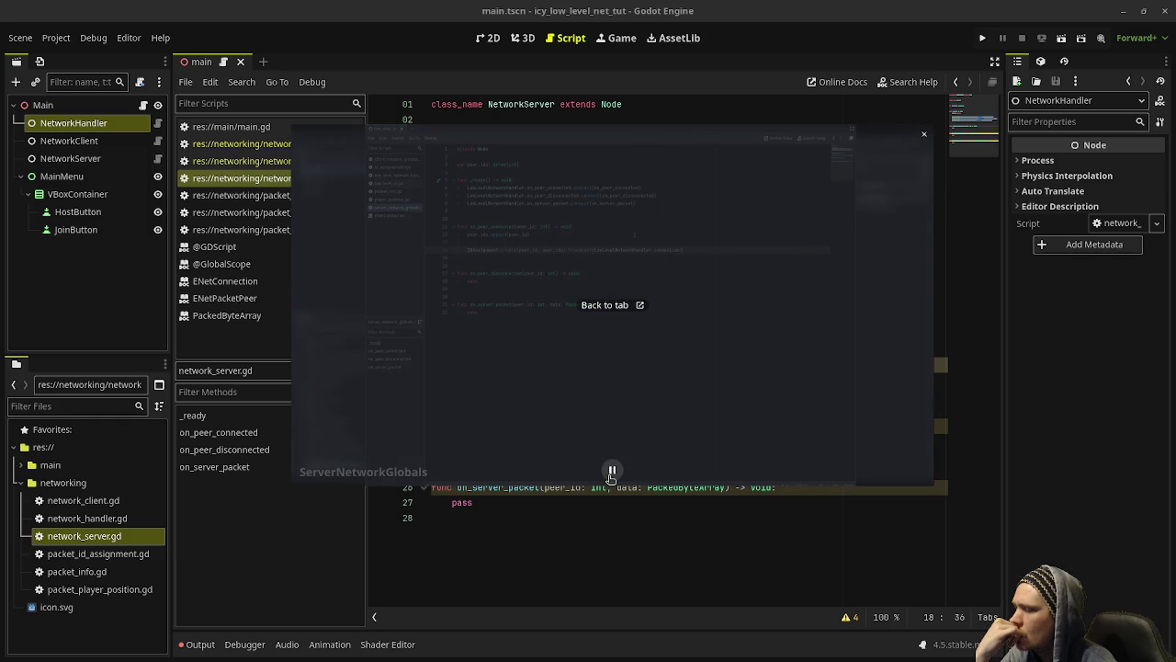
drag(612, 472, 656, 525)
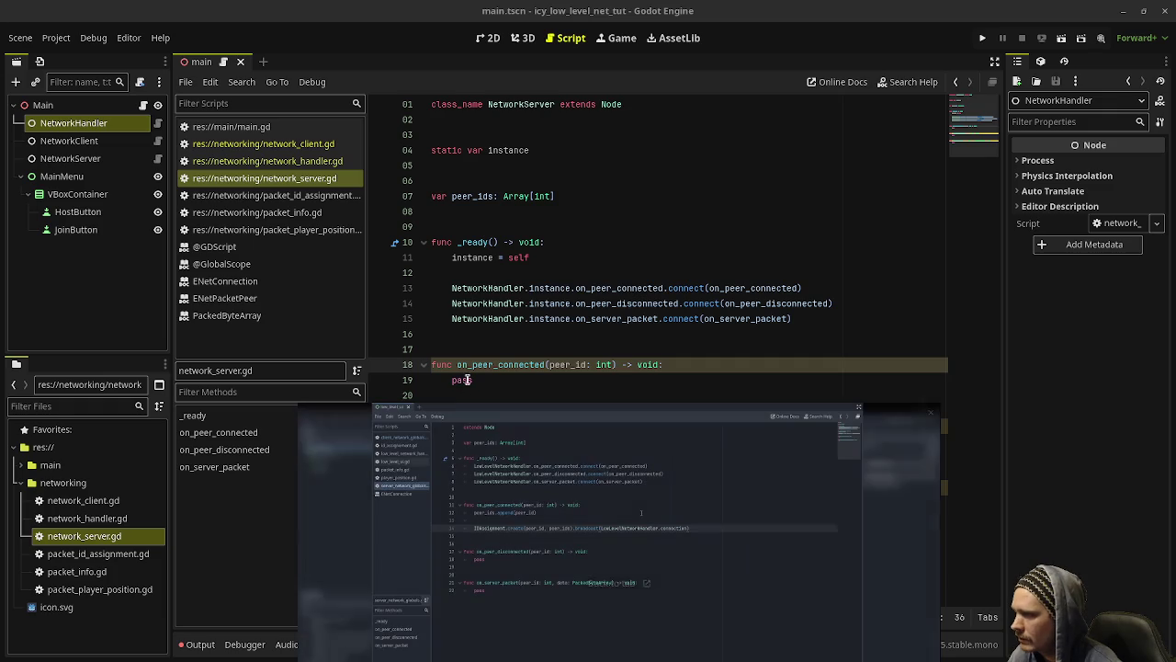
click(527, 383)
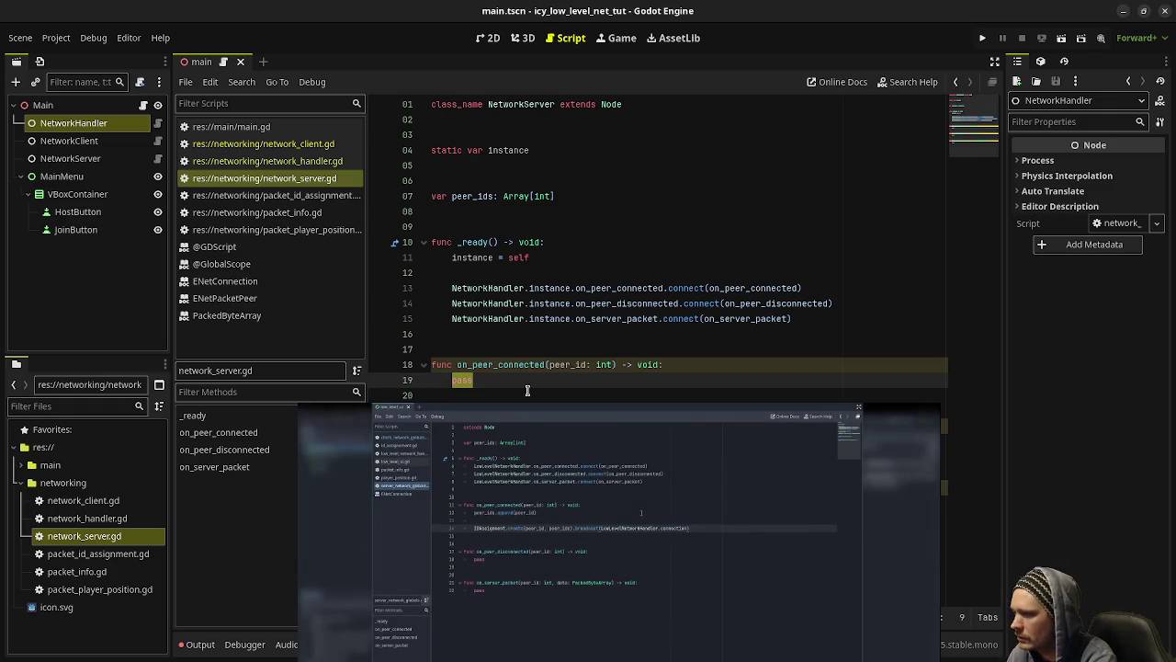
key(BackSpace)
key(BackSpace)
key(BackSpace)
Step: Add peer_ids.append(peer_id) as the first line of on_peer_connected
text(peer)
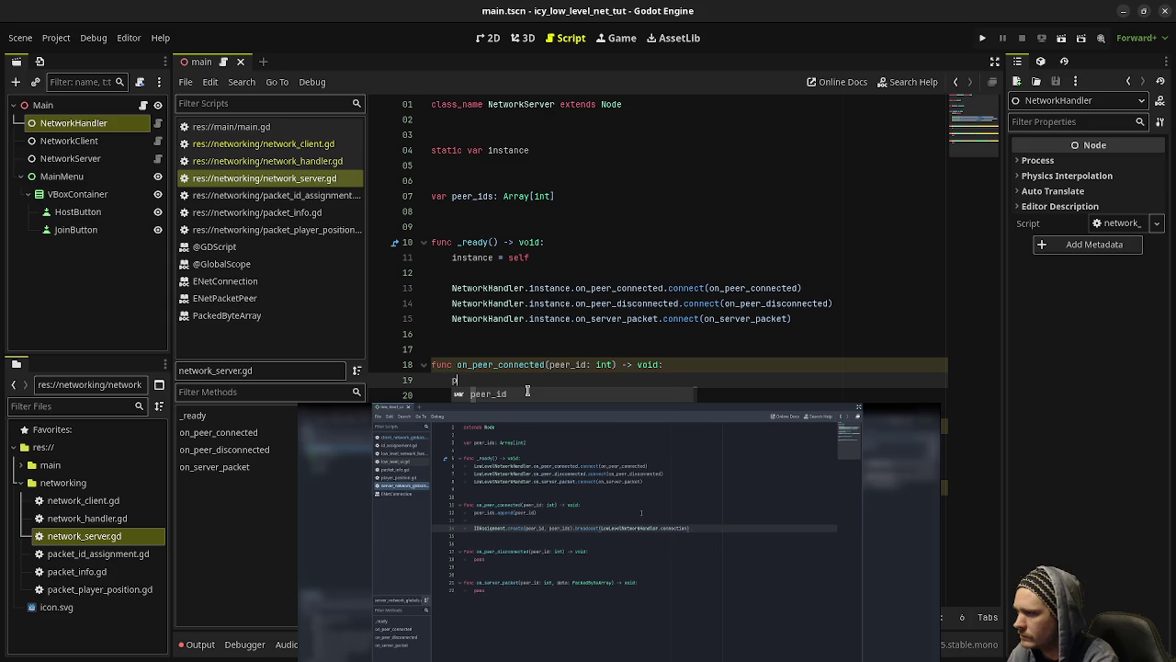
key(Return)
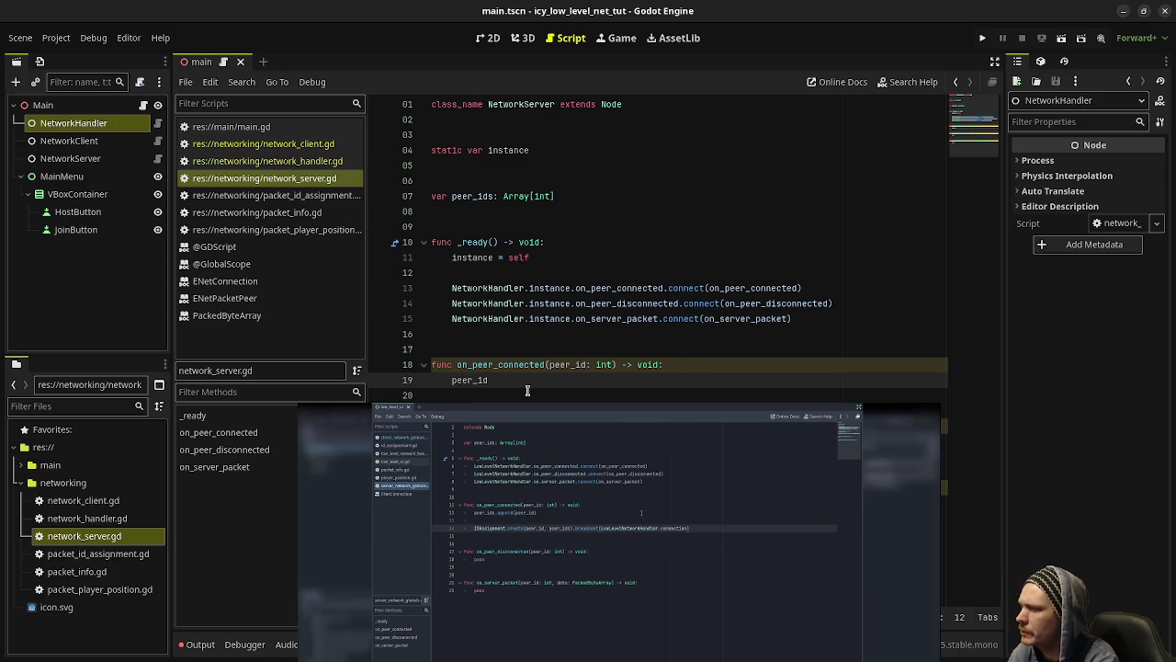
key(BackSpace)
key(BackSpace)
key(BackSpace)
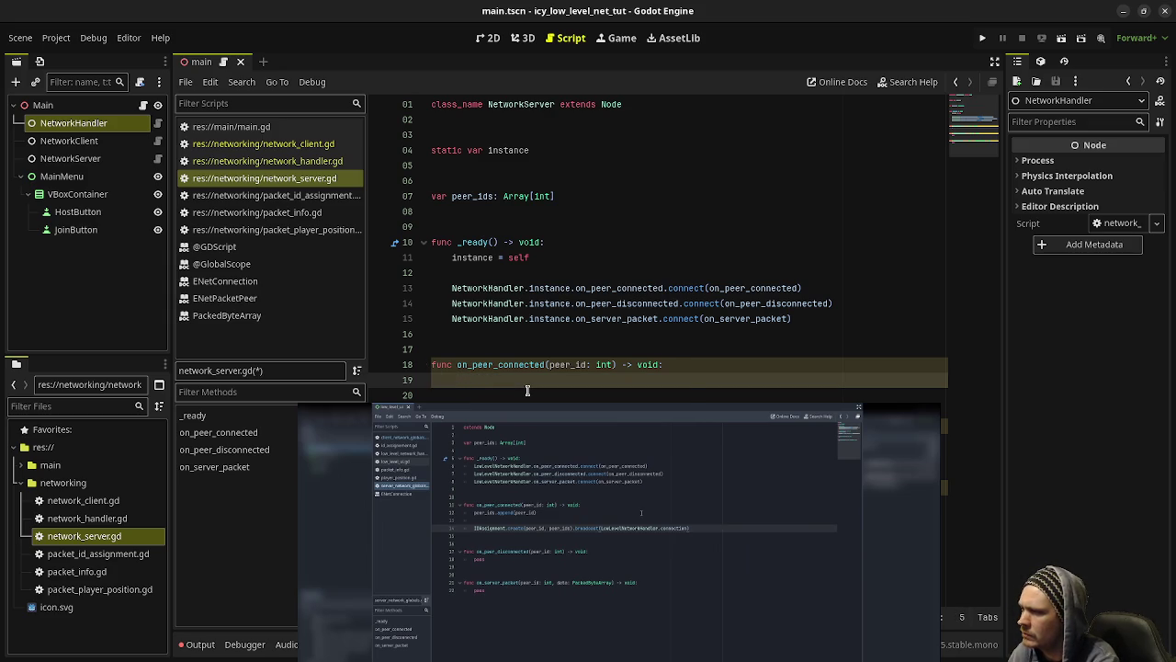
text(peer)
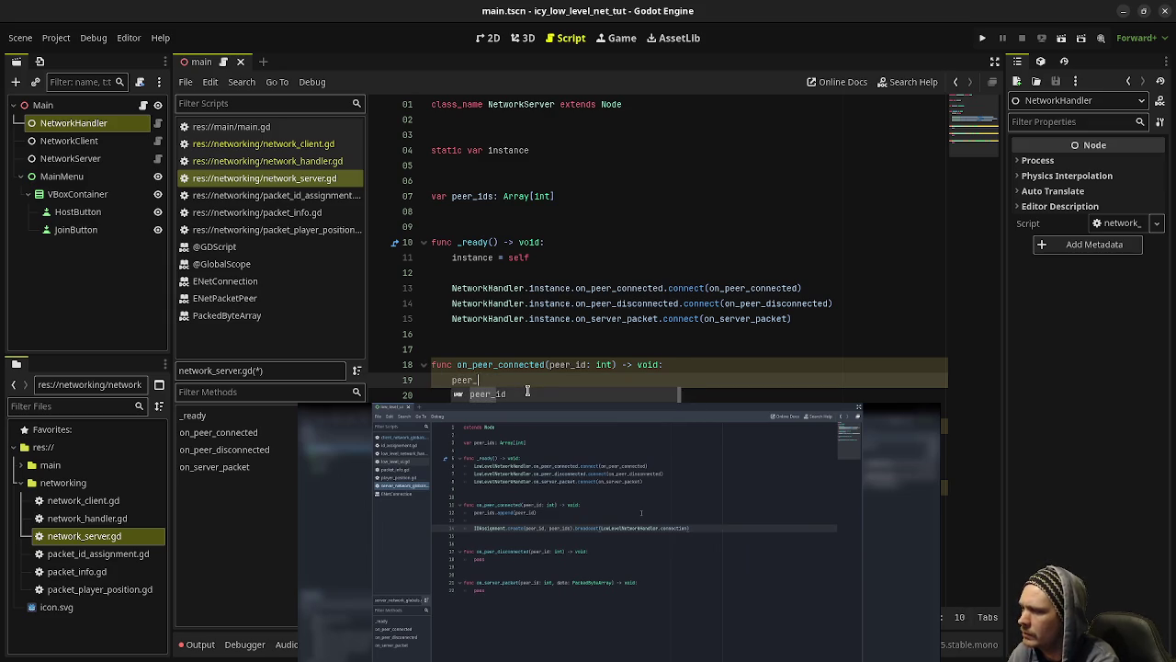
text(_ids)
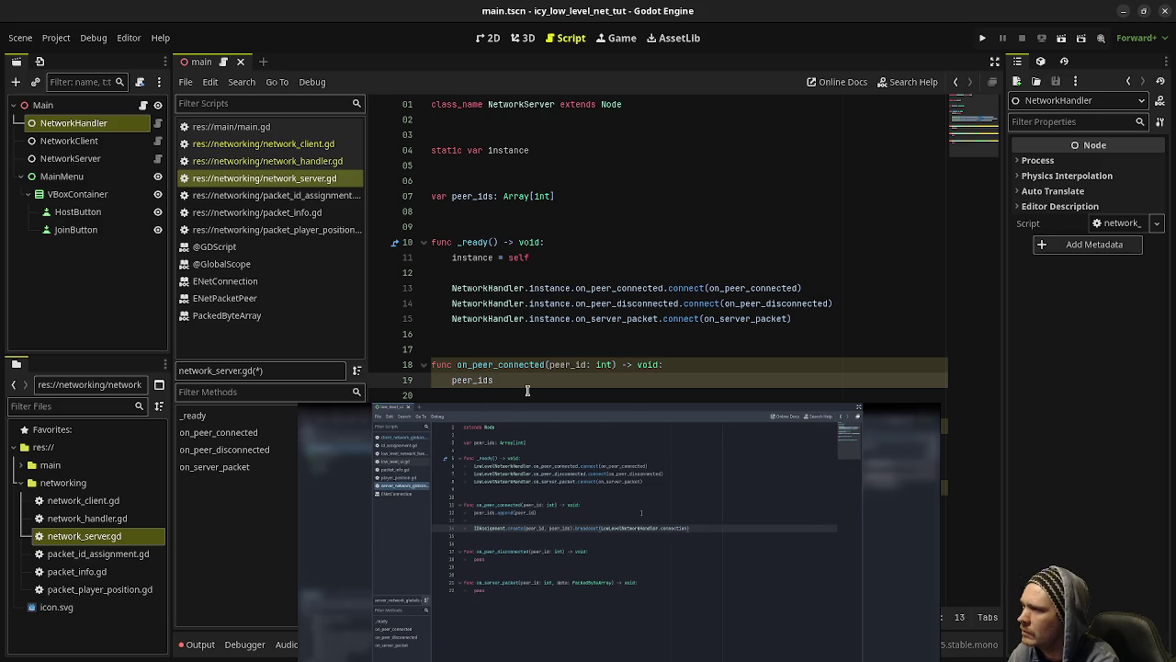
text(.append)
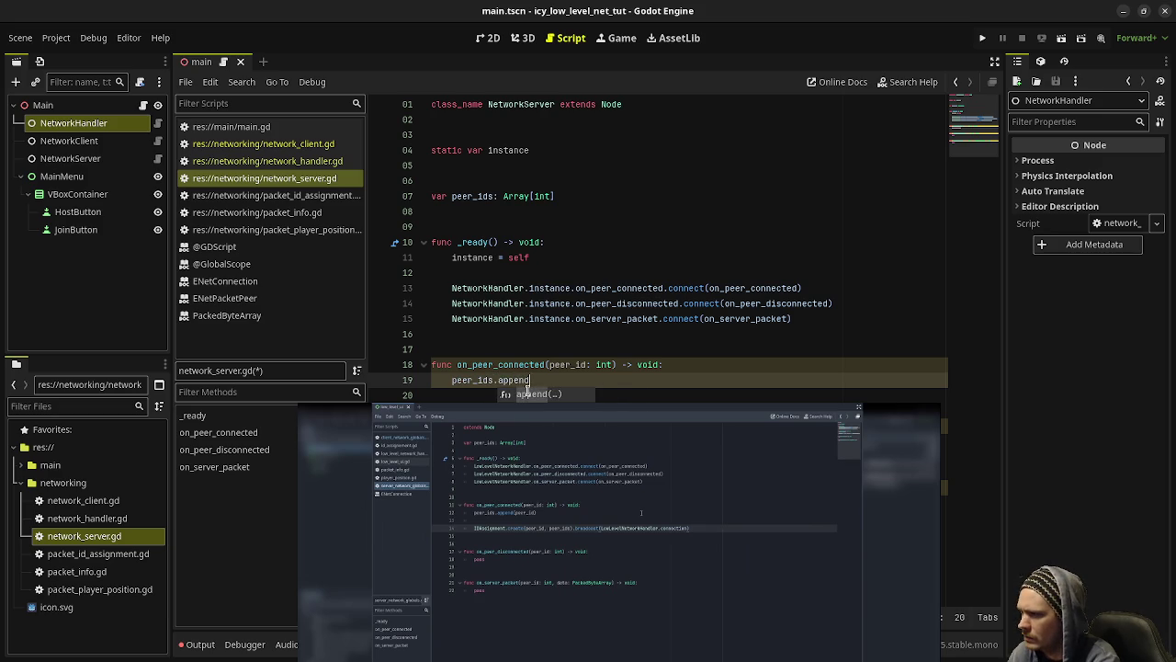
text((peer_id))
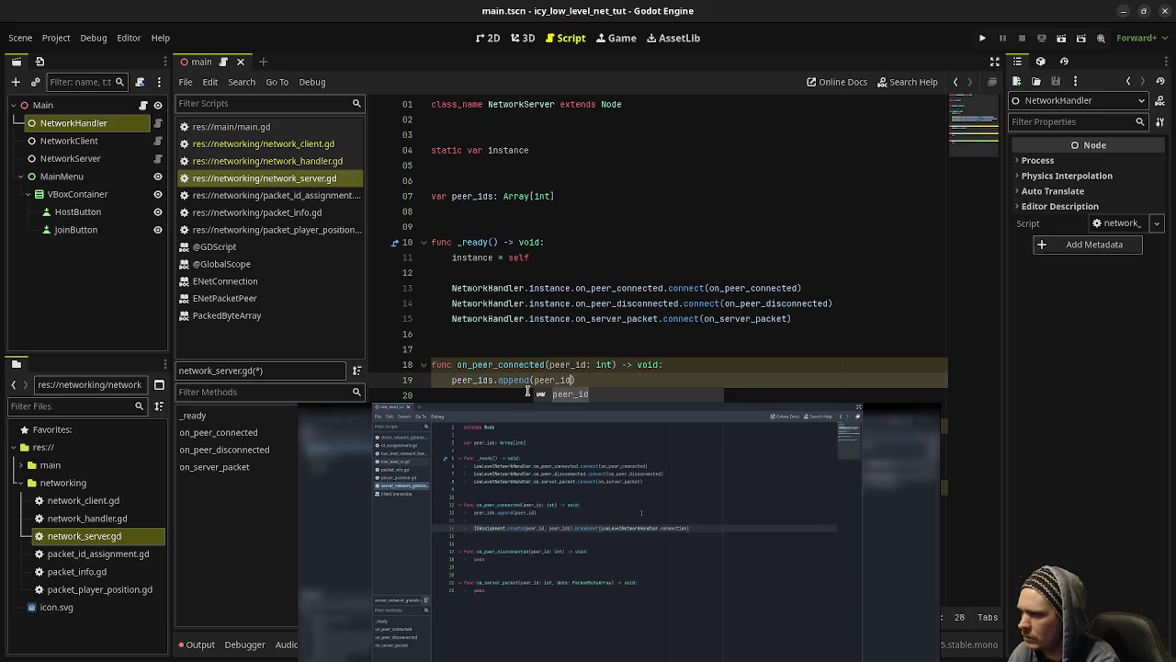
key(Return)
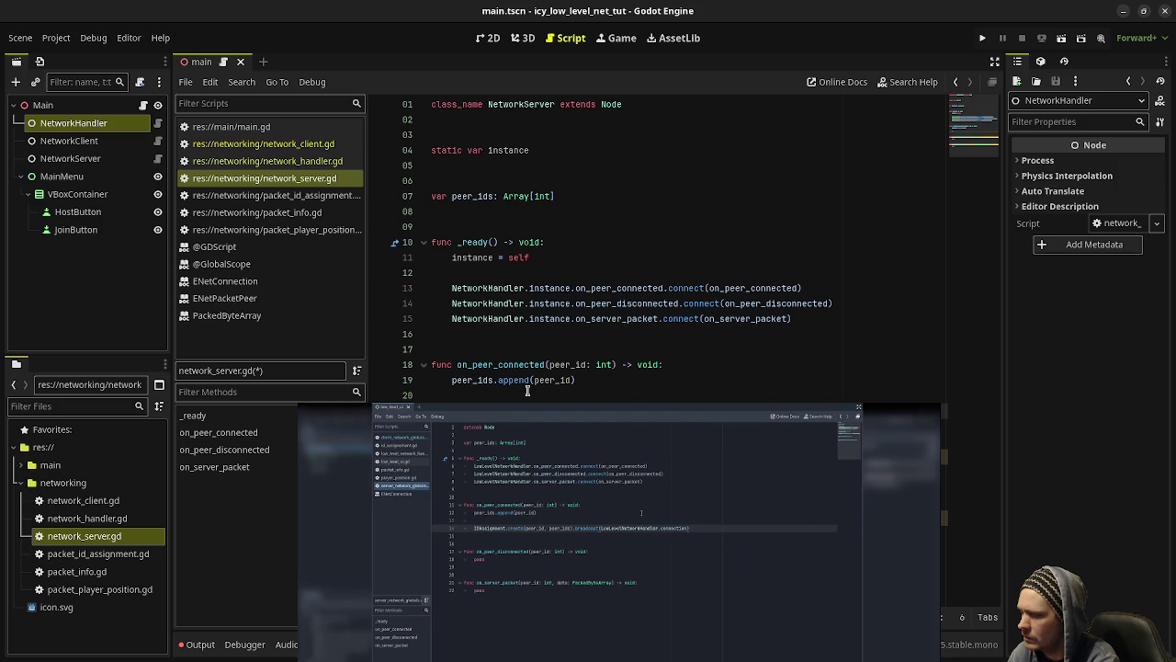
Step: Broadcast PacketIdAssignment.create(peer_id, peer_ids) over NetworkHandler.instance.connection
text(Packet)
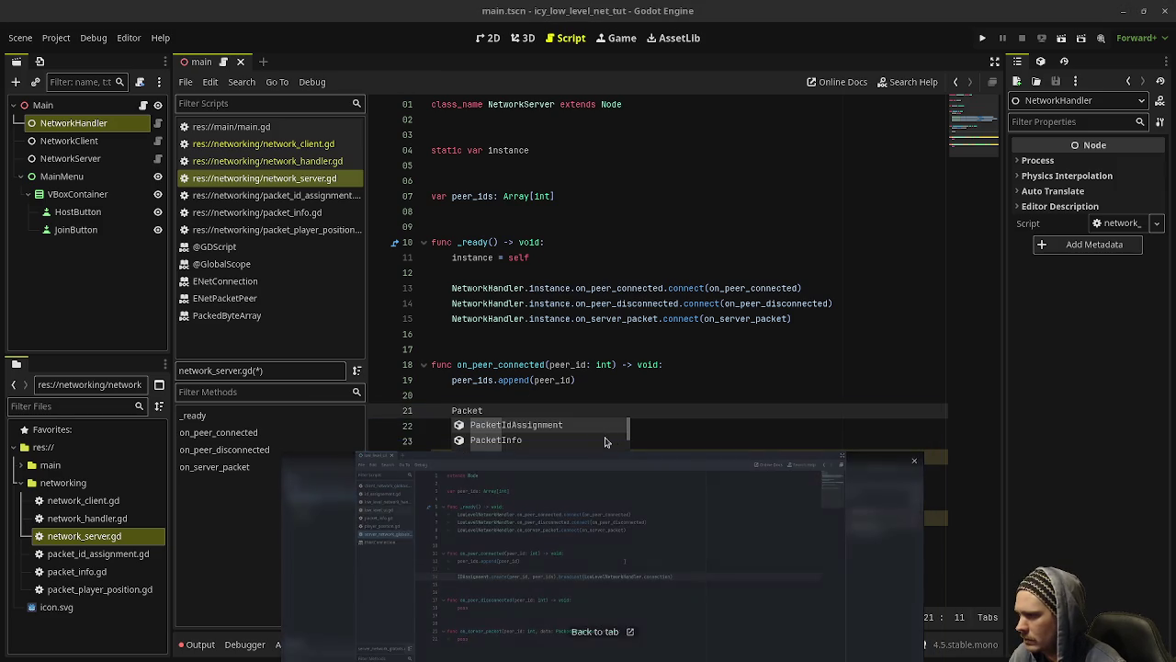
click(585, 426)
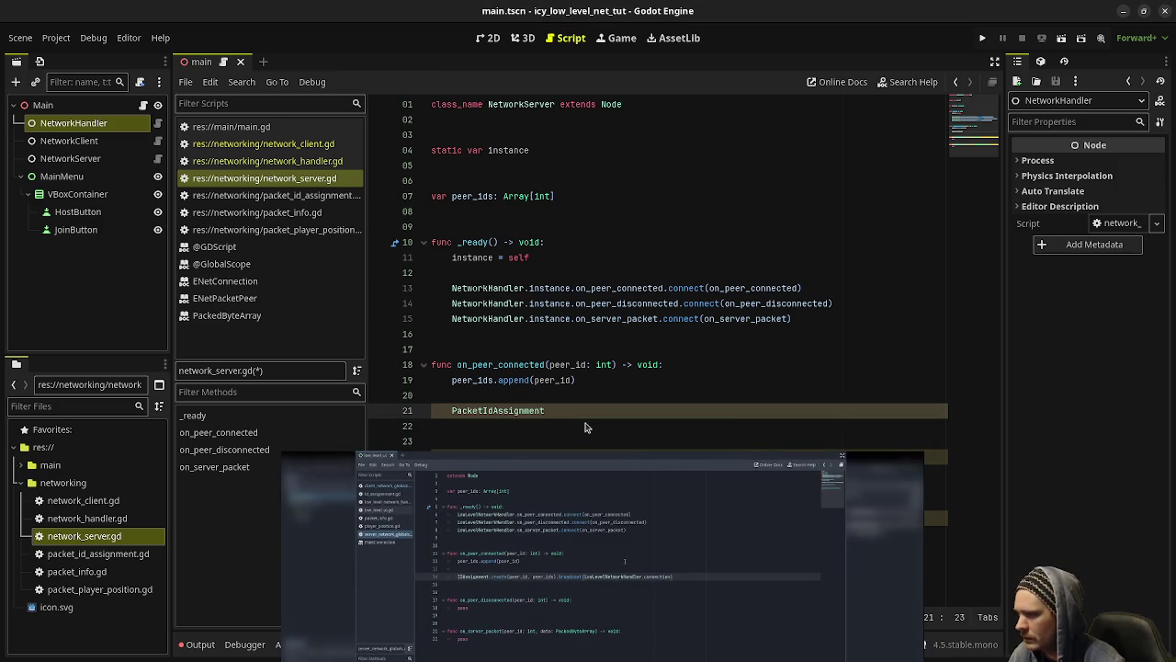
text(.crea)
key(Return)
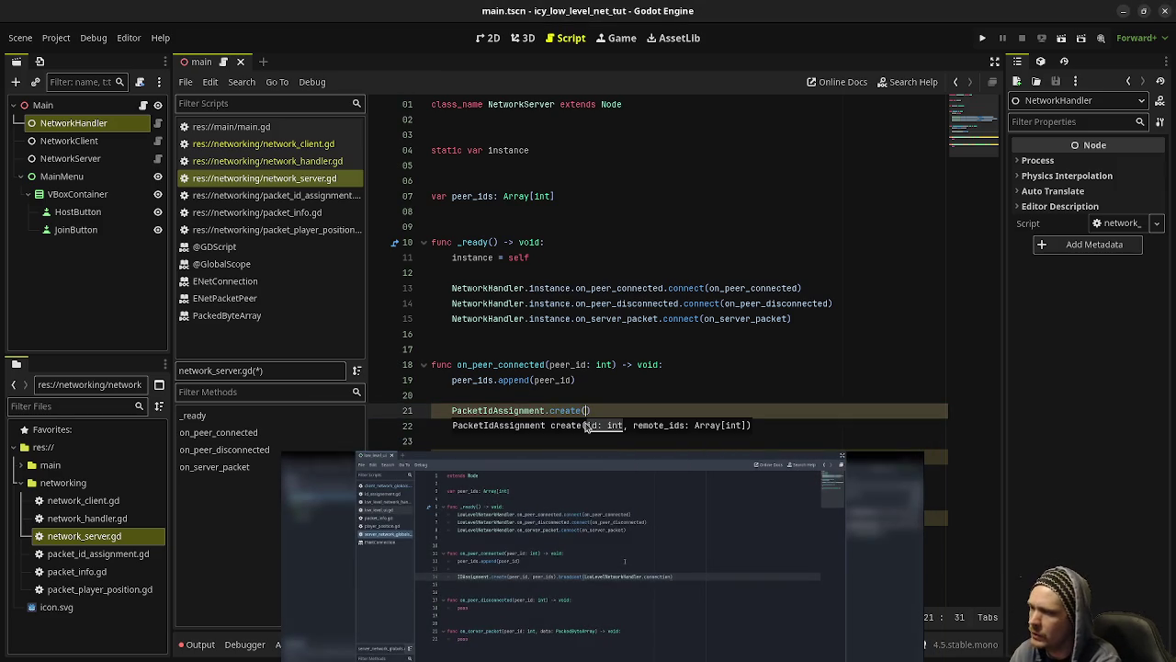
text(peer_)
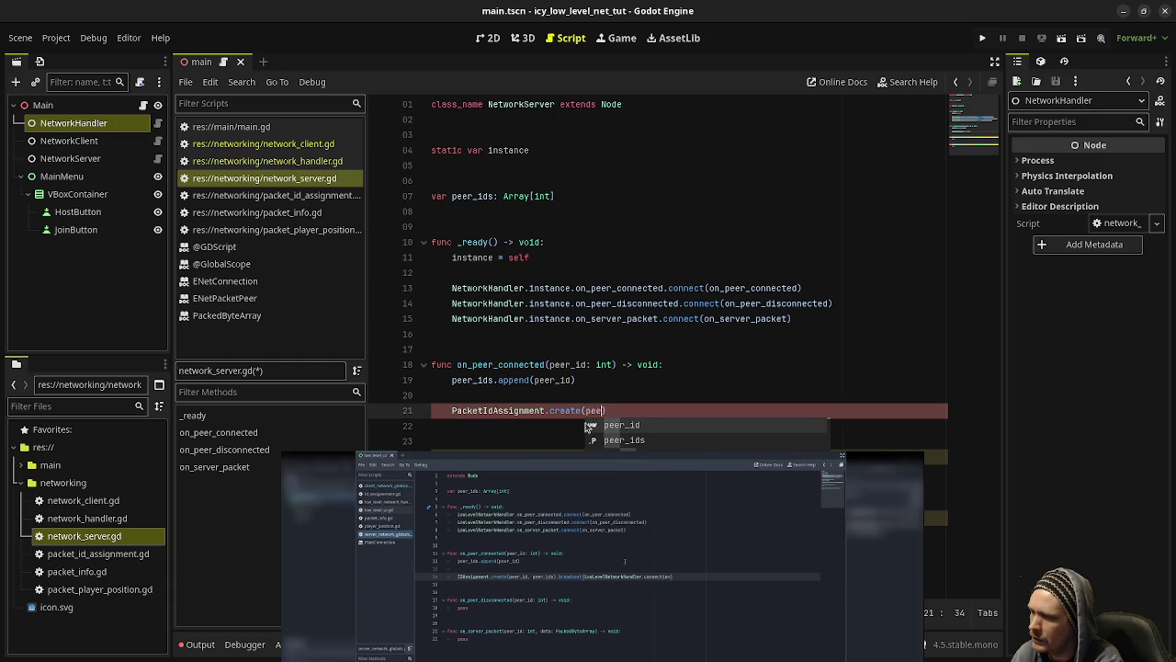
text(id)
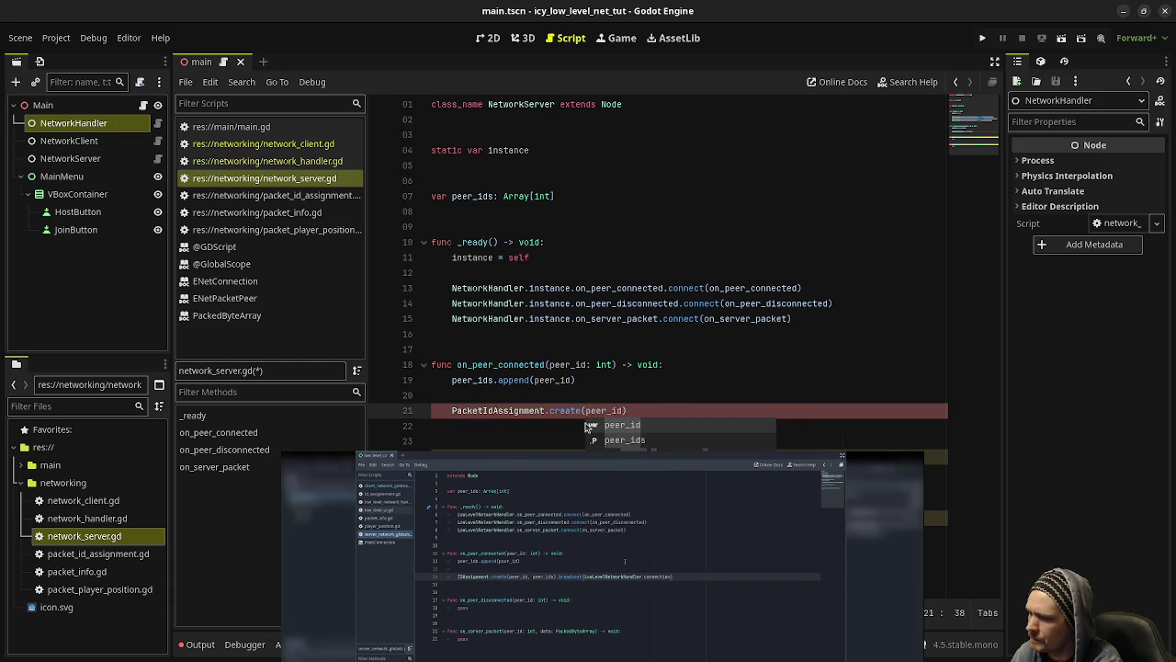
text(, peer)
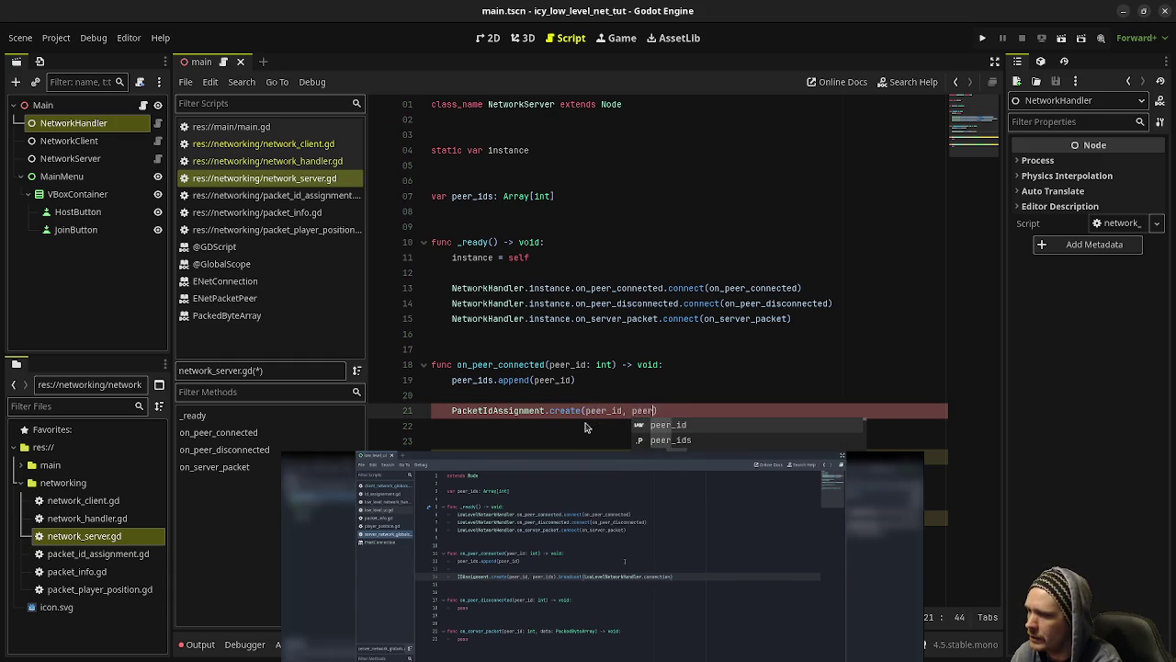
key(Down)
key(Return)
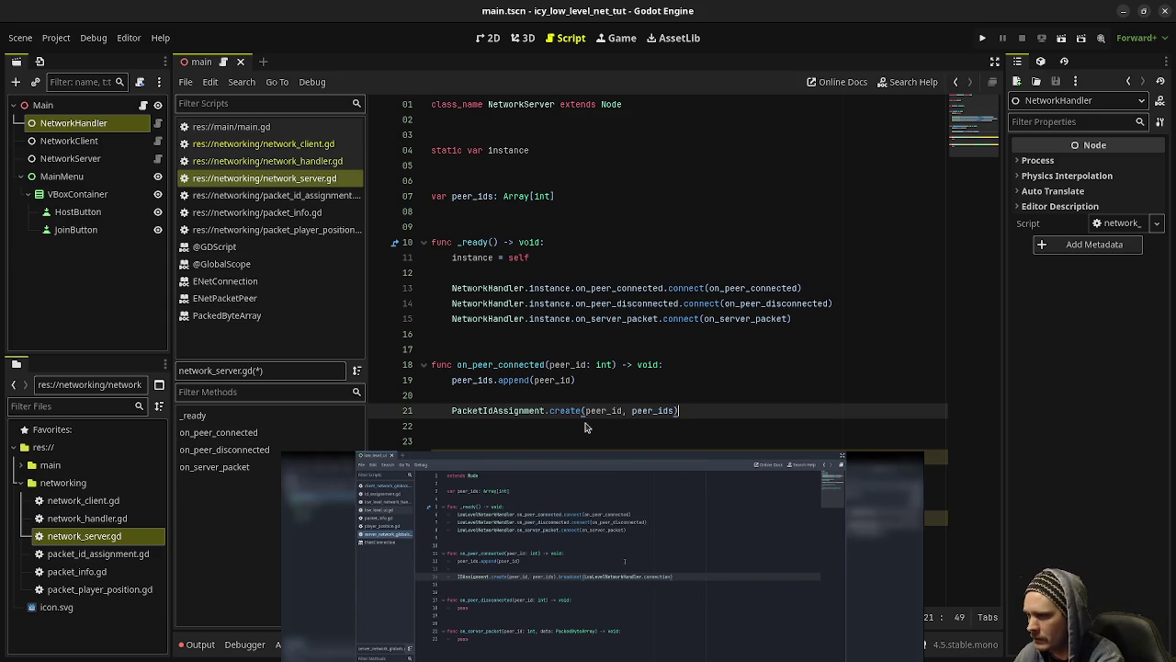
text(.broad)
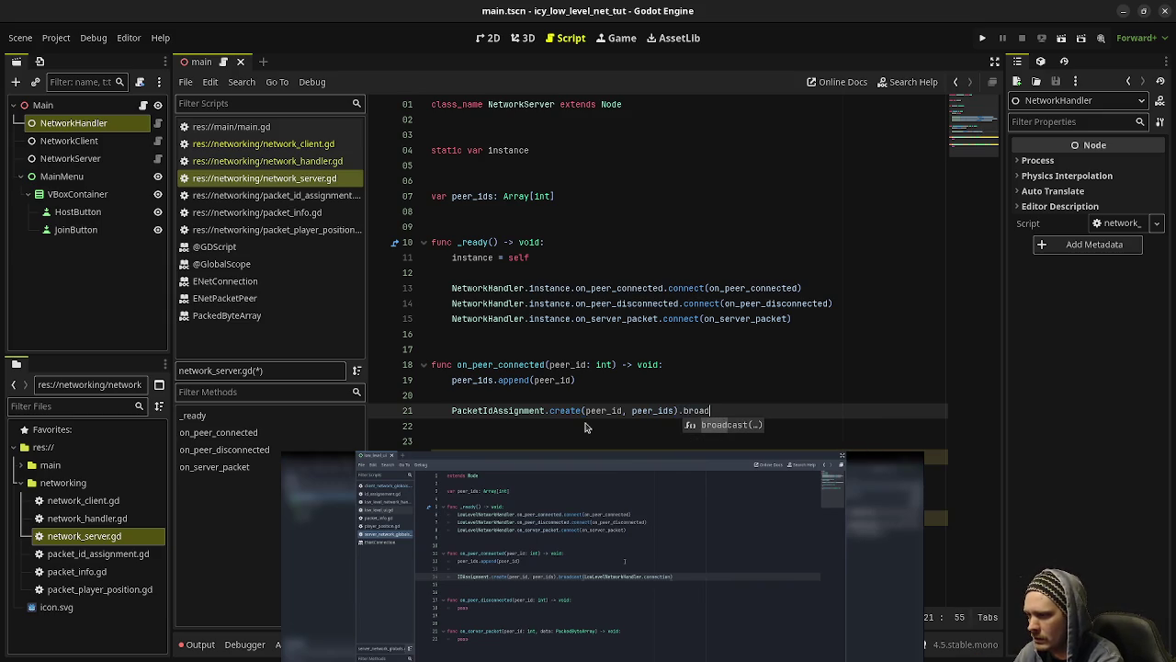
key(Return)
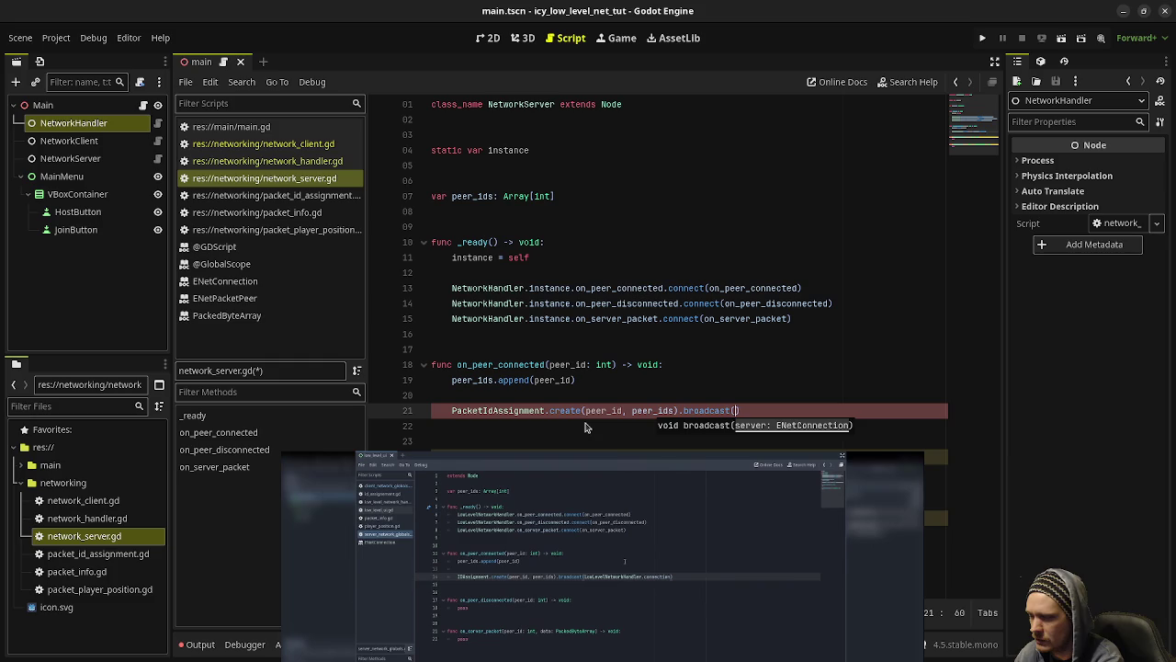
text(Netwo)
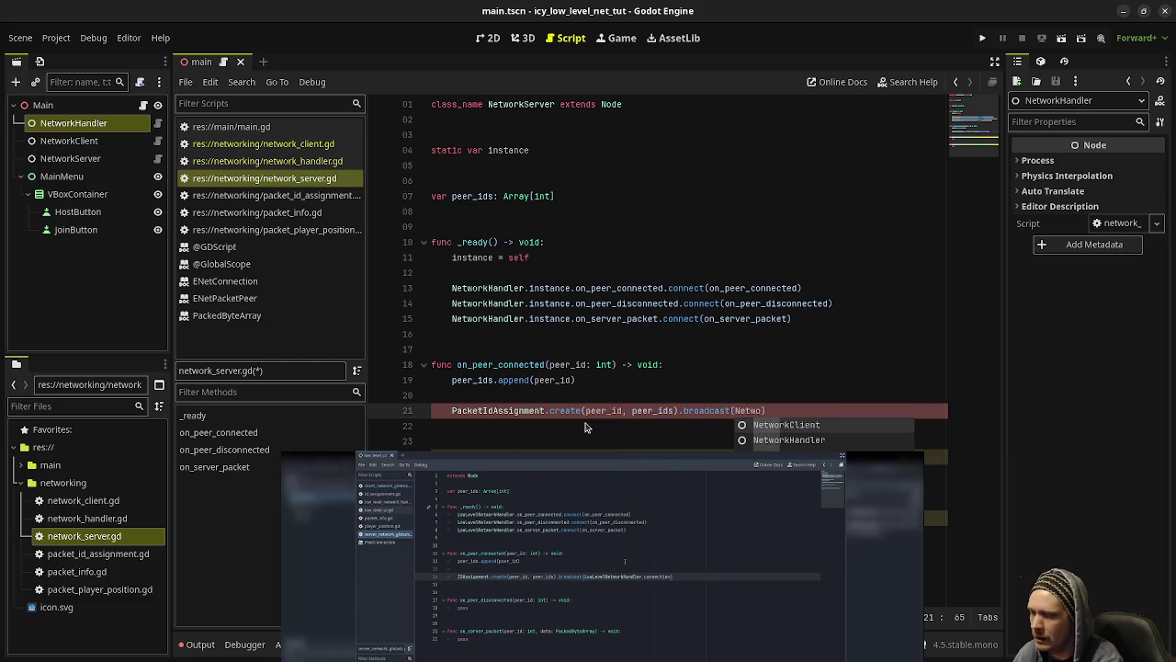
text(rkHandler.instanc)
text(e.connect)
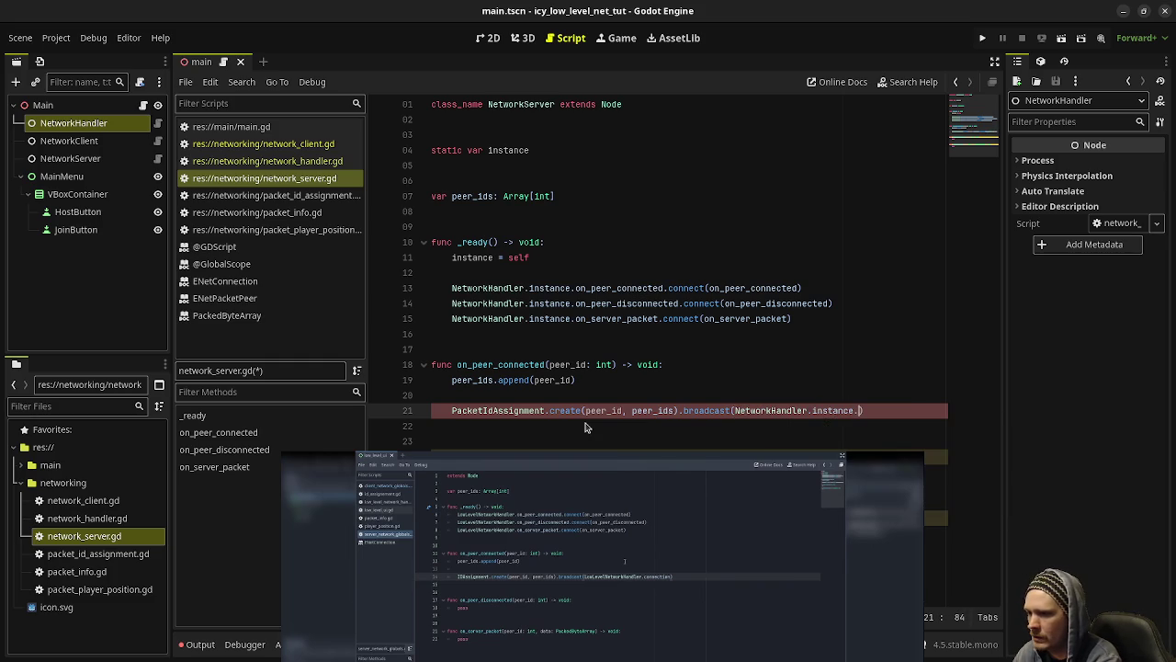
text(ion)
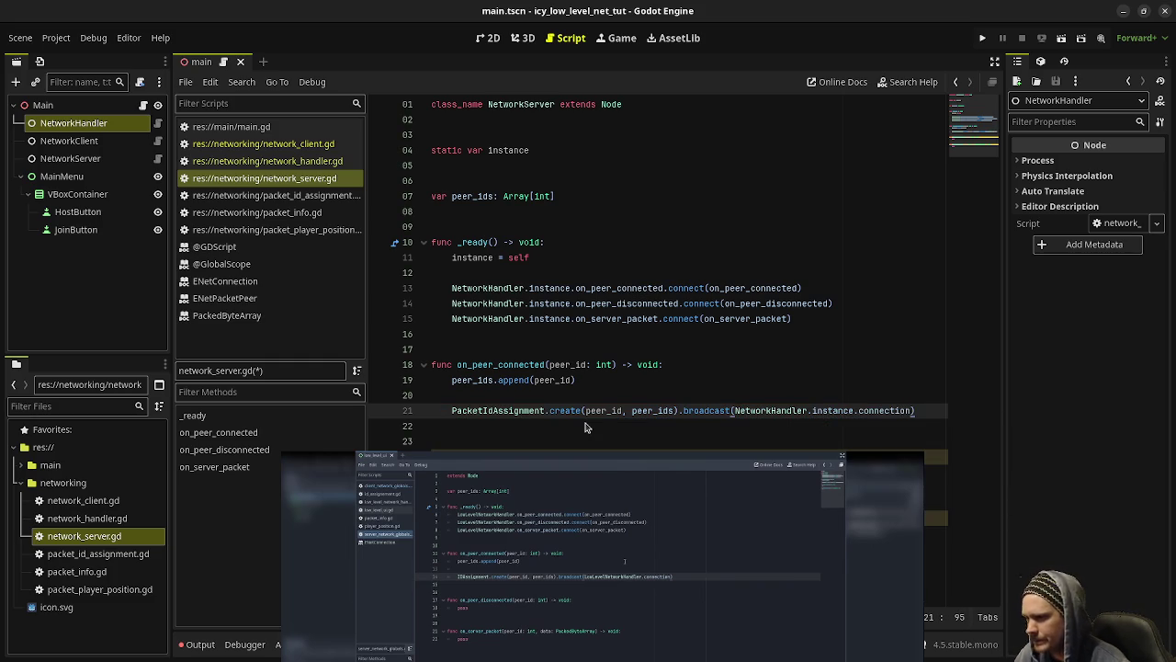
Step: Replace pass in on_peer_disconnected with peer_ids.erase(peer_id)
mouse_move(621, 577)
drag(600, 595, 627, 282)
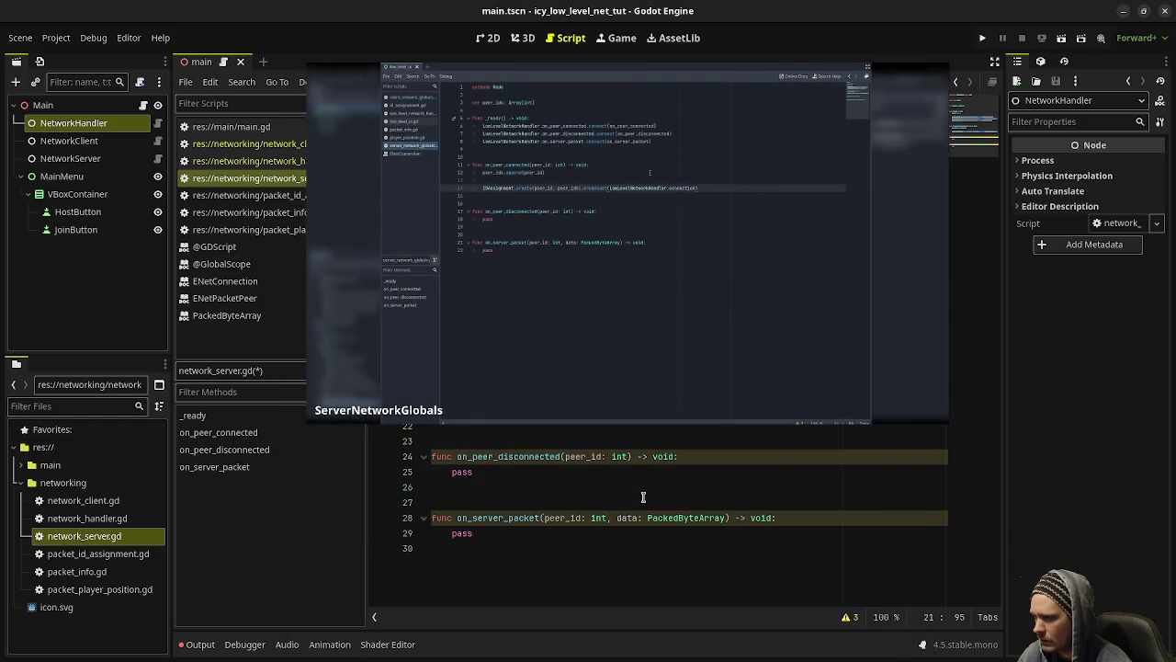
mouse_move(633, 341)
mouse_down()
mouse_move(638, 297)
mouse_move(629, 305)
mouse_move(623, 287)
mouse_up()
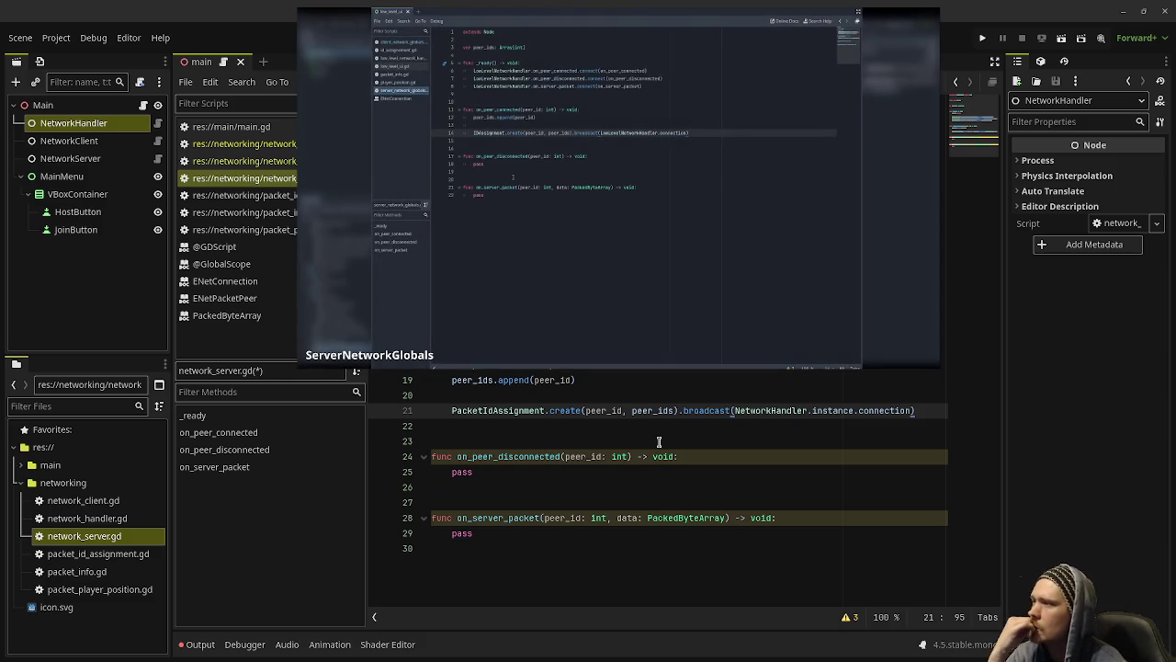
double_click(463, 471)
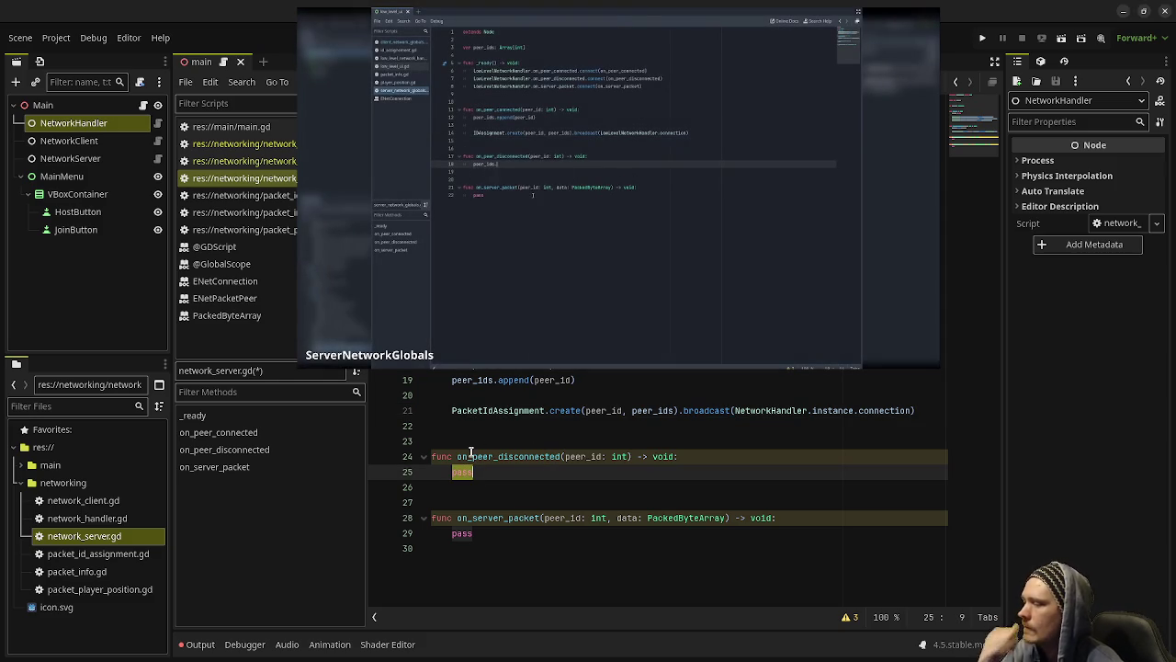
text(peer_)
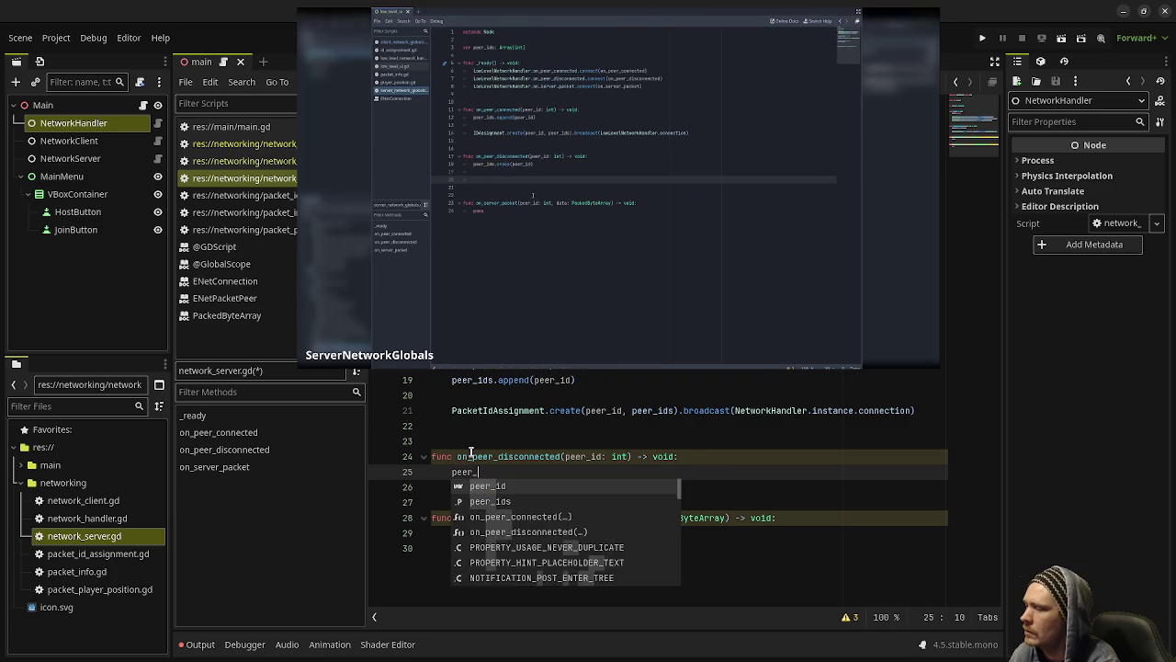
text(ids.erase()
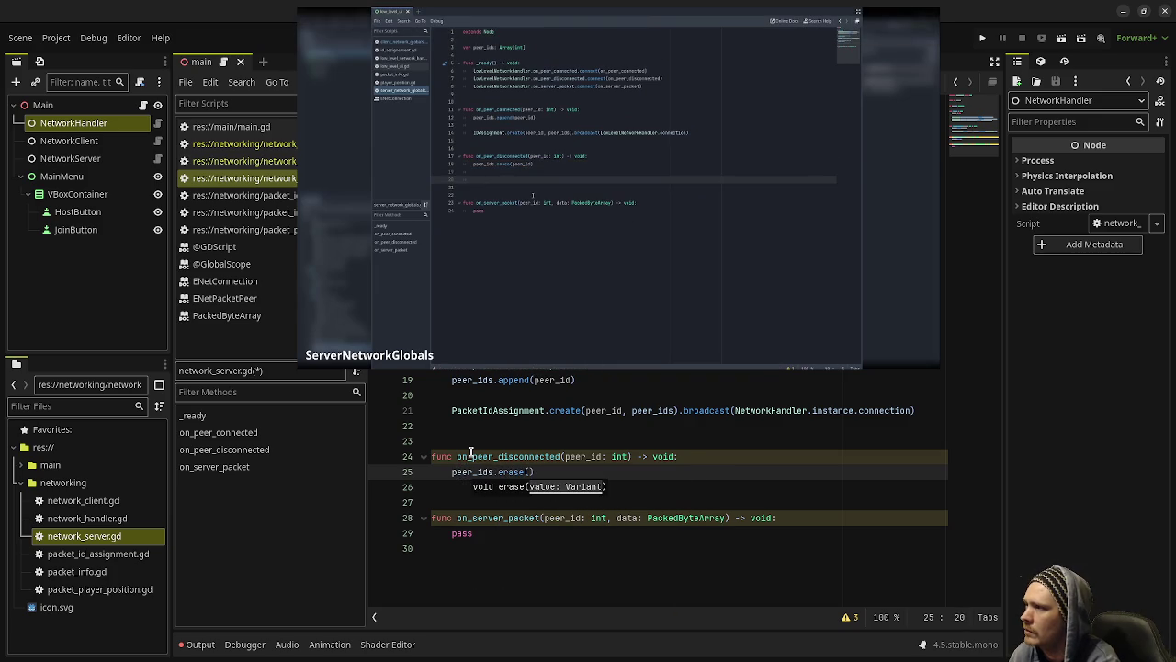
text(peer_id))
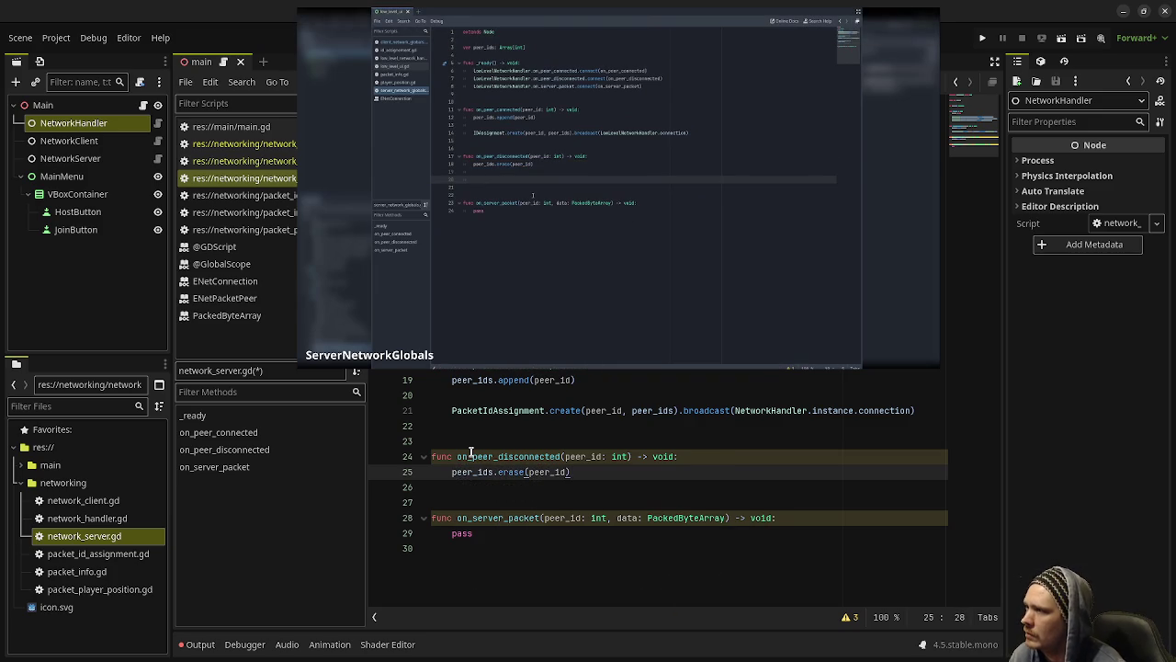
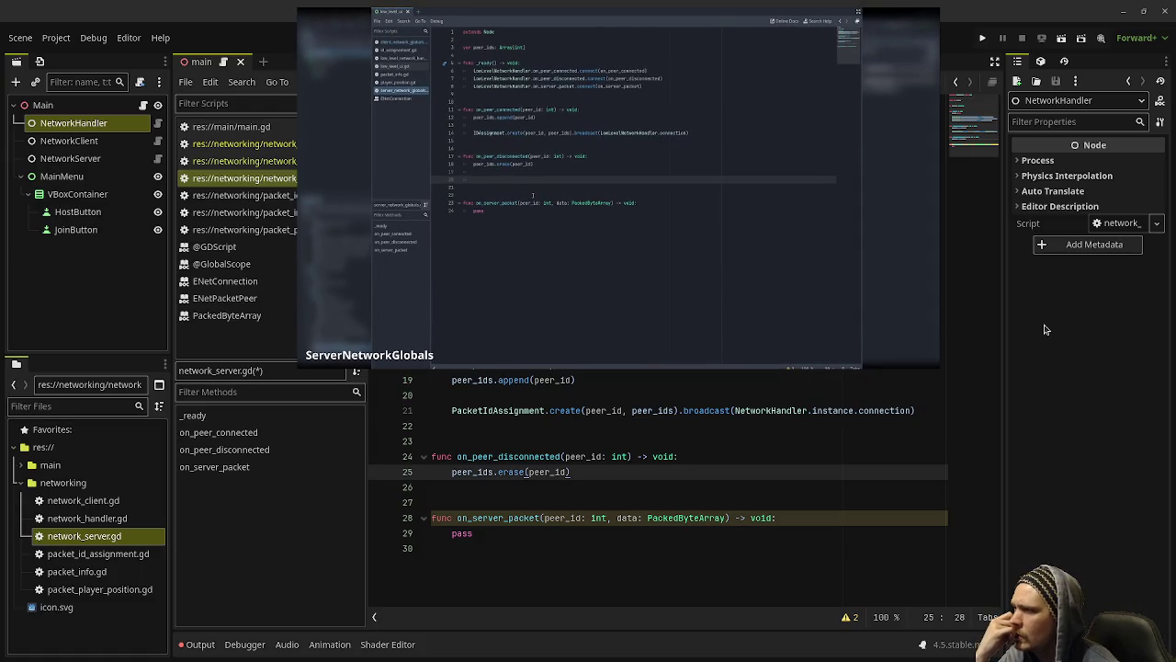
Step: Add the comment '# create PacketIdUnassignment' below the peer_ids.erase line in on_peer_disconnected
mouse_move(612, 354)
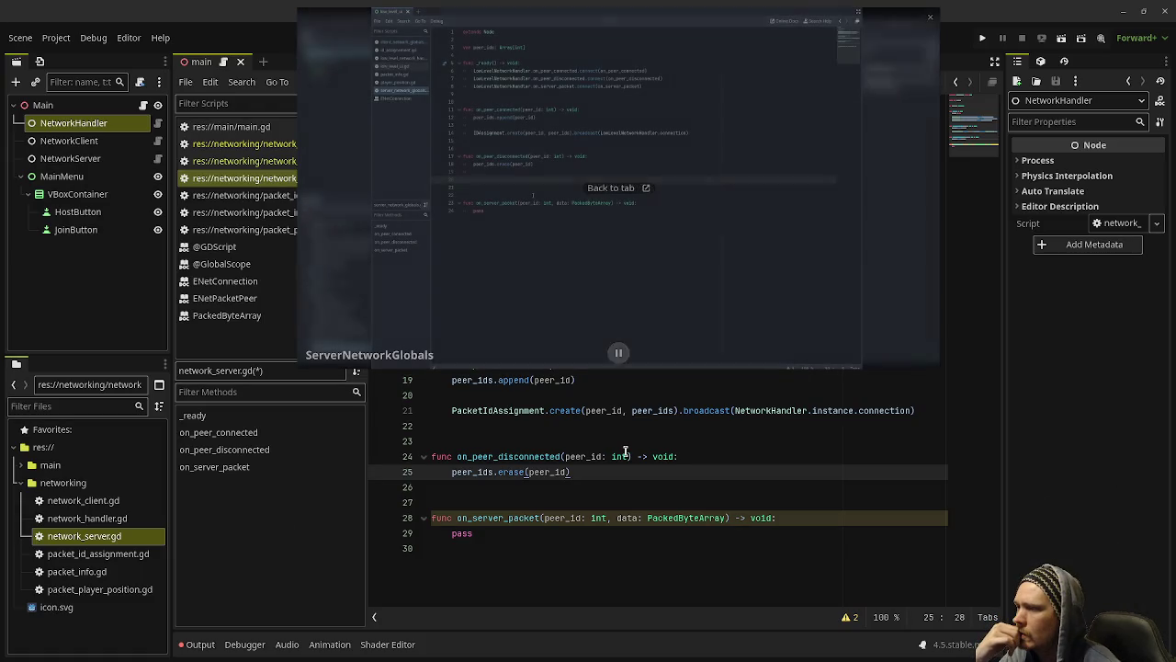
mouse_move(625, 452)
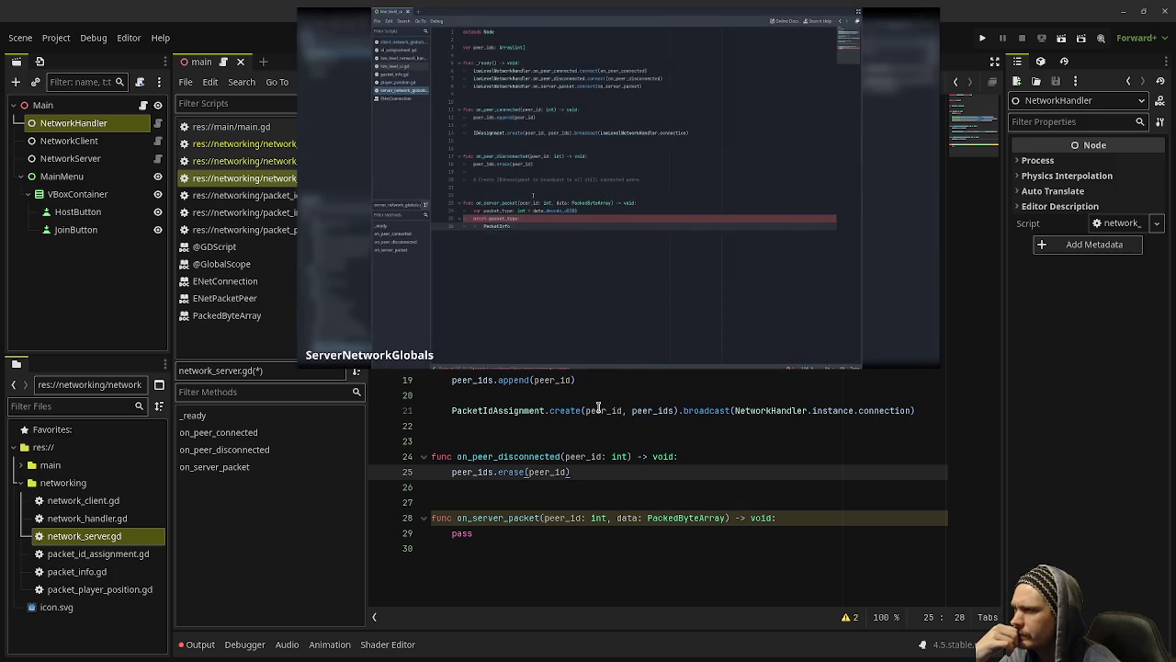
click(603, 457)
key(Down)
key(End)
key(Return)
key(Return)
text(# c)
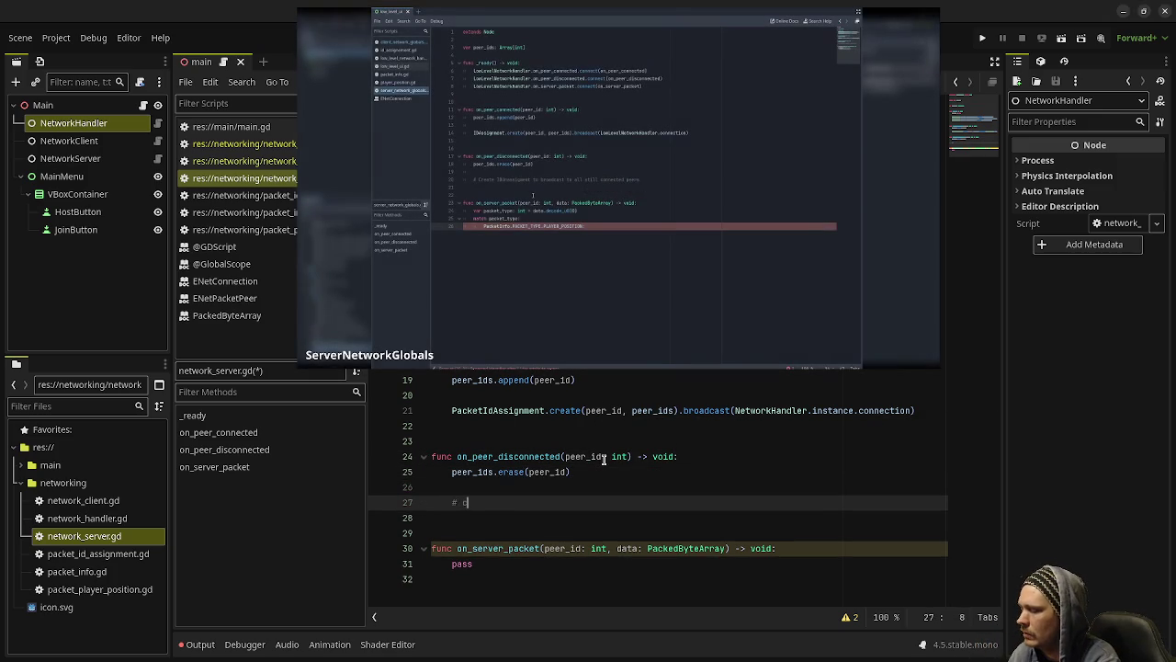
text(reate PacketId)
text(Unassignment)
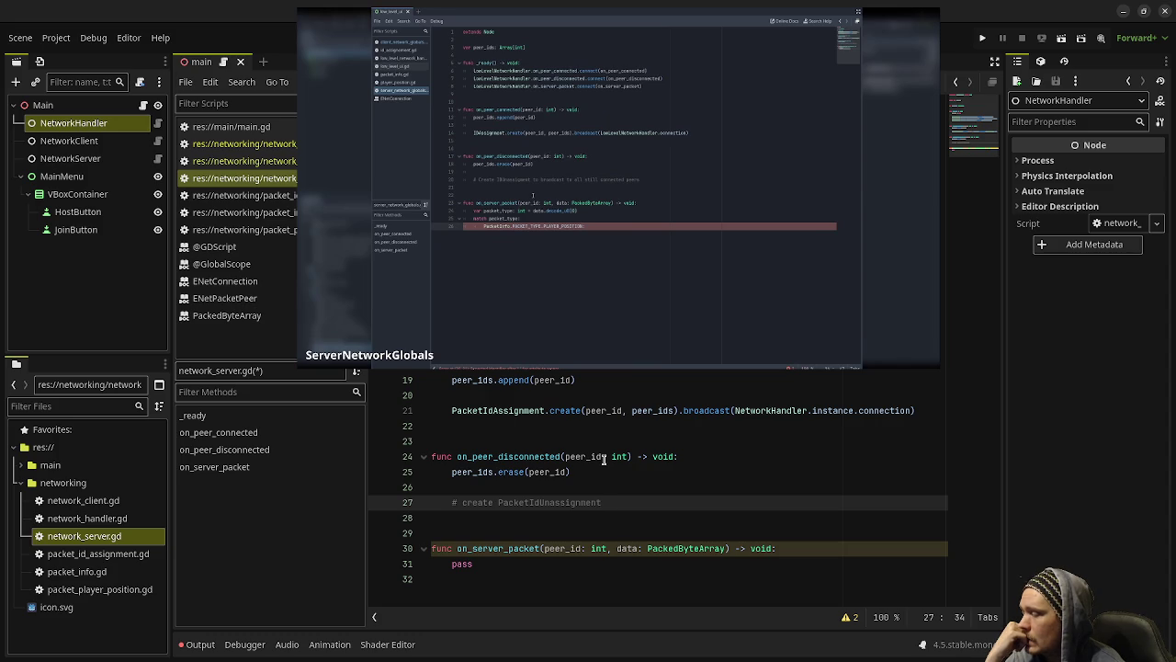
mouse_move(618, 360)
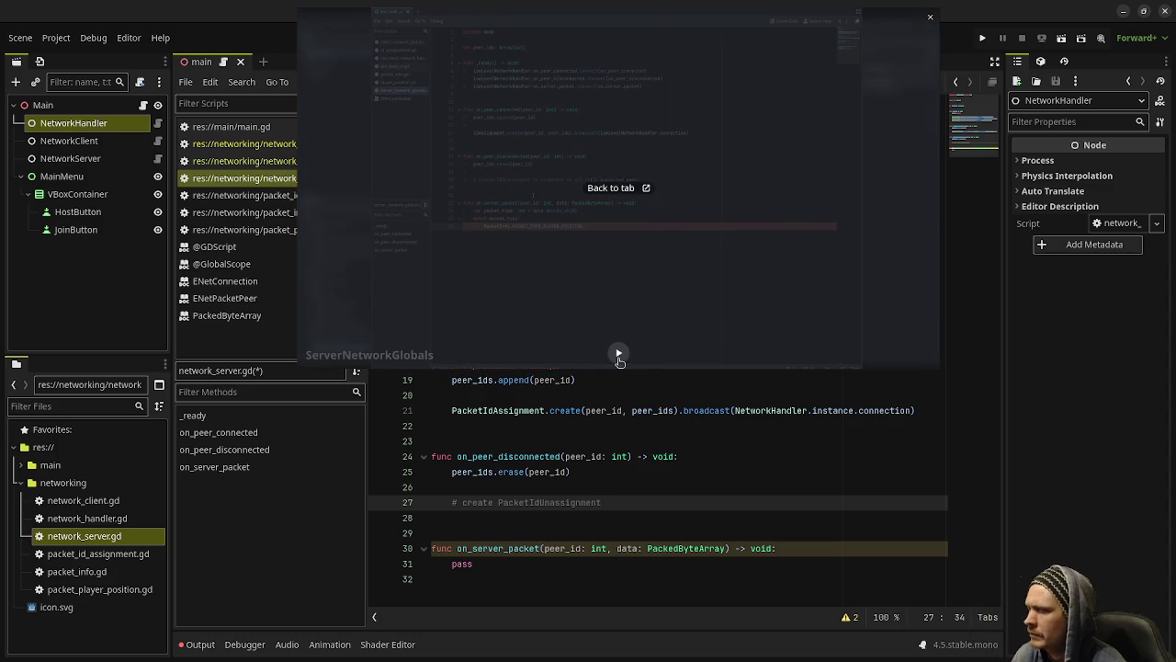
Step: Replace pass in on_server_packet with 'var packet_type: int = data.decode_u8(0)'
double_click(466, 566)
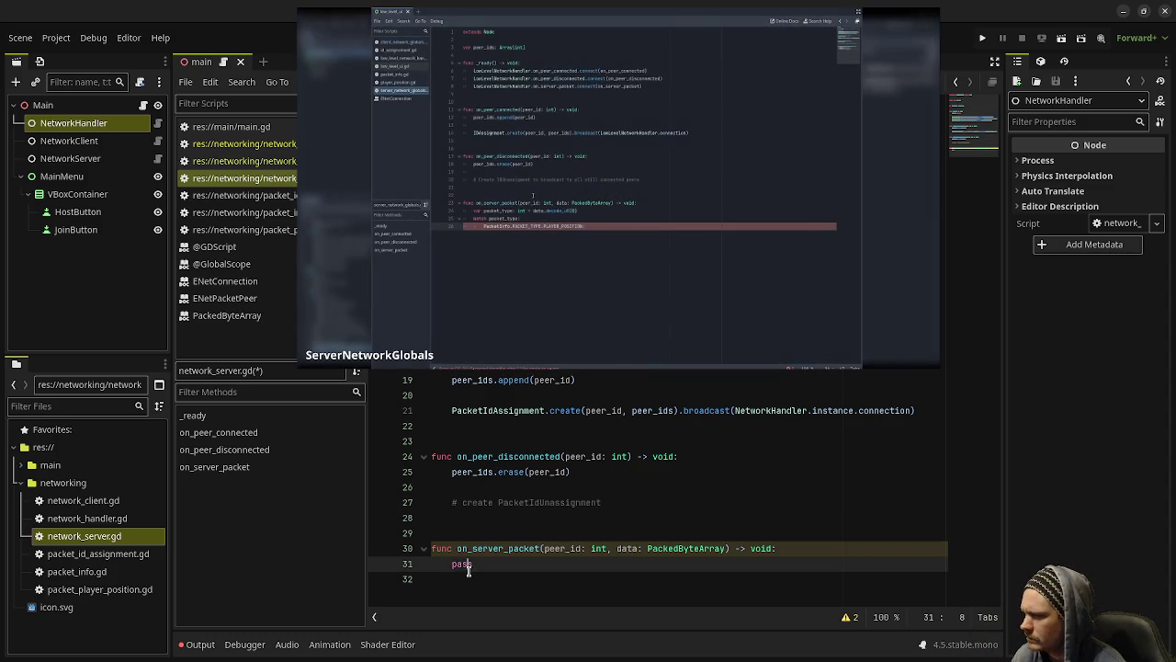
text(var packet_type: int = )
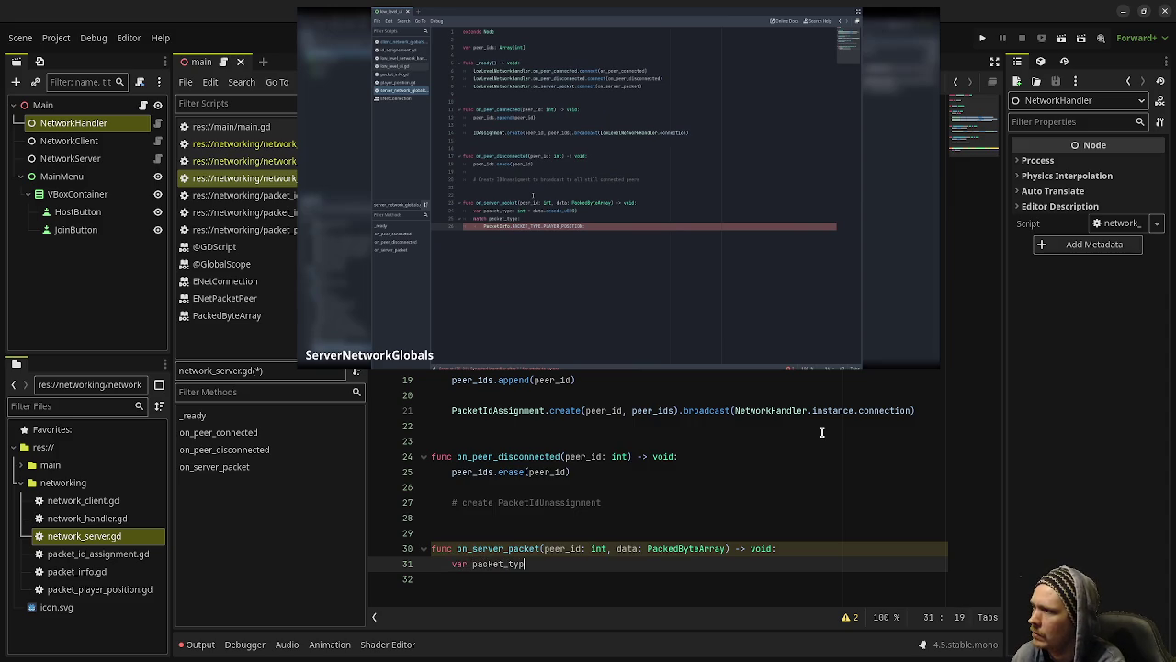
text(data.decode_)
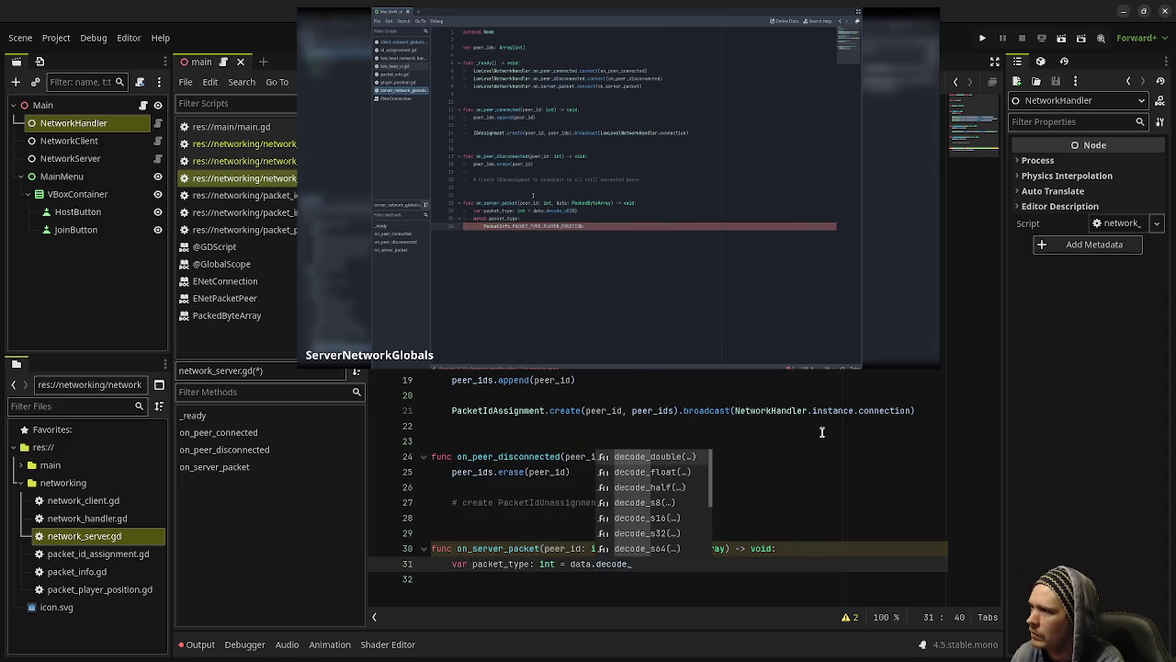
text(u8)
key(Return)
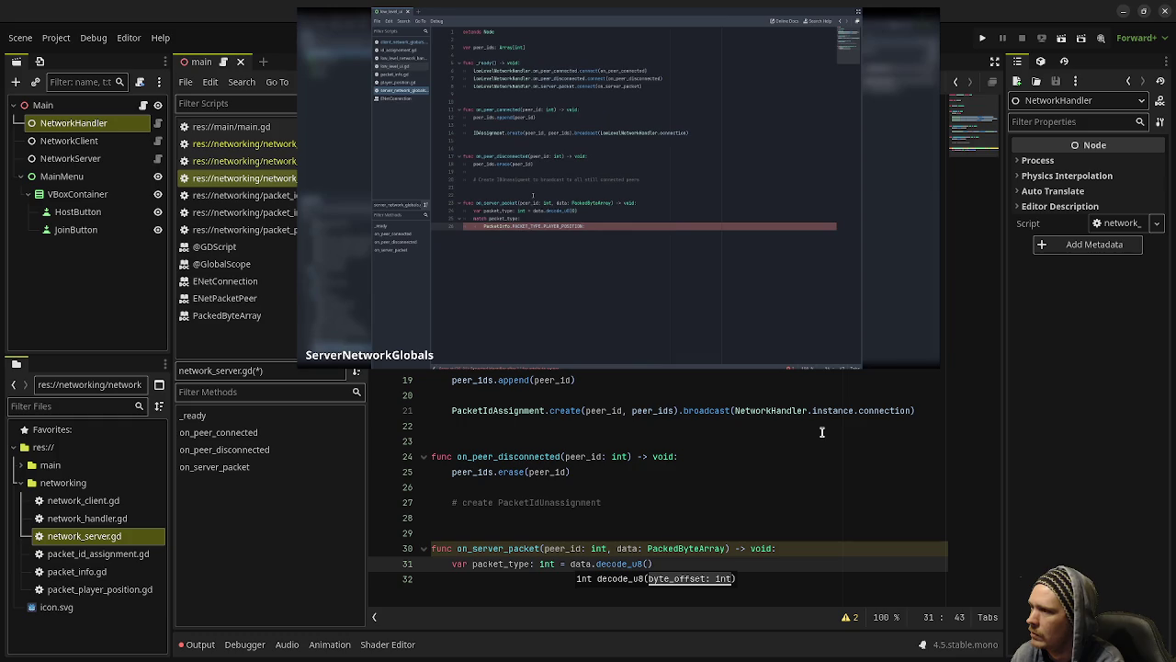
text(0)
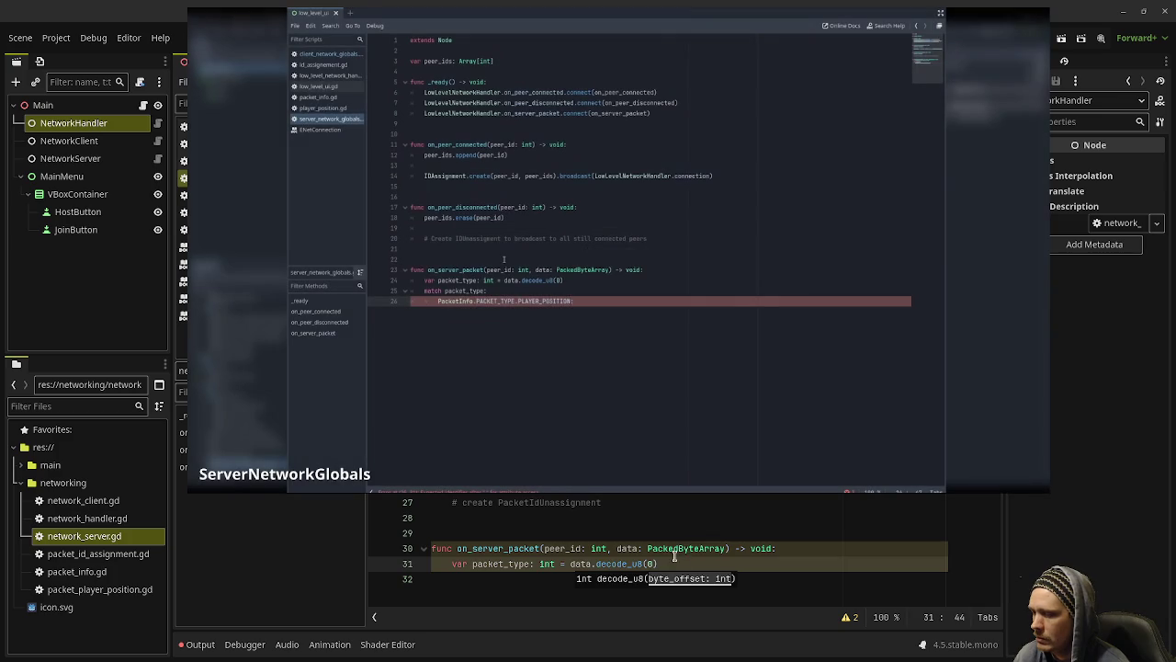
text())
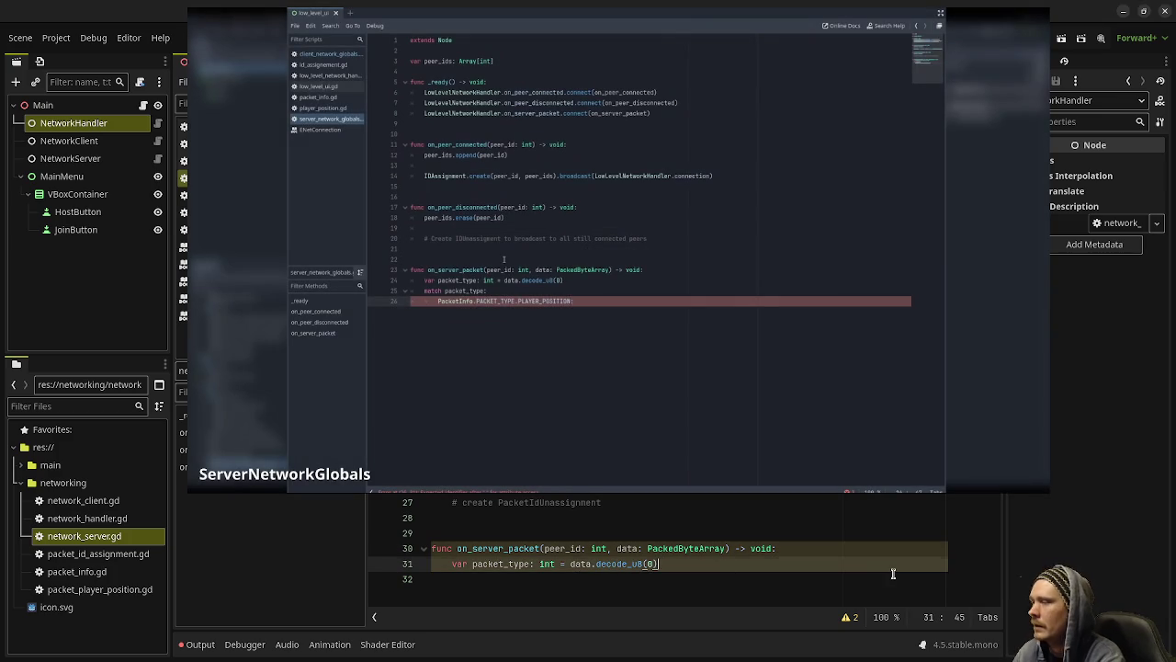
Step: Add 'match packet_type:' with a PacketInfo.PACKET_TYPE.PLAYER_POSITION case line
key(Return)
text(match)
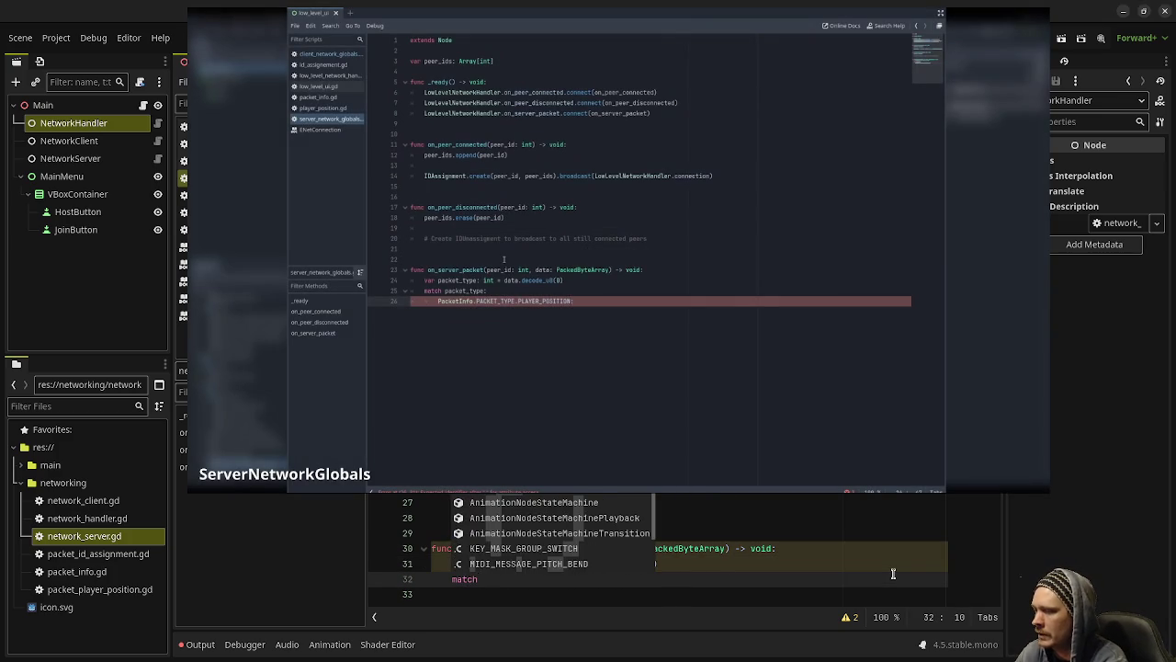
text( packet_type:)
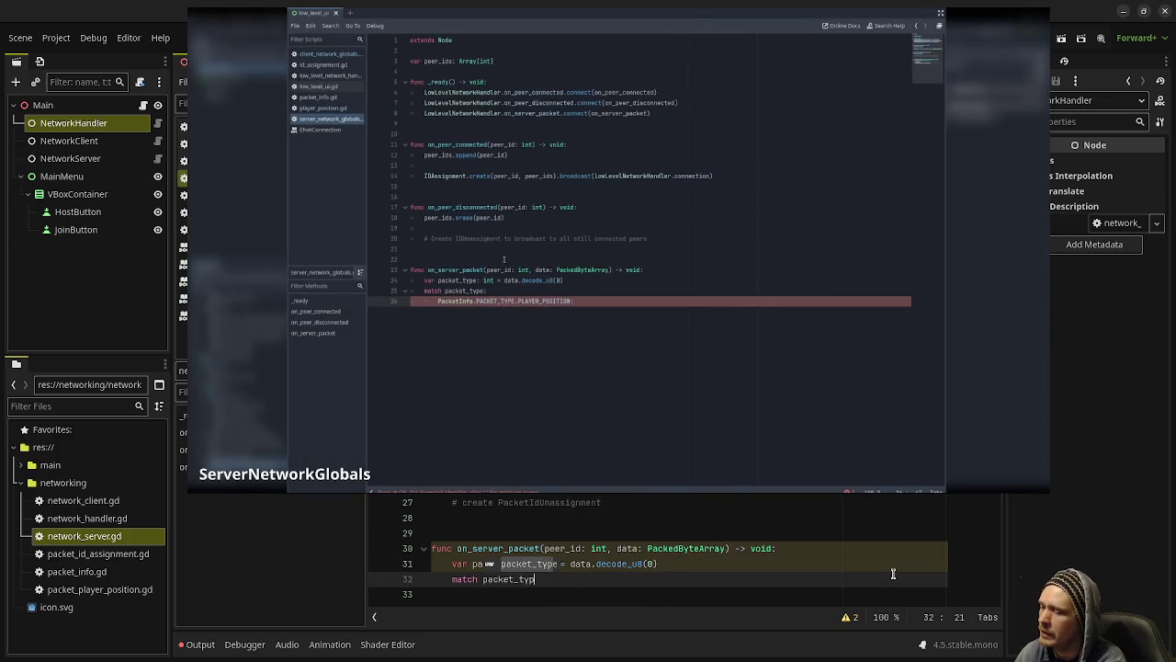
key(Return)
text(PacketI)
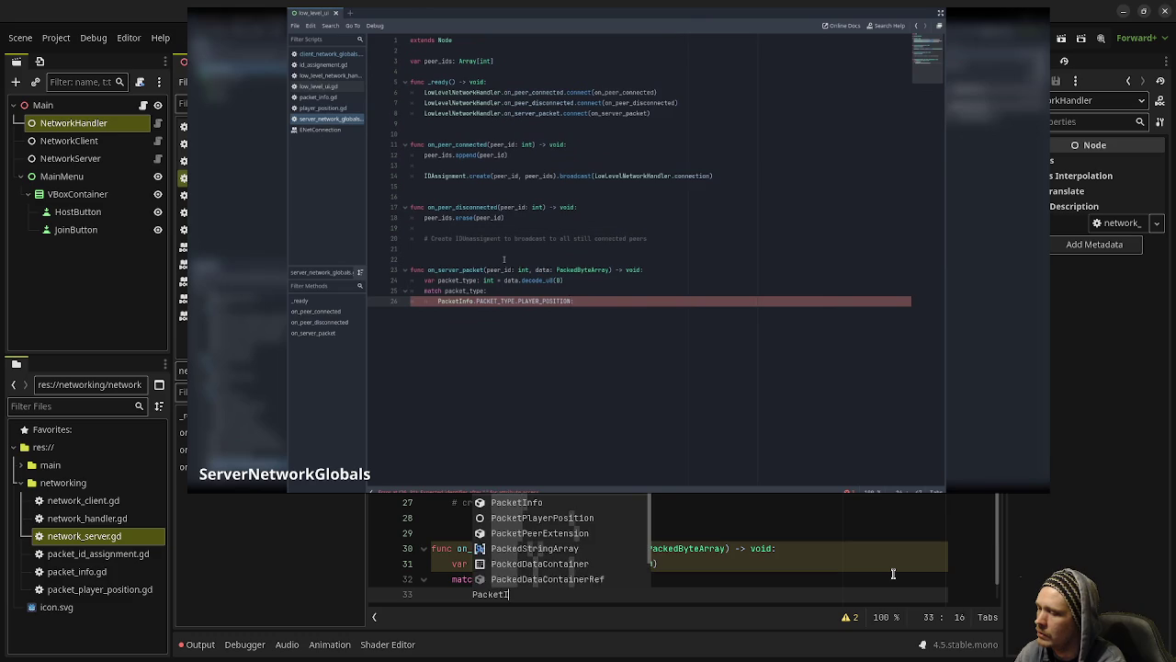
key(Return)
text(.PACKET_TYPE.)
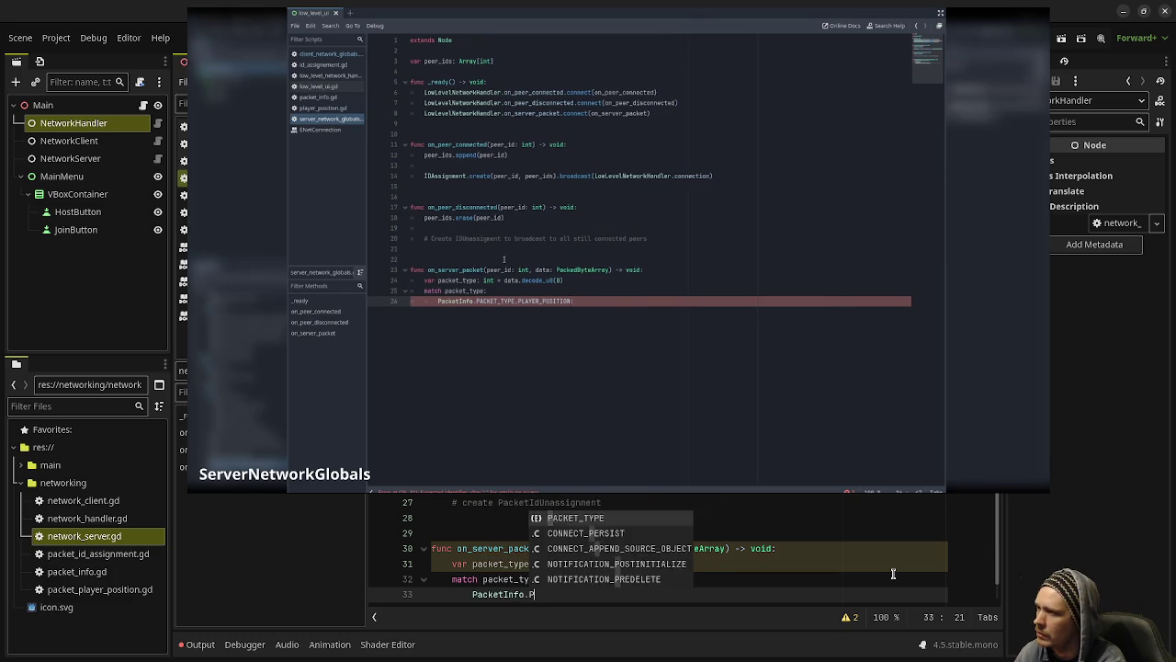
text(PLAYER_POSITI)
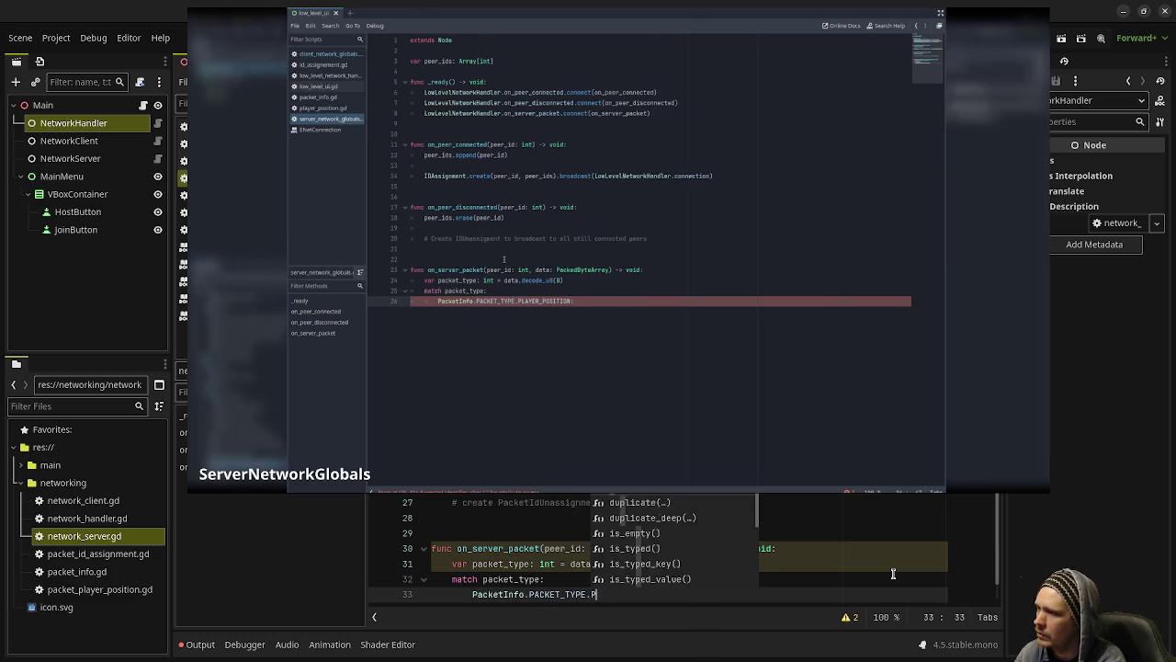
text(ON:)
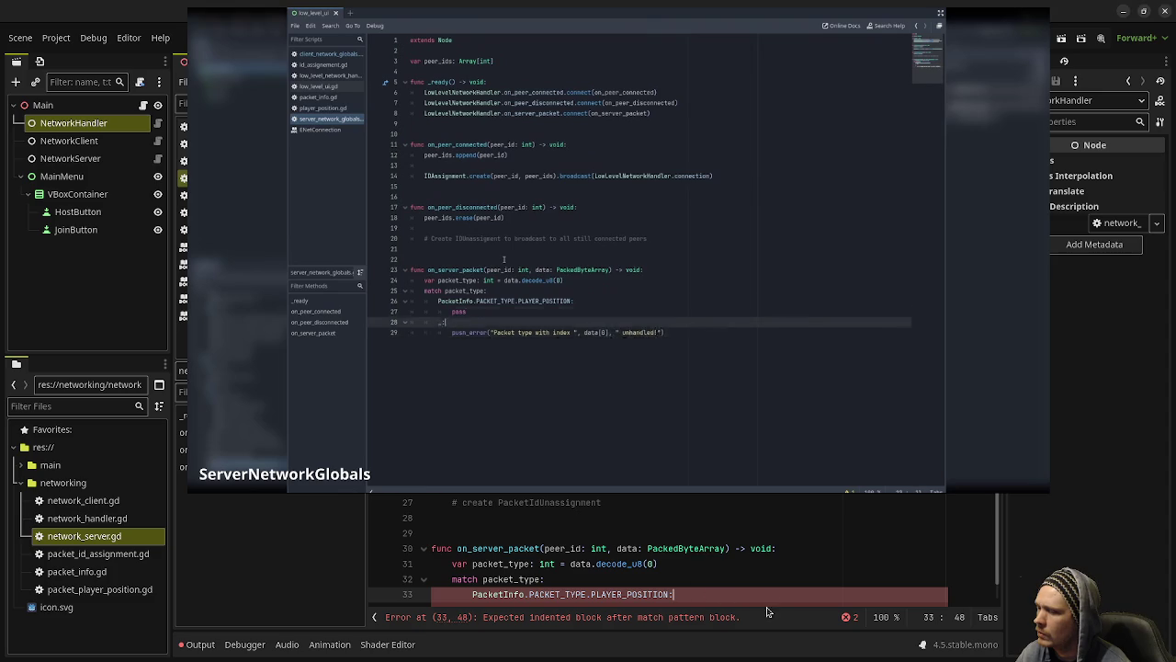
Step: Give PLAYER_POSITION a pass body and add a '_:' case calling push_error("Packet type with index " + str(data[0]) + "unhandled!")
key(Return)
text(pass)
key(Return)
key(BackSpace)
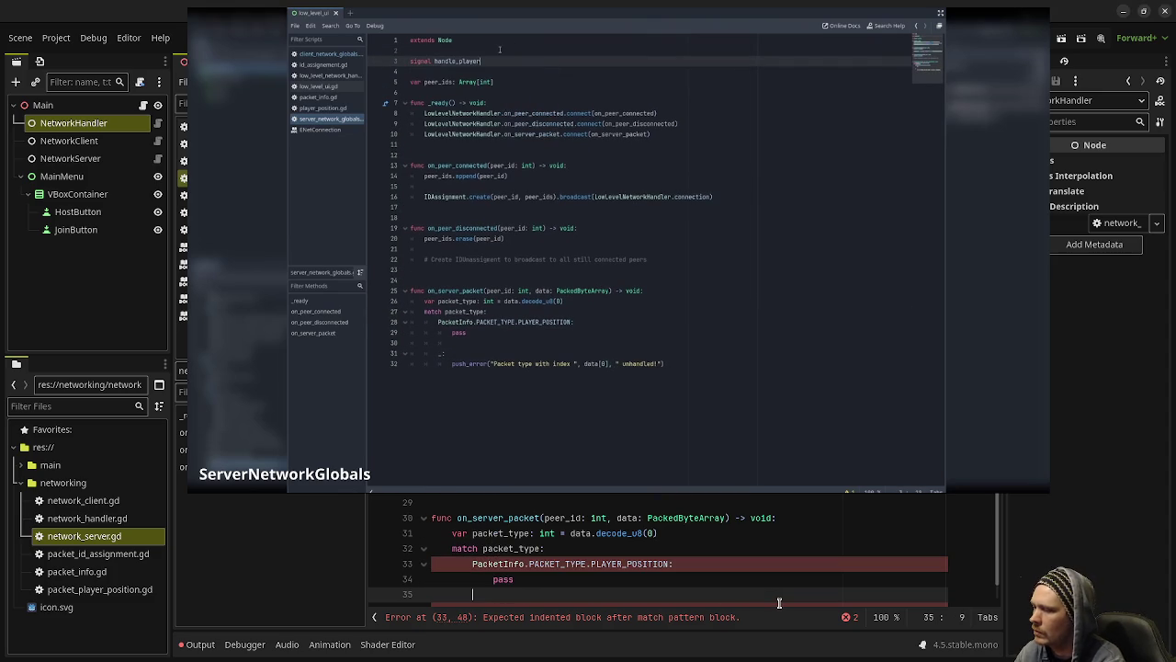
text(_:)
key(Return)
text(push_error()
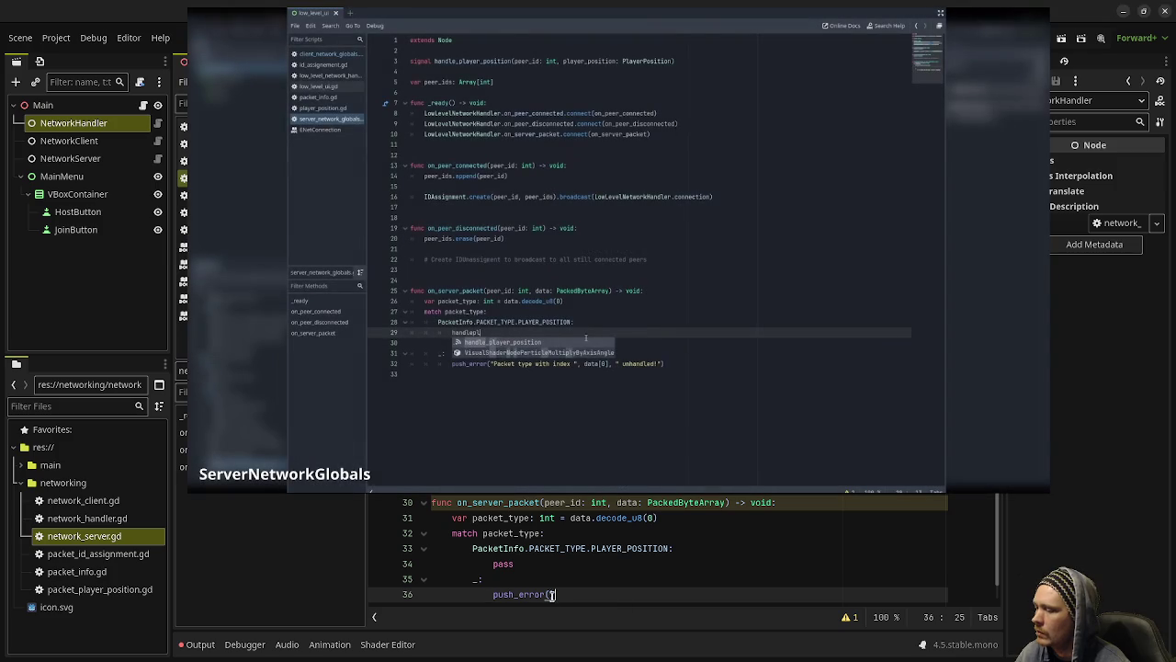
text("Packet type wit)
text(h index)
text( " + )
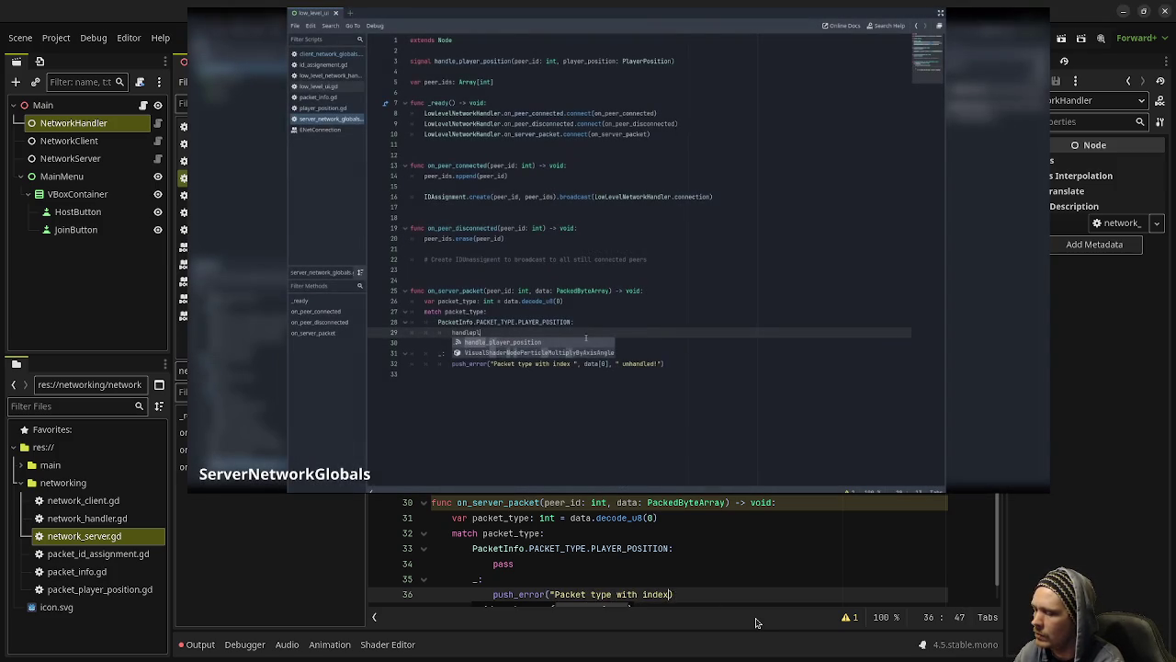
text(str(data[0]))
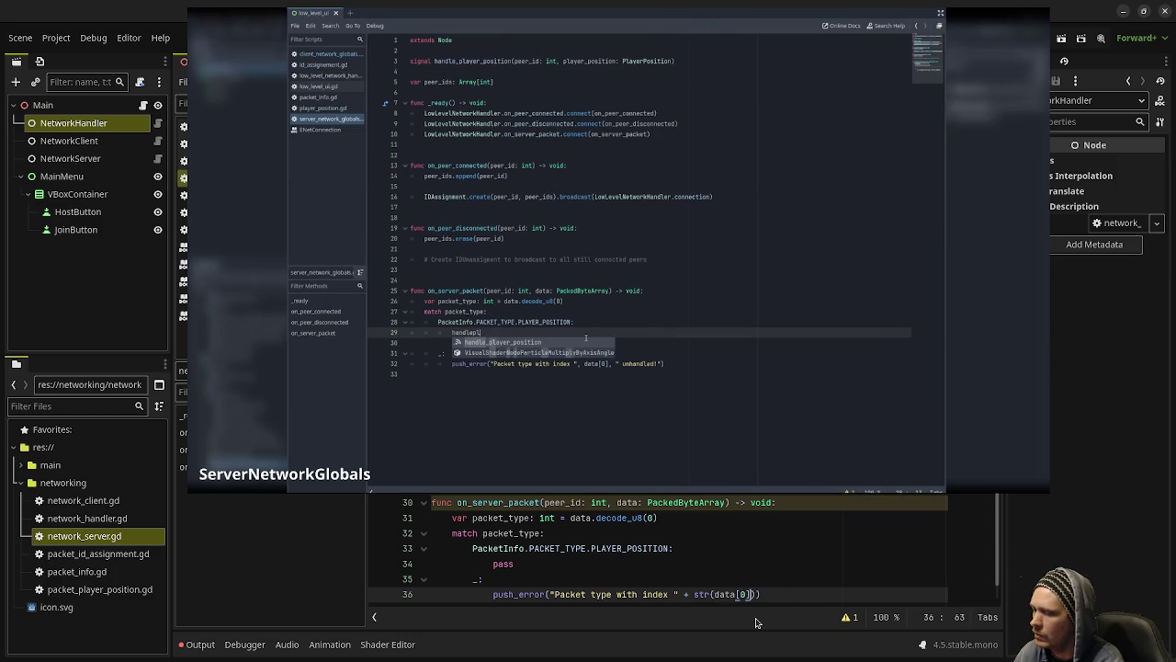
text( + ")
text(unhandled!"))
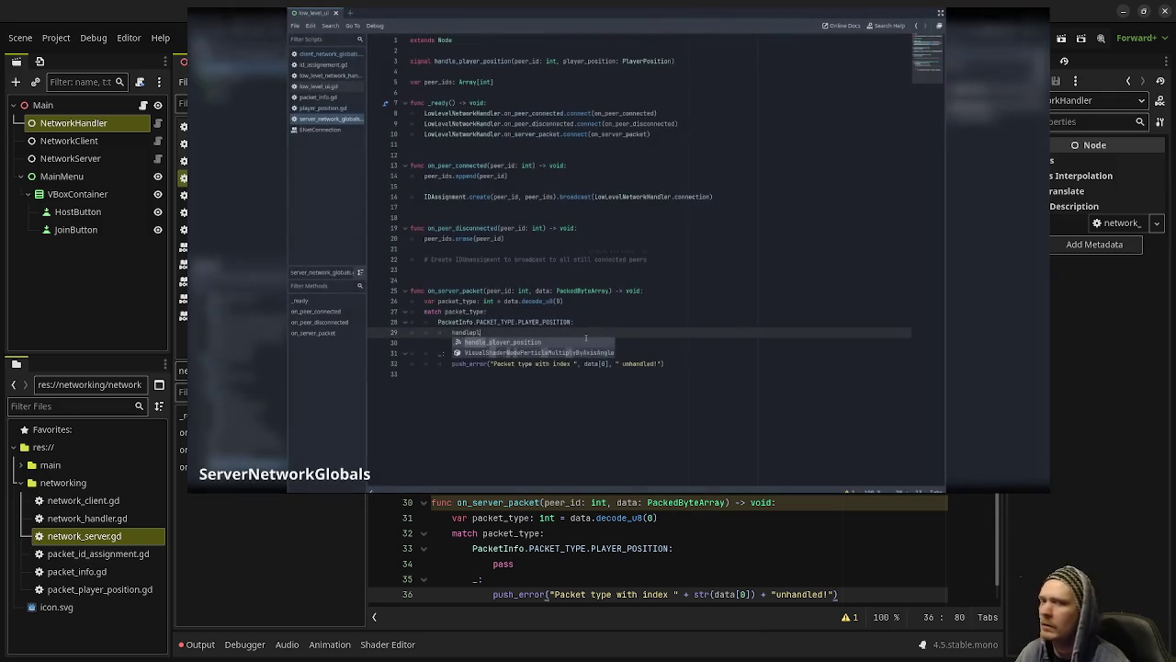
mouse_move(625, 464)
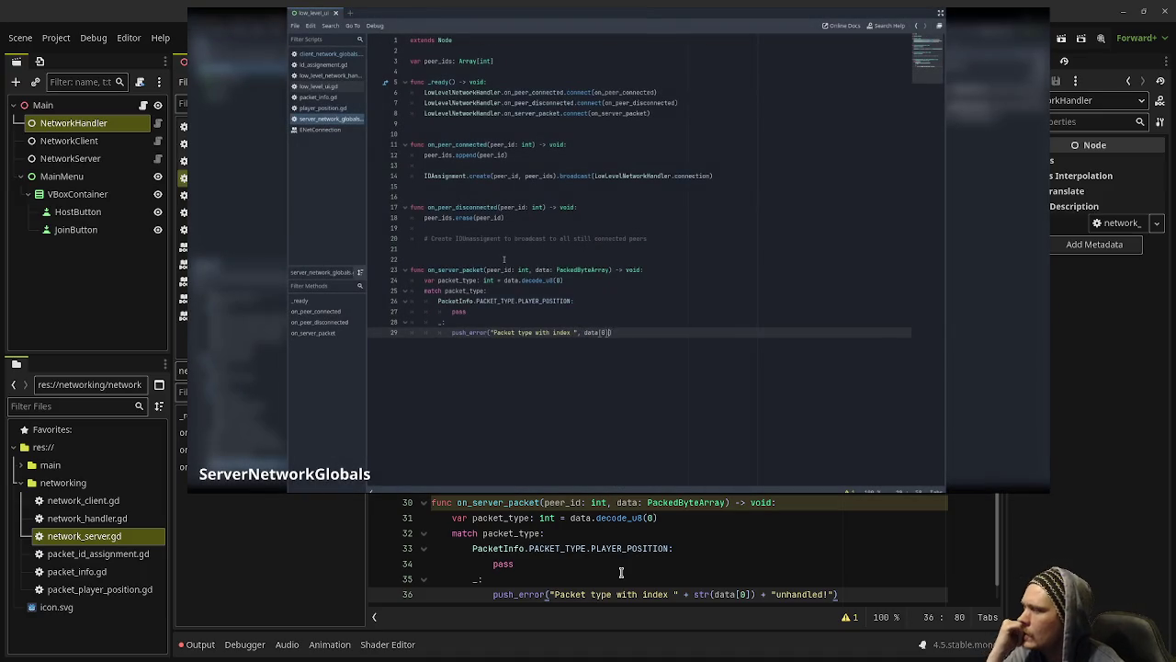
scroll(621, 572, up, 1)
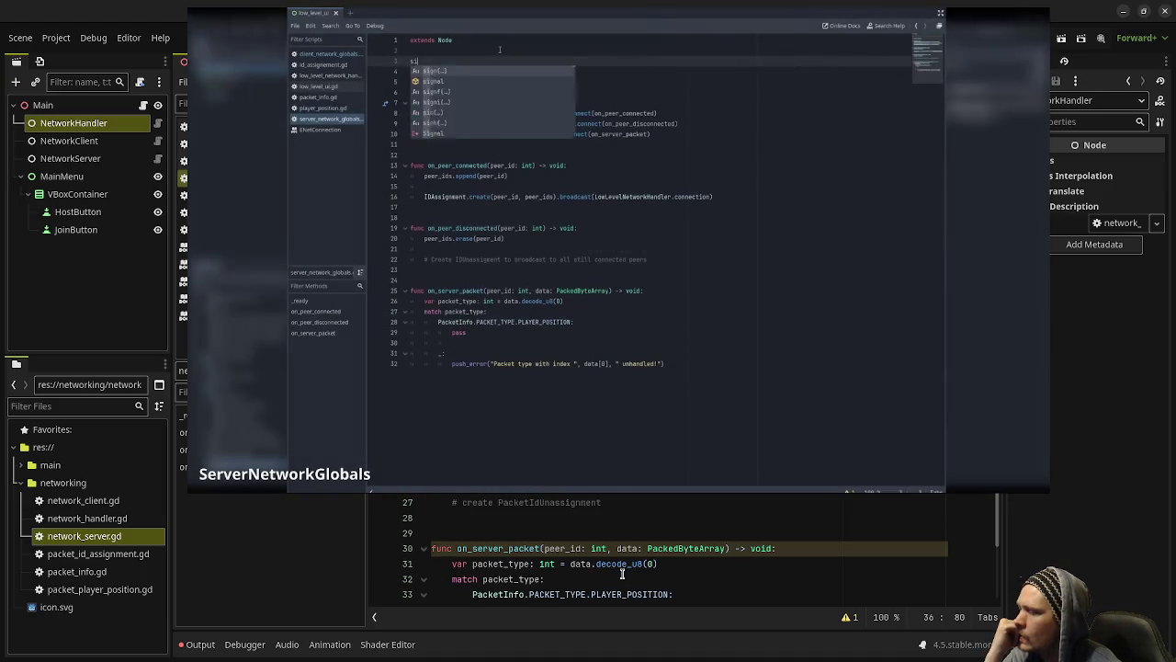
drag(591, 224, 575, 370)
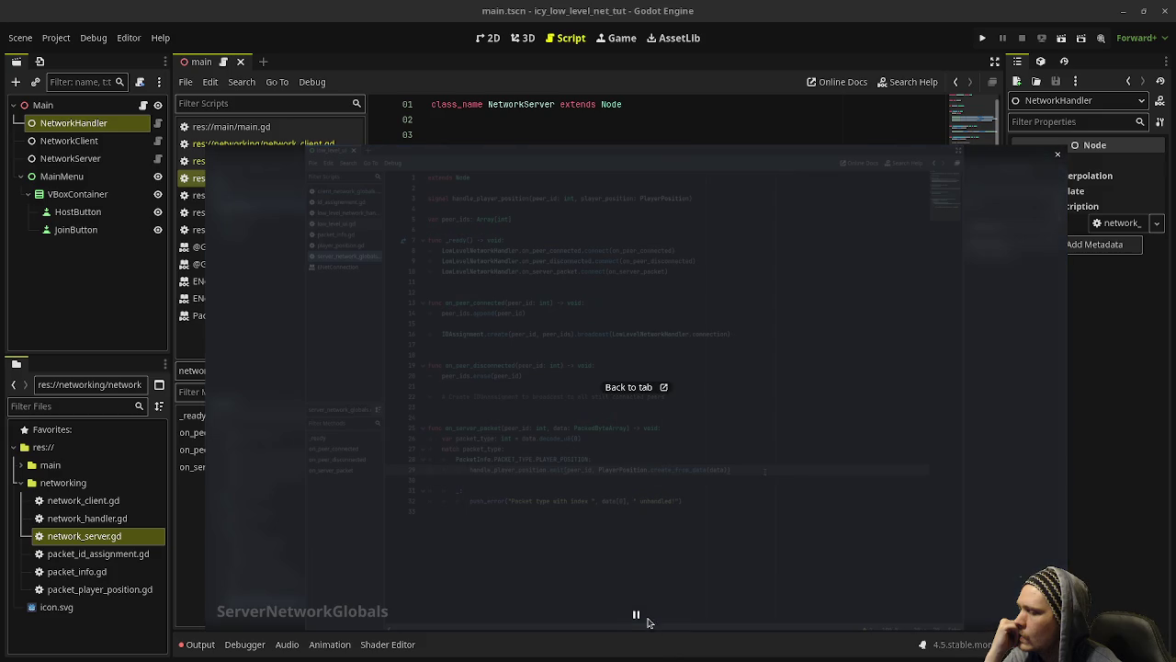
Step: Declare signal handle_player_position(peer_id: int, player_position: PacketPlayerPosition) on line 6
drag(682, 270, 670, 348)
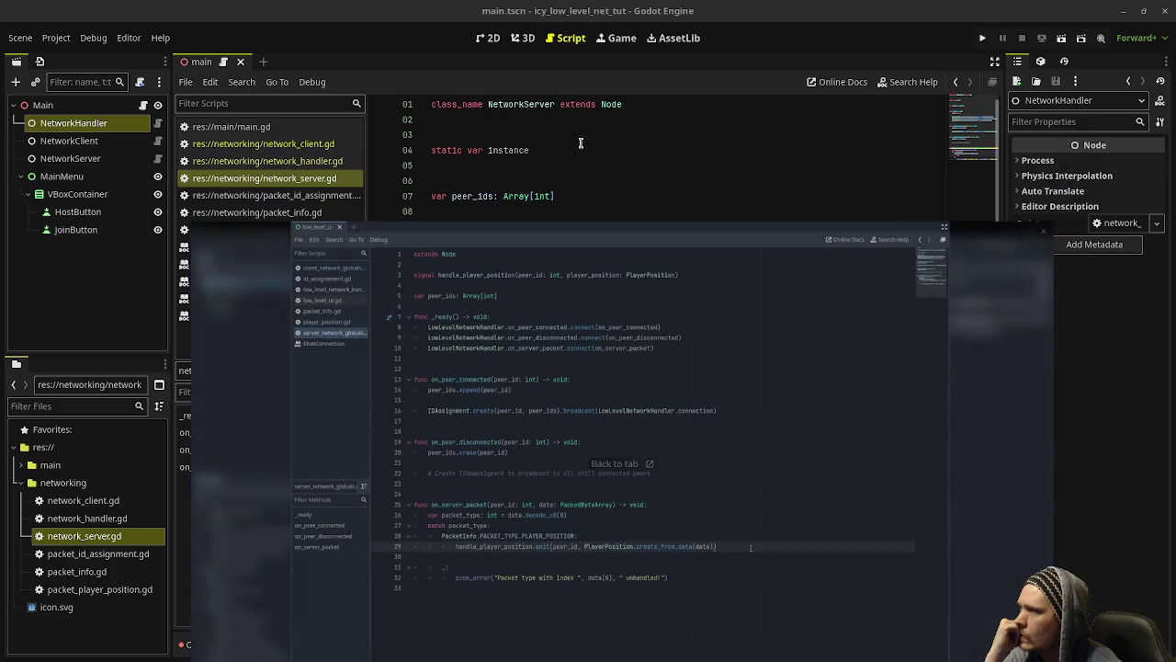
click(563, 181)
text(signal handle_player_posi)
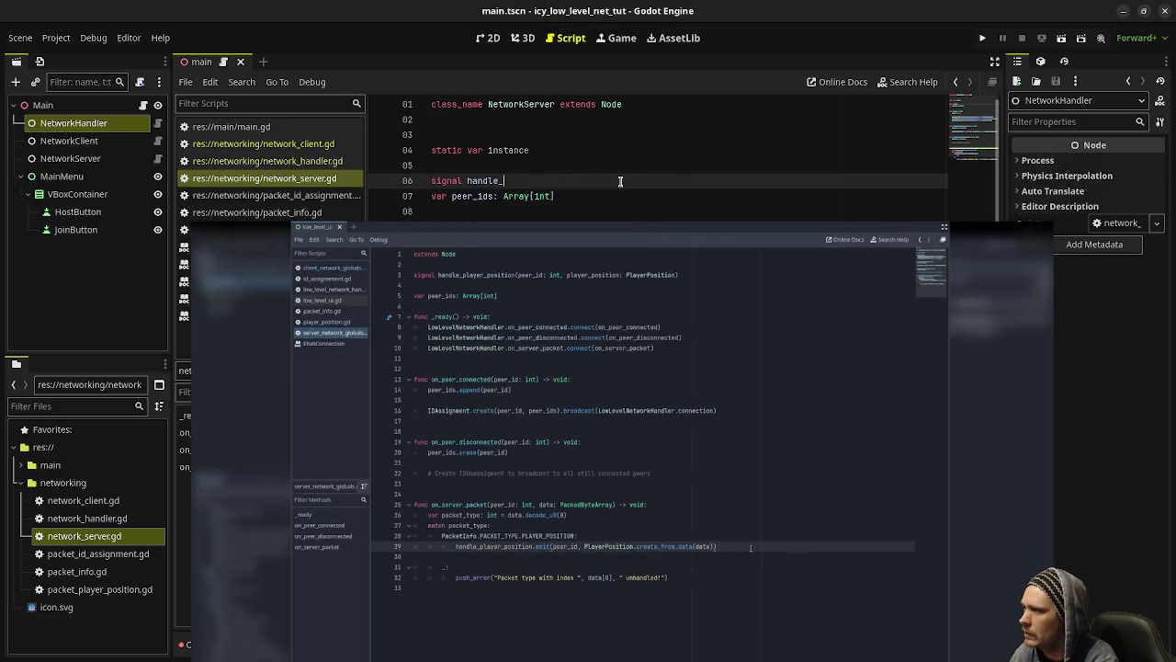
text(tion)
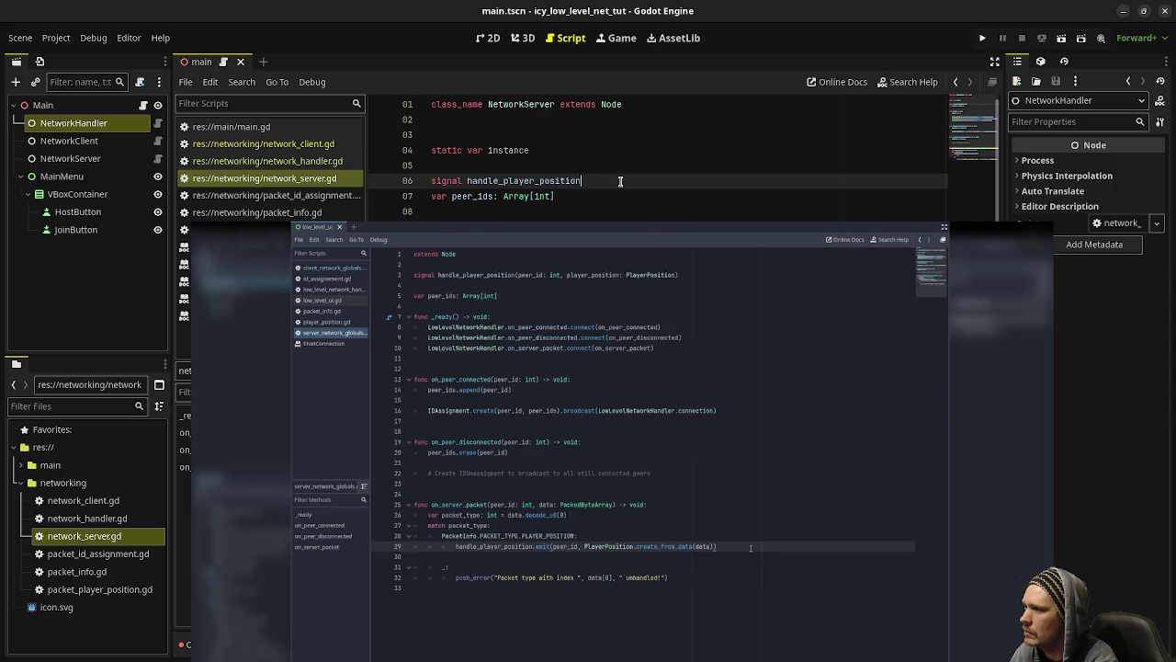
key(BackSpace)
text((peer_)
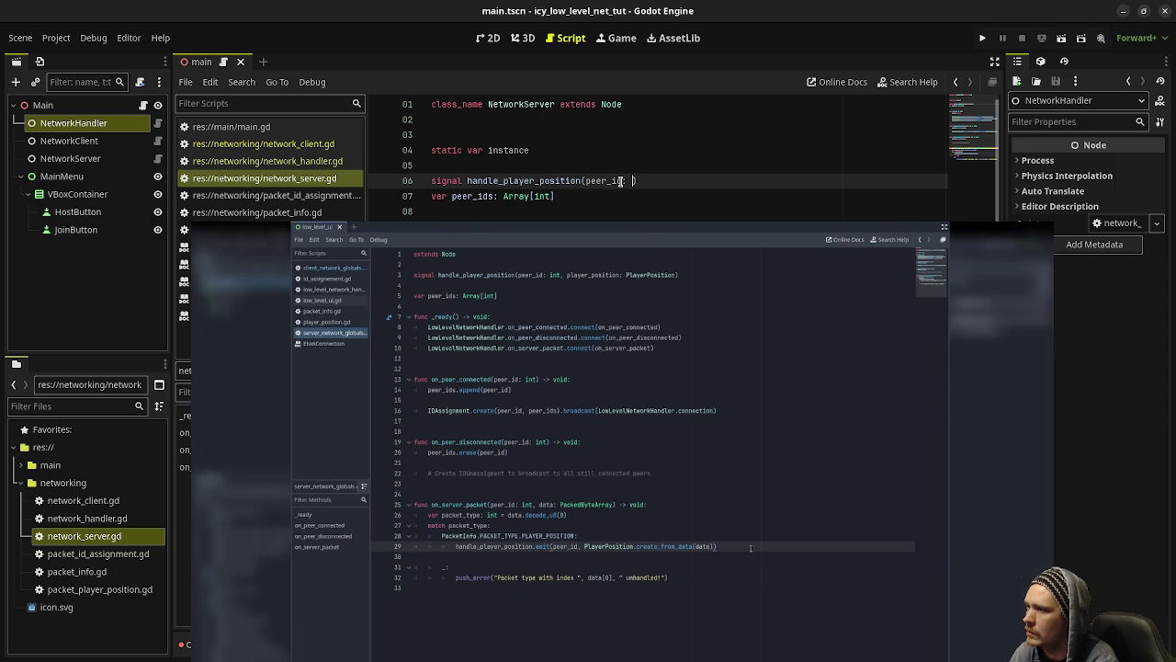
text(id: int)
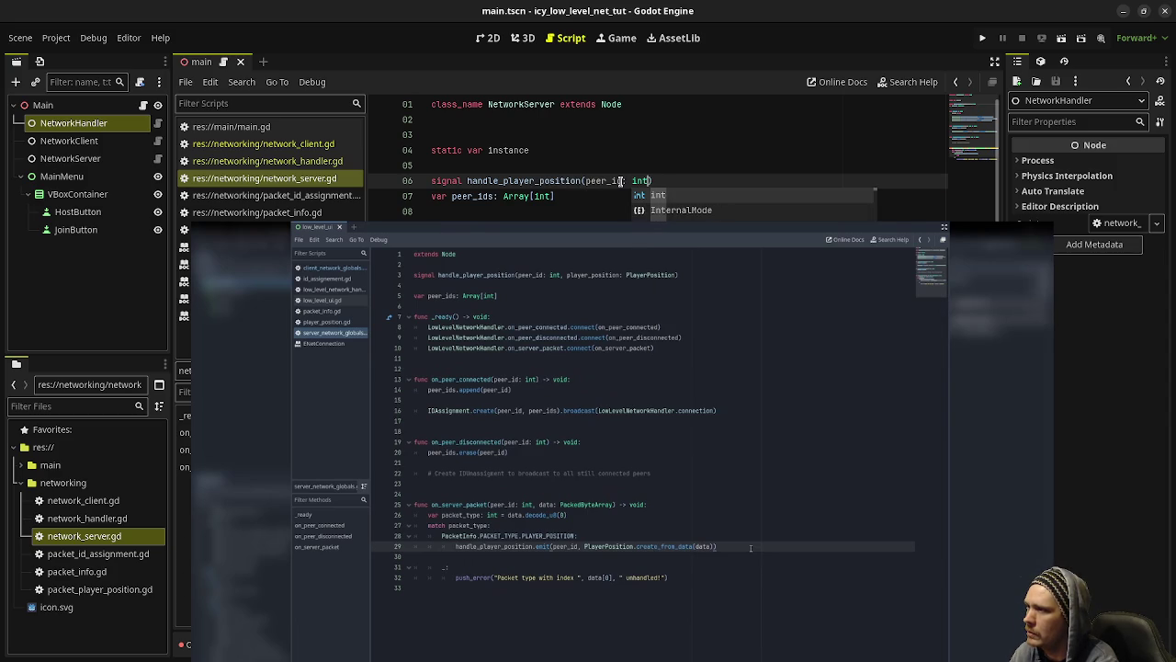
key(BackSpace)
key(BackSpace)
key(BackSpace)
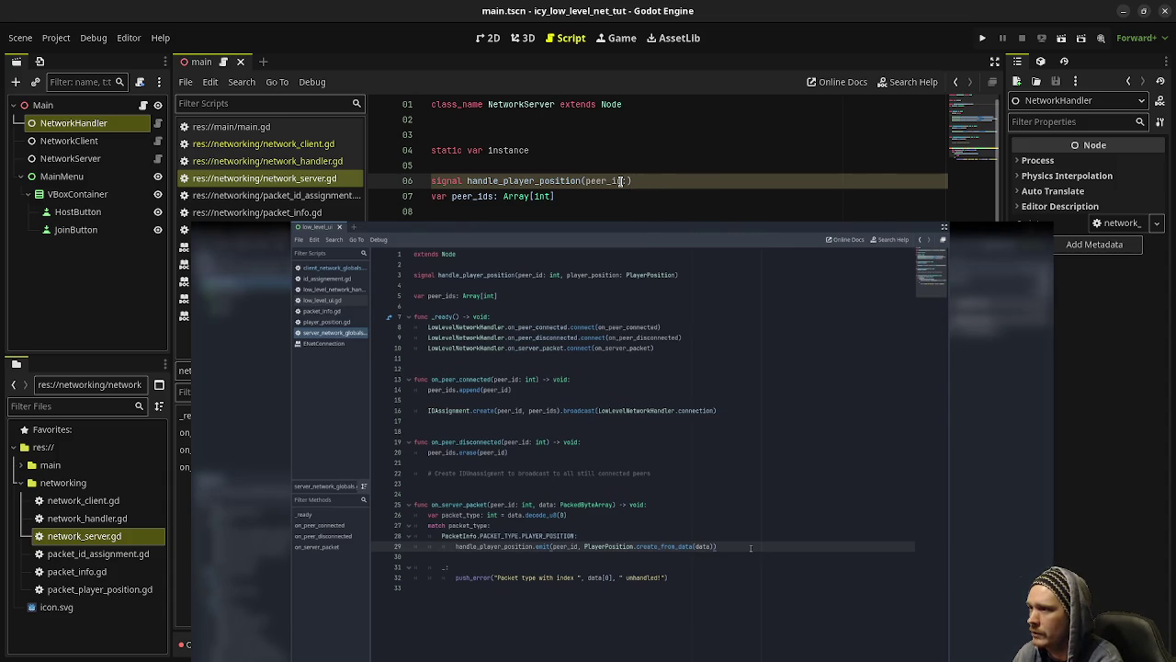
text(: int)
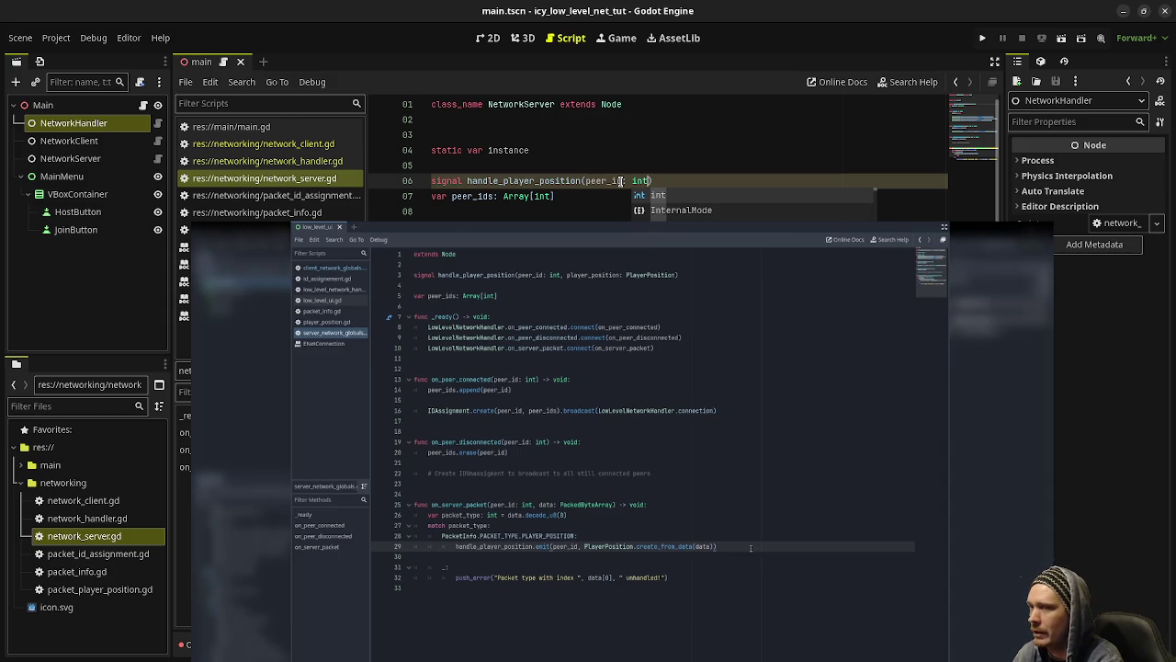
key(BackSpace)
key(BackSpace)
key(BackSpace)
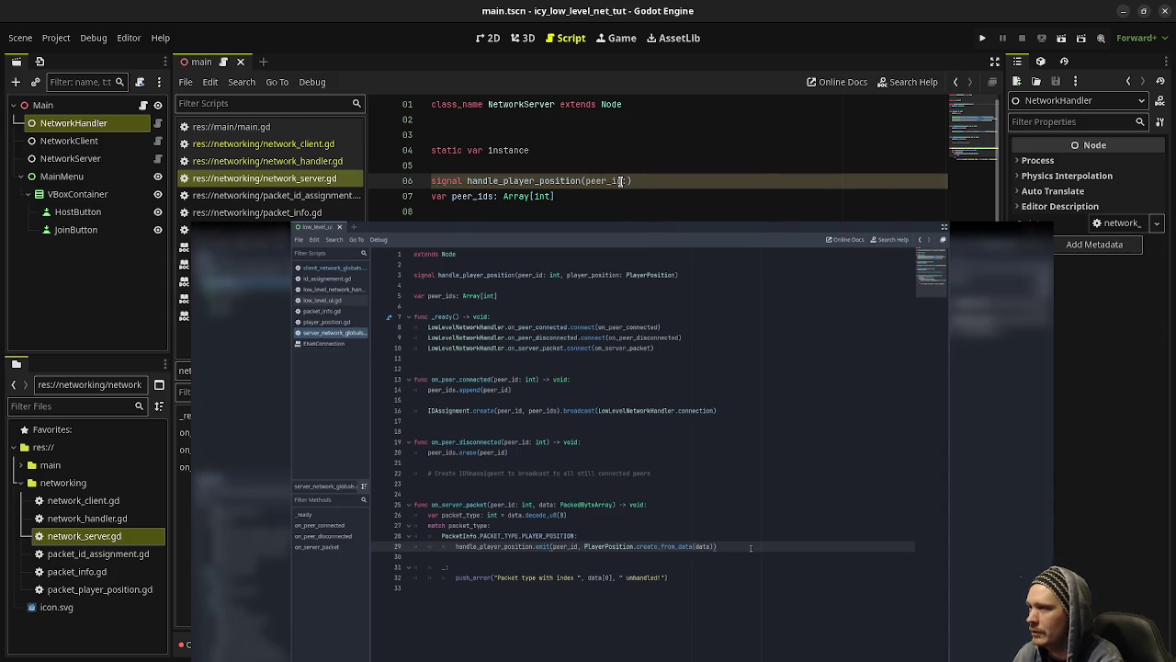
text(: int)
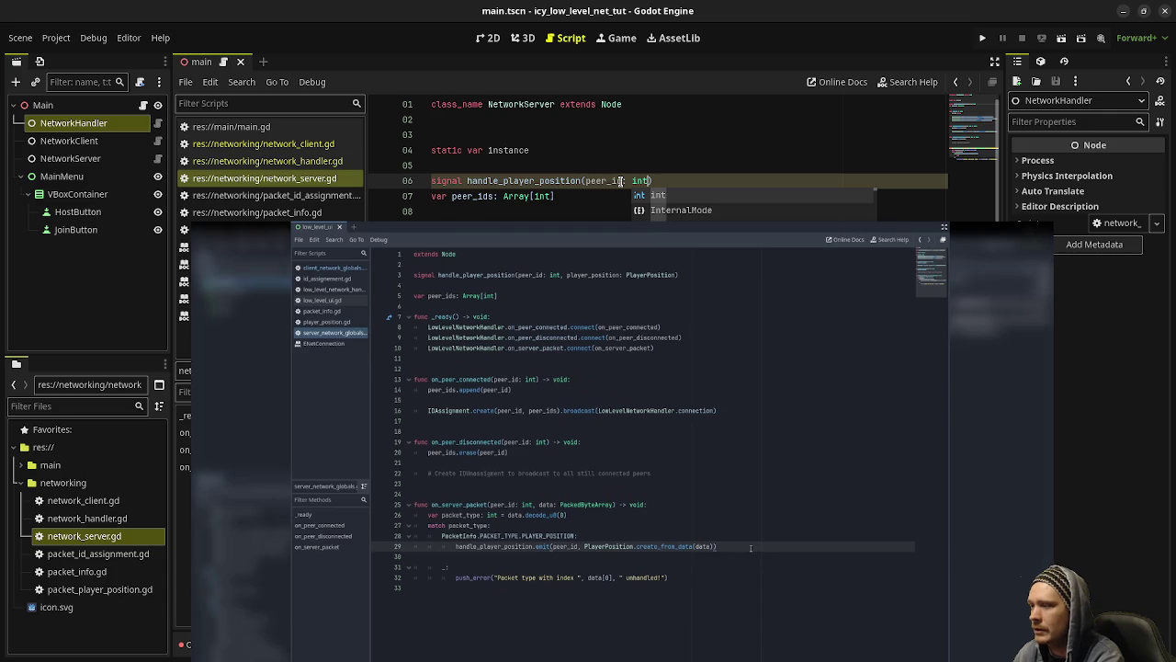
text(, player_positio)
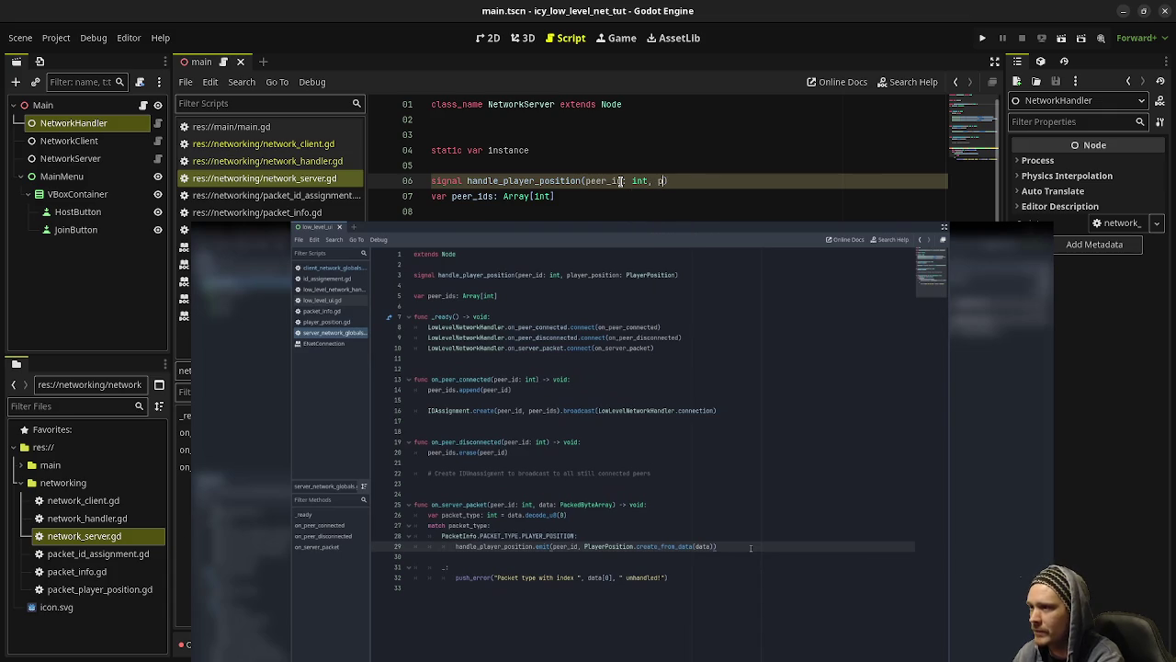
text(n: Pla)
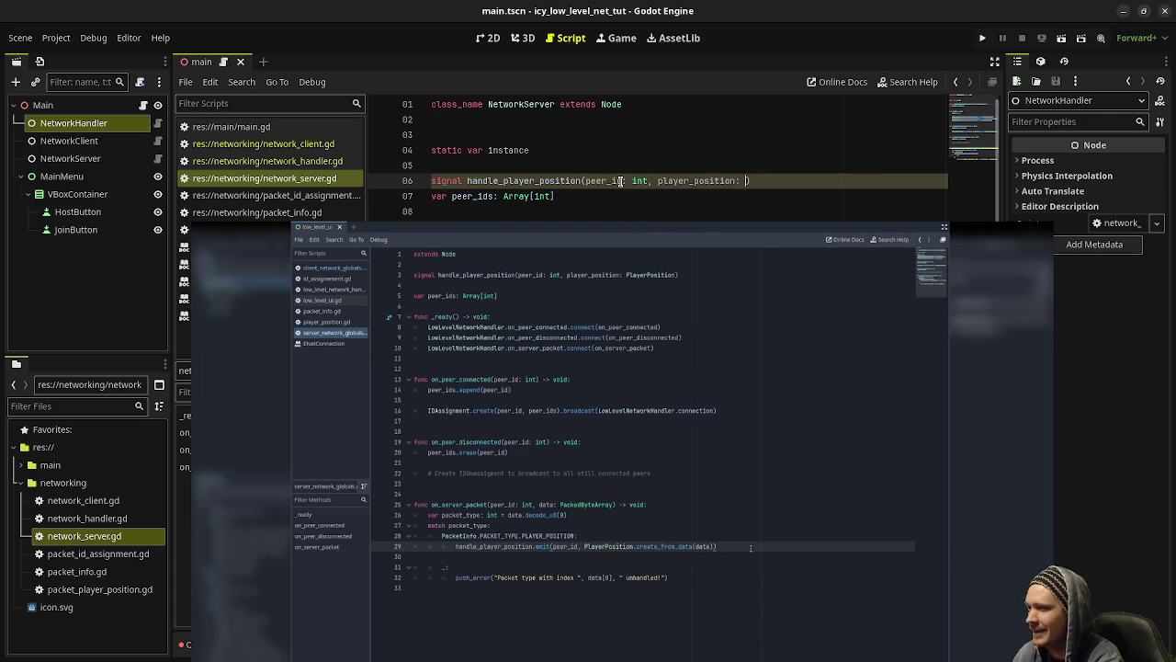
key(BackSpace)
key(BackSpace)
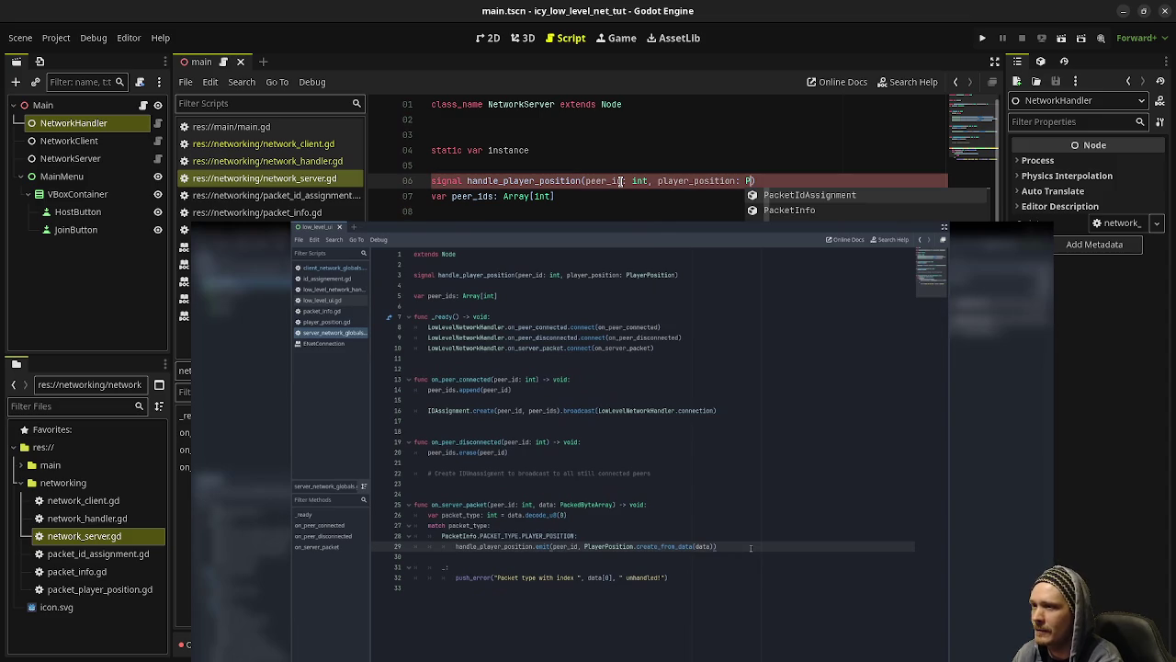
text(acketPlayerPosition)
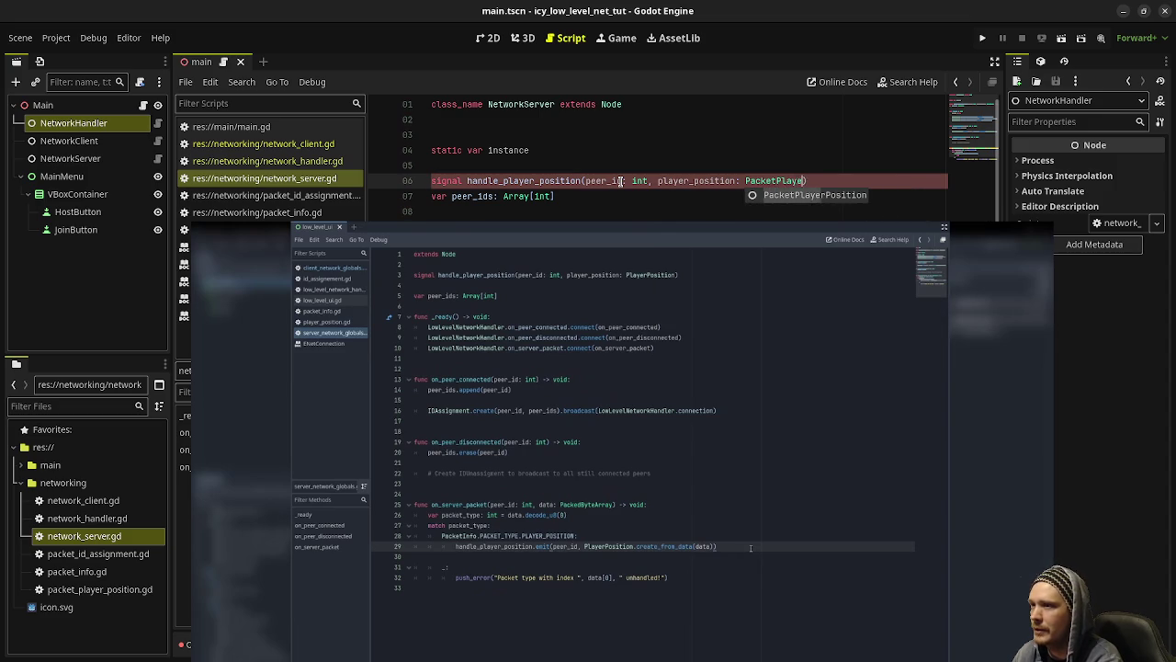
key(Return)
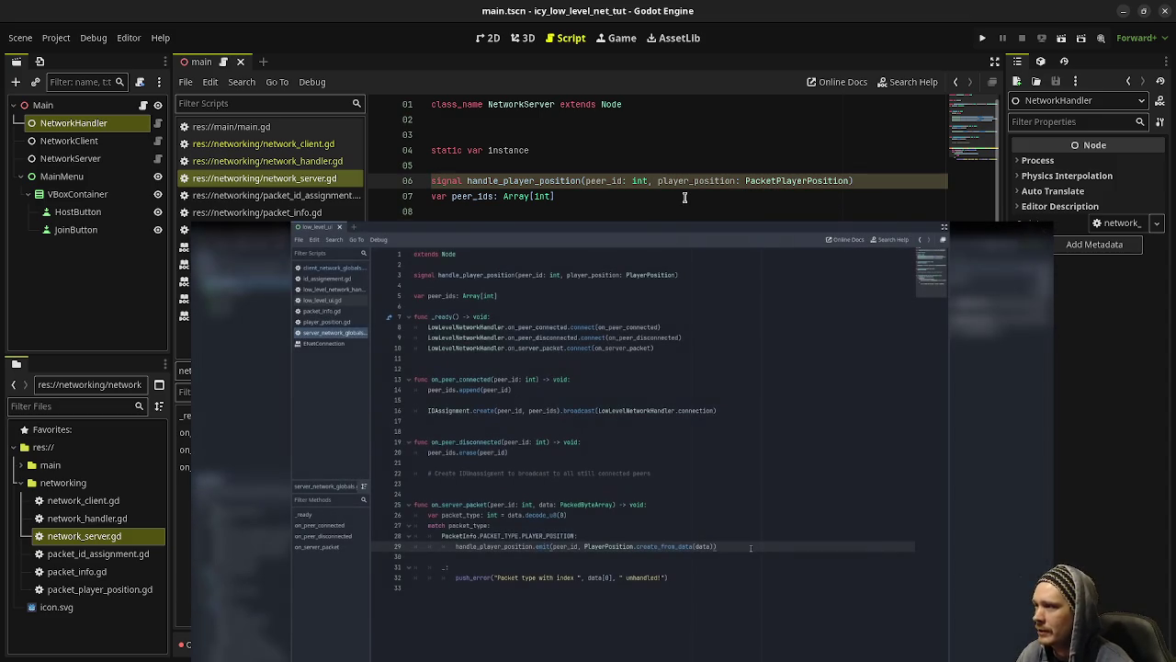
key(Return)
key(BackSpace)
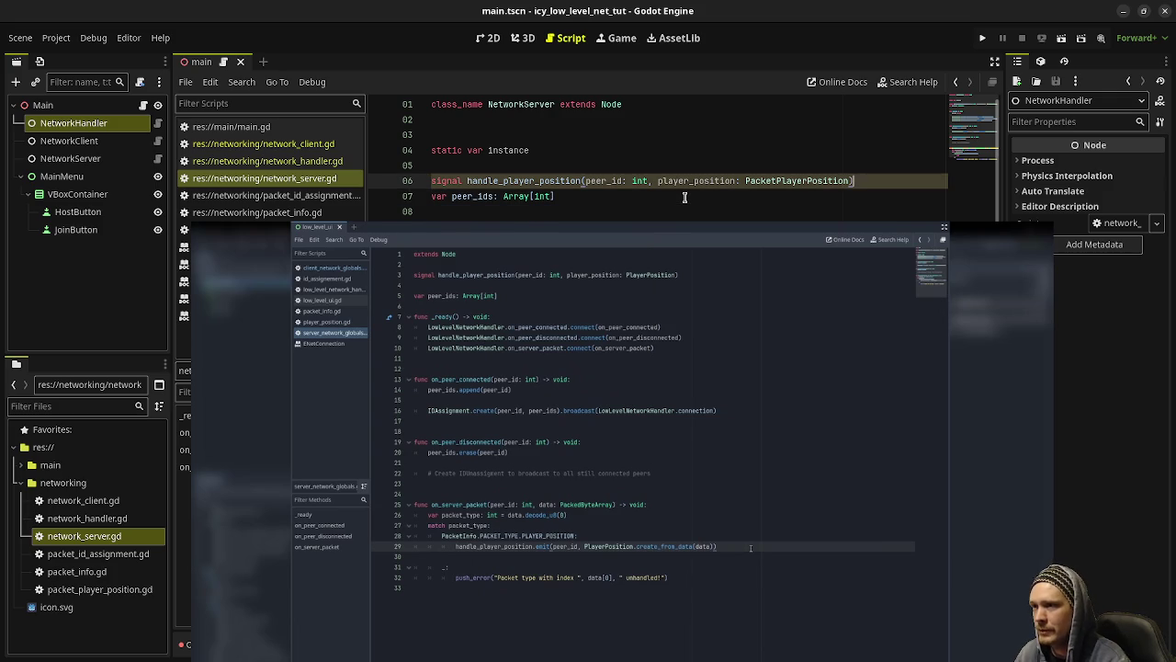
key(Return)
key(Return)
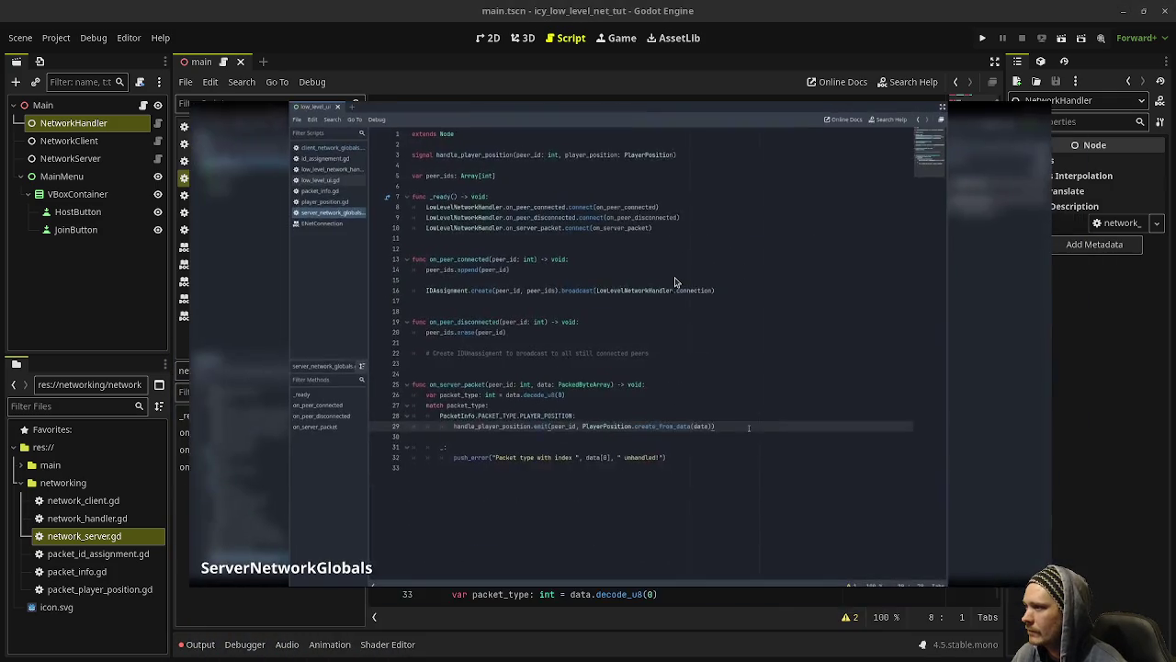
Step: Replace pass on line 36 with handle_player_position.emit(peer_id, PacketPlayerPosition.create_from_data(data))
click(613, 600)
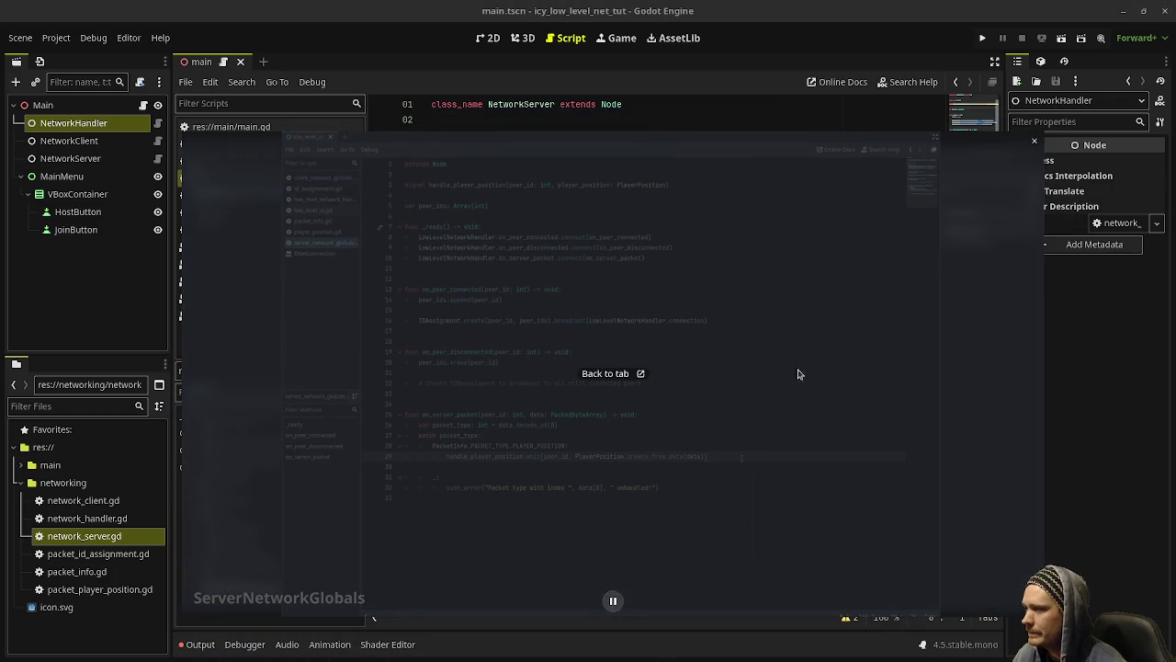
click(613, 600)
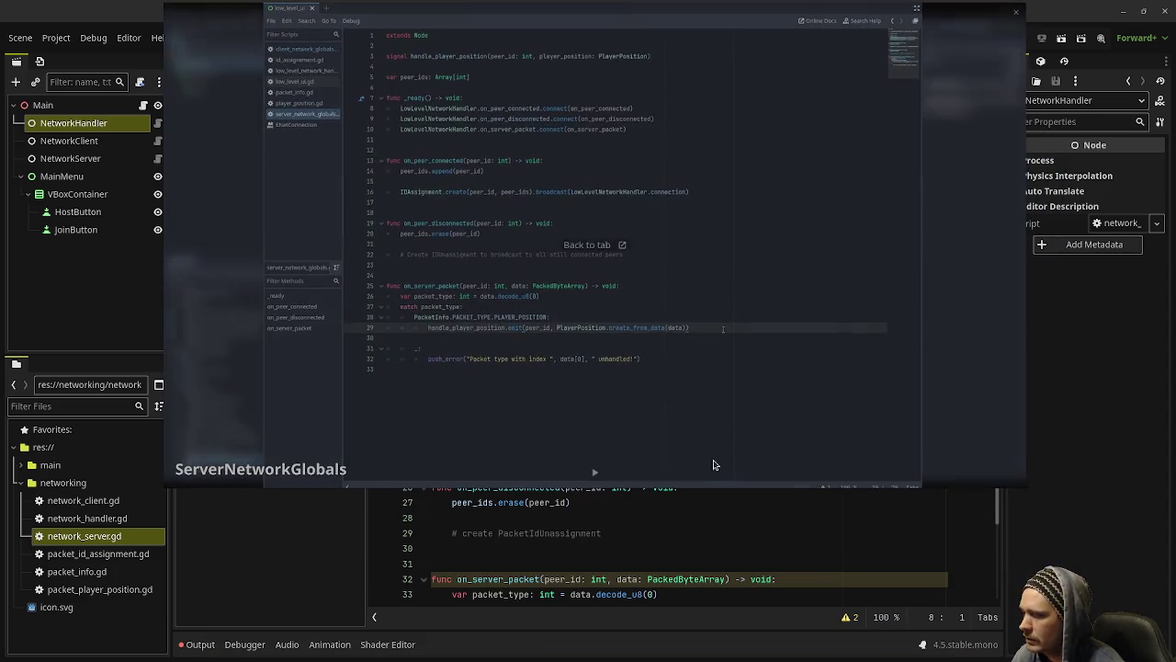
double_click(511, 548)
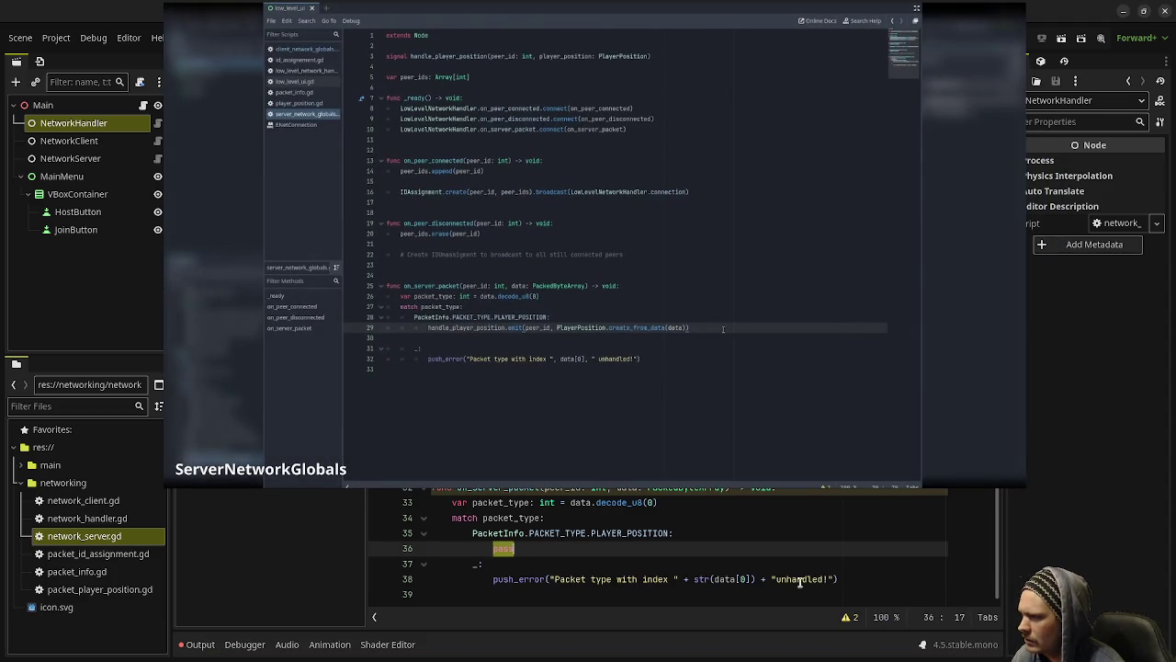
text(handle_player_)
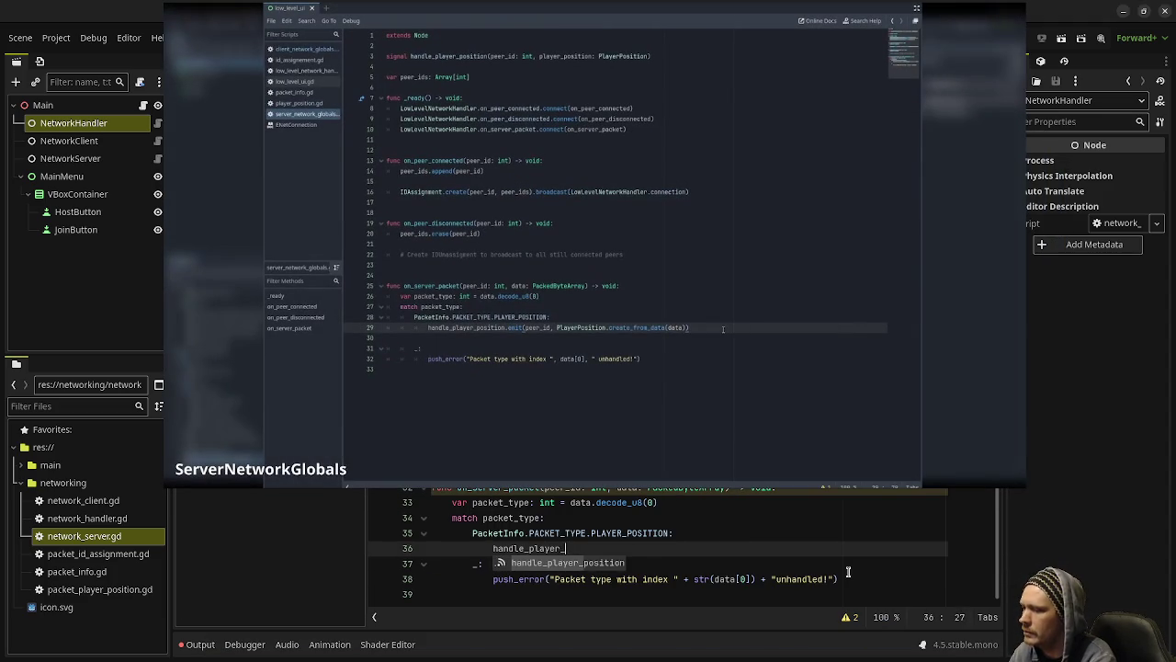
key(Return)
text(.emit(peer_id)
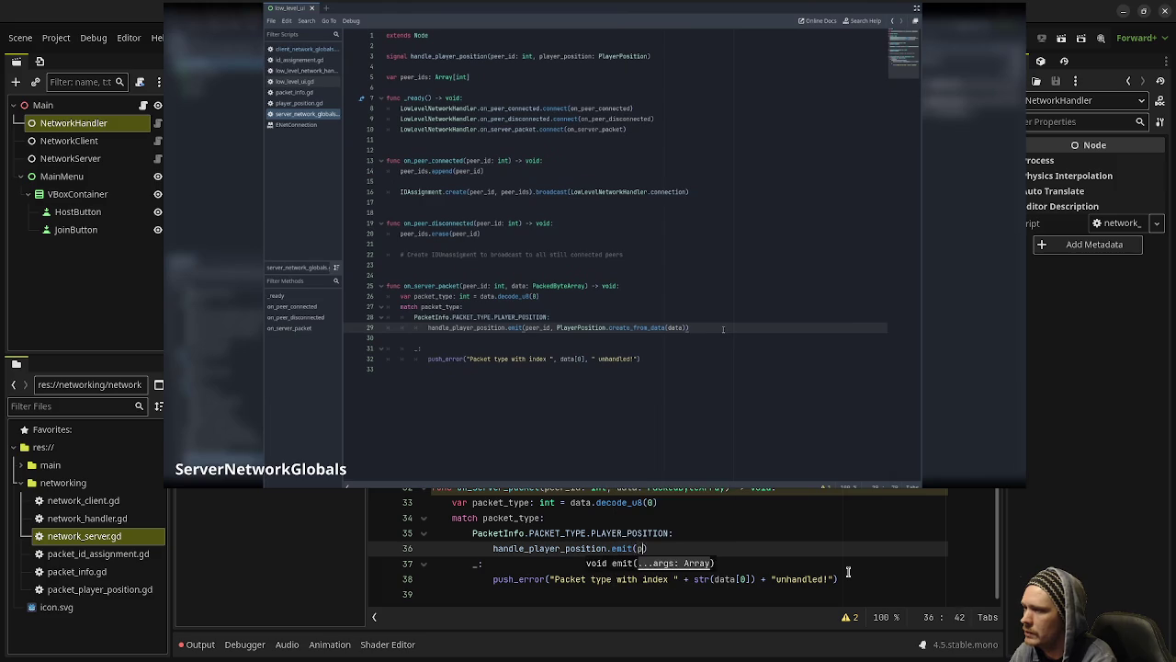
text(, P)
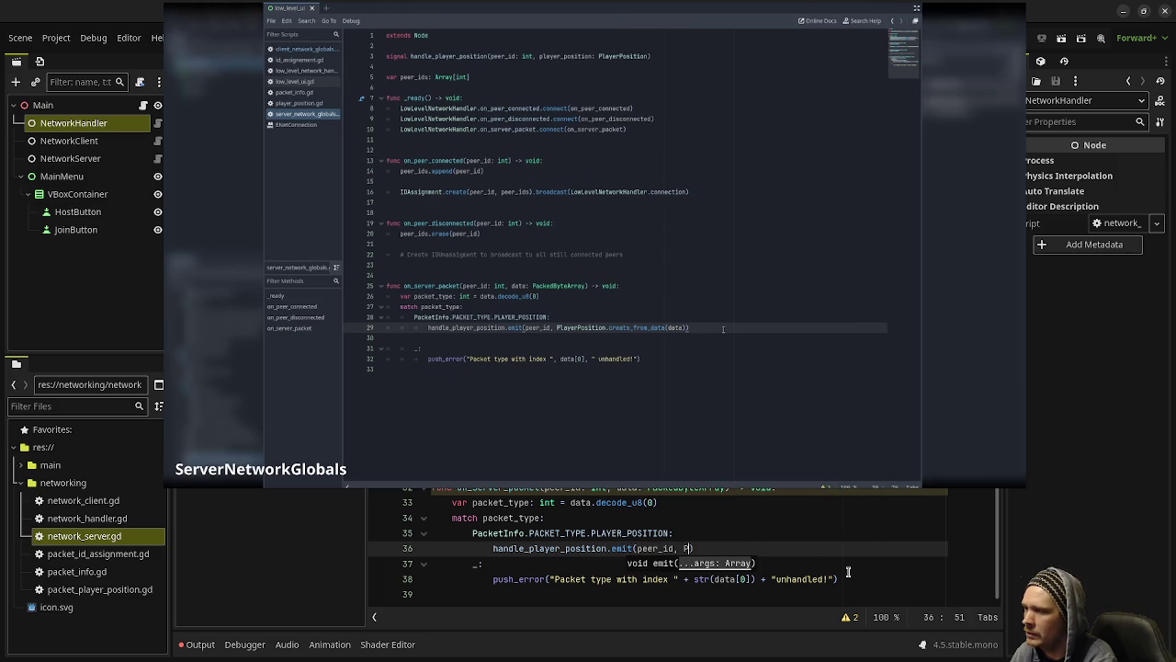
text(acketPlayerPosit)
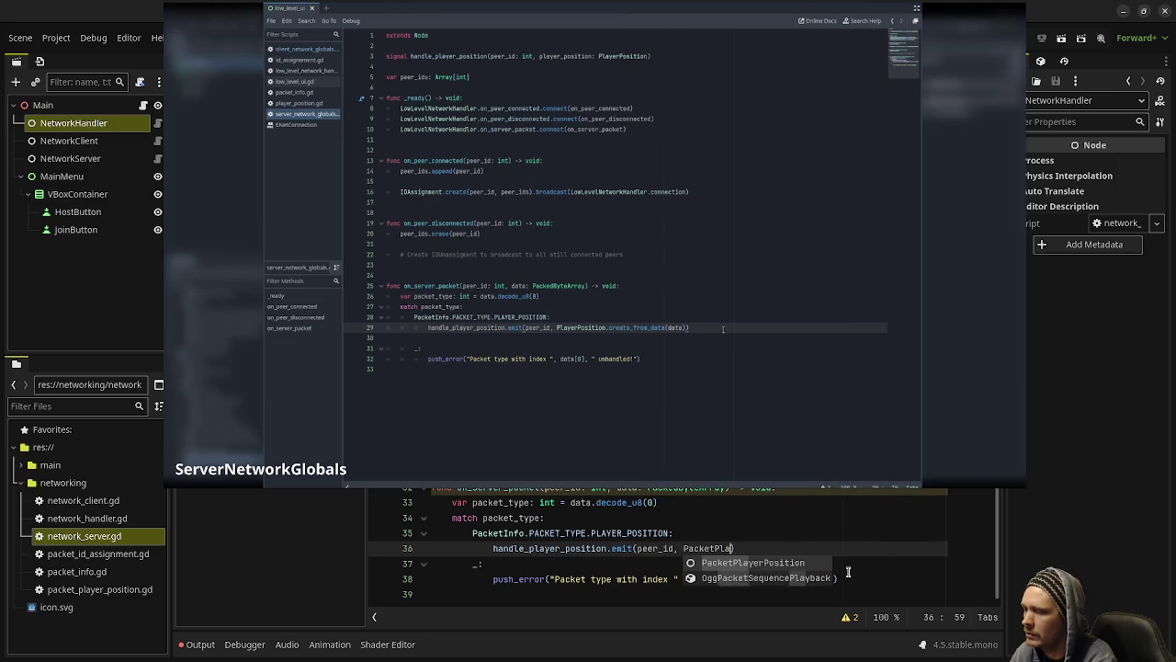
key(Return)
text(.create_from_)
key(Return)
text(data)))
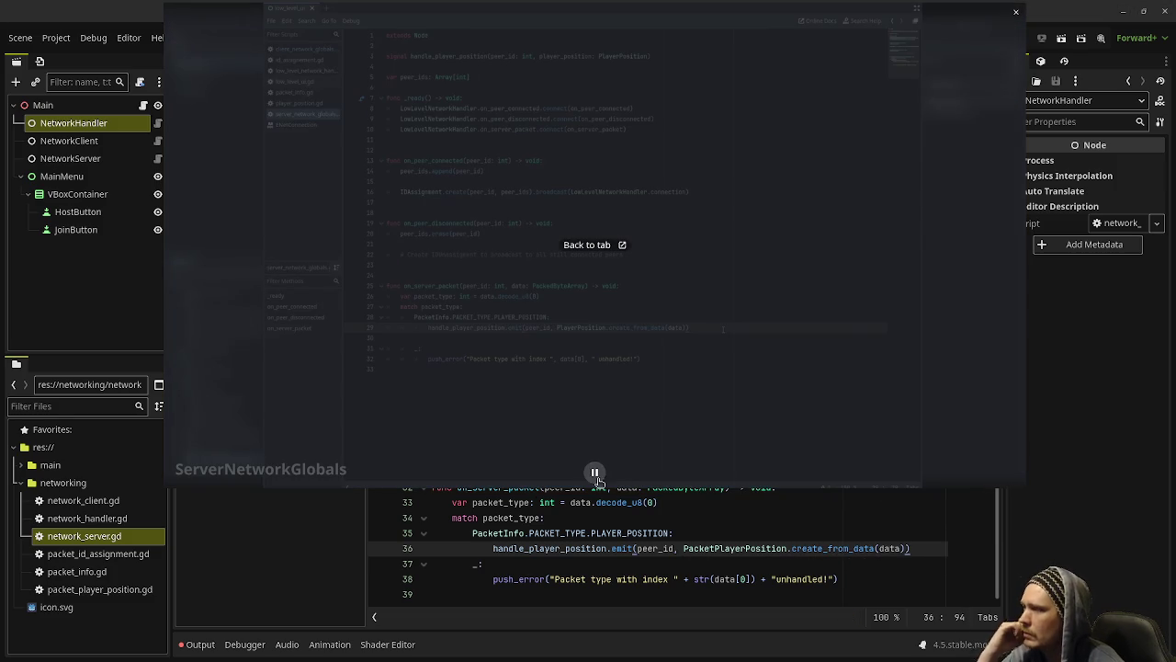
mouse_move(581, 549)
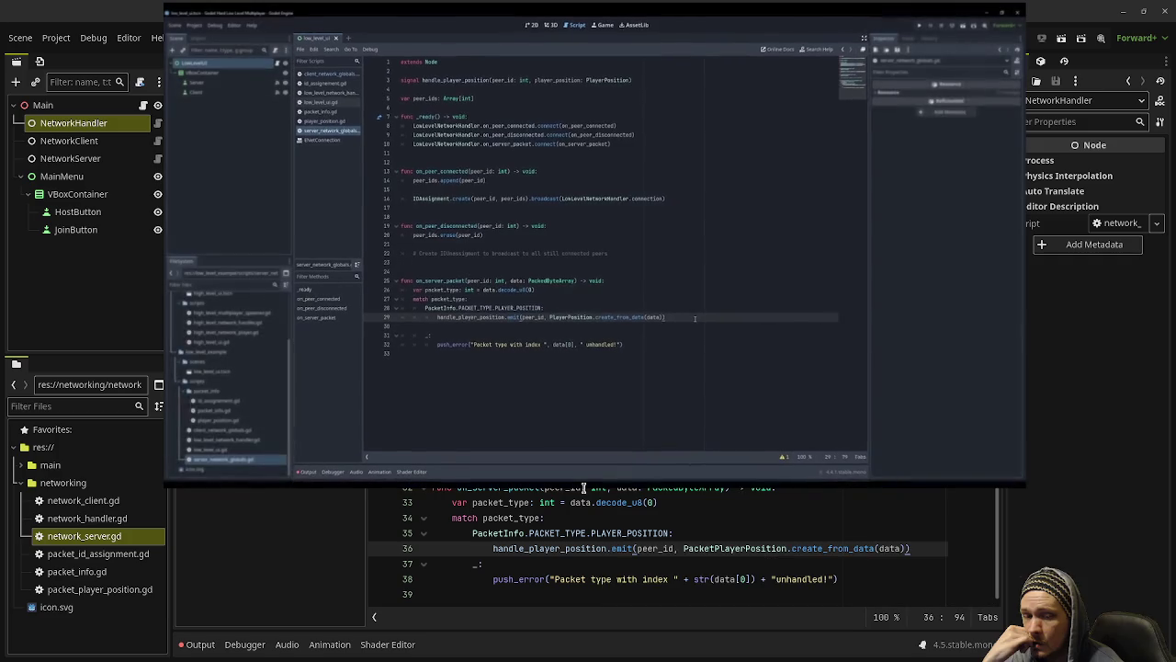
mouse_move(577, 479)
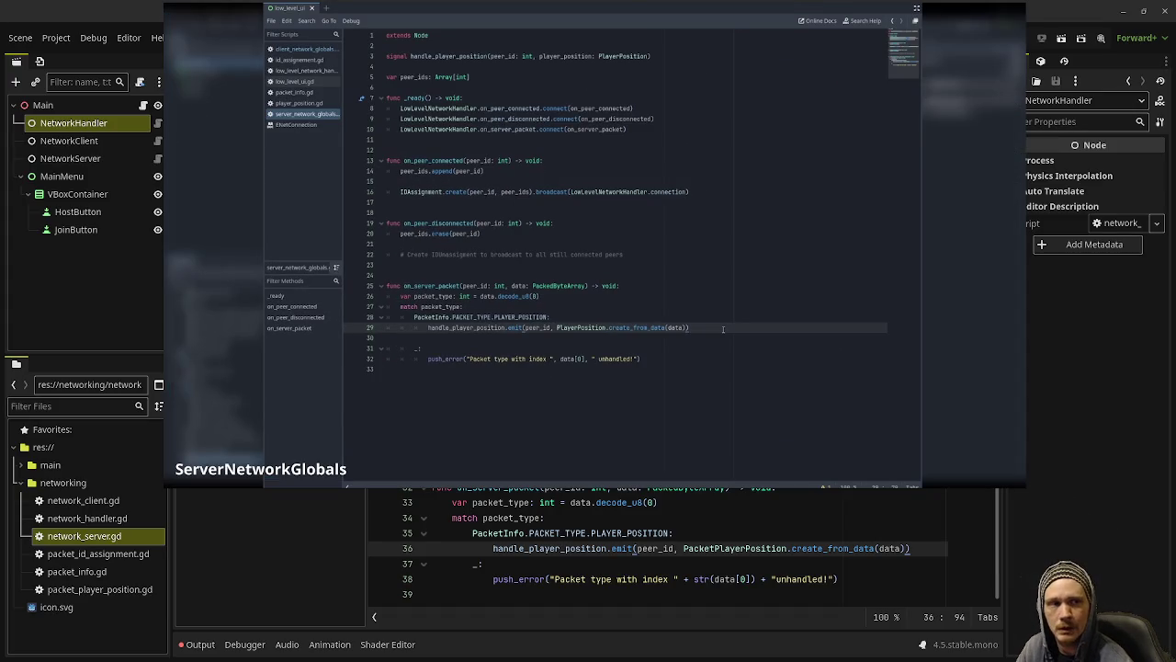
mouse_move(594, 368)
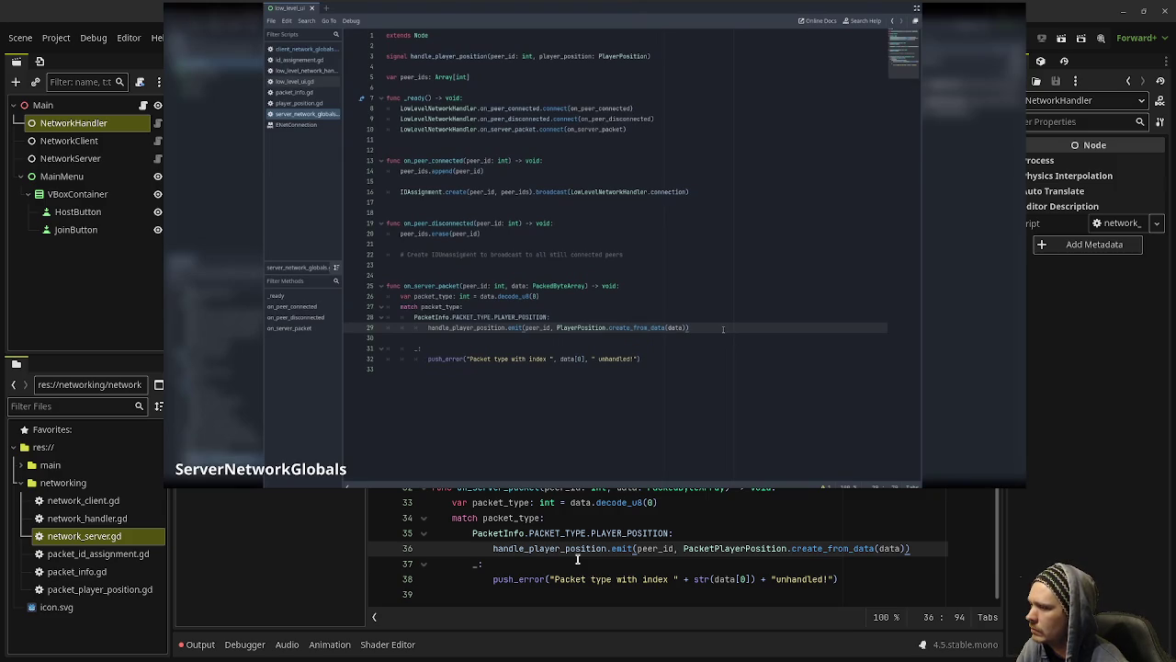
mouse_move(576, 552)
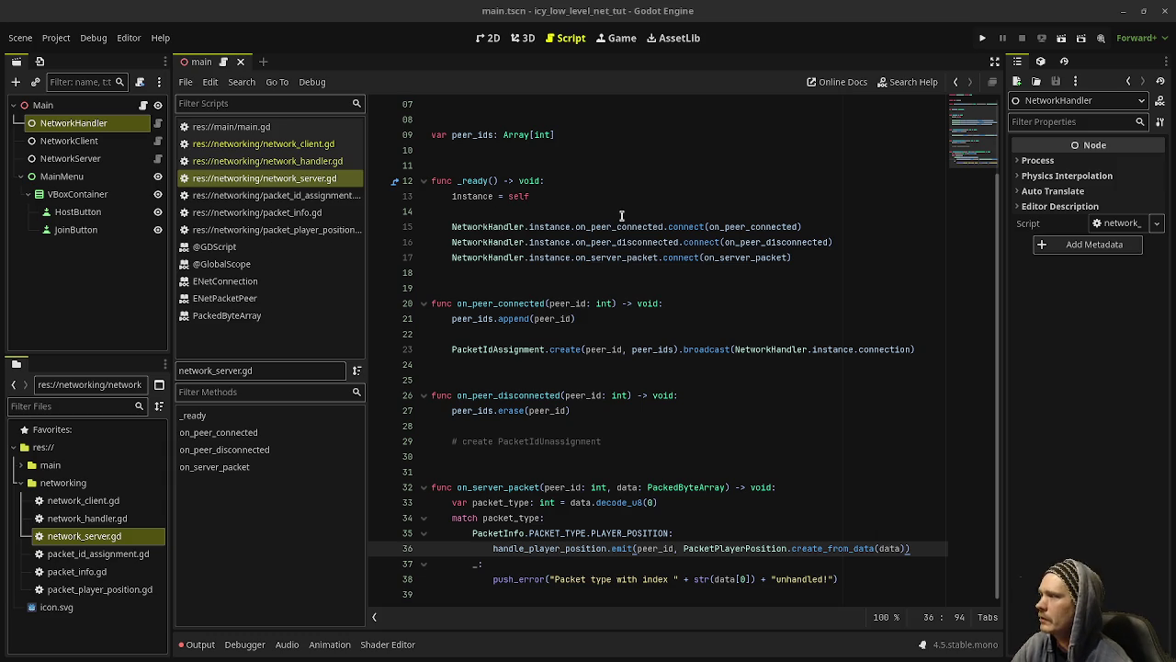
Step: Create a new scene with a CharacterBody3D root renamed Player
click(514, 164)
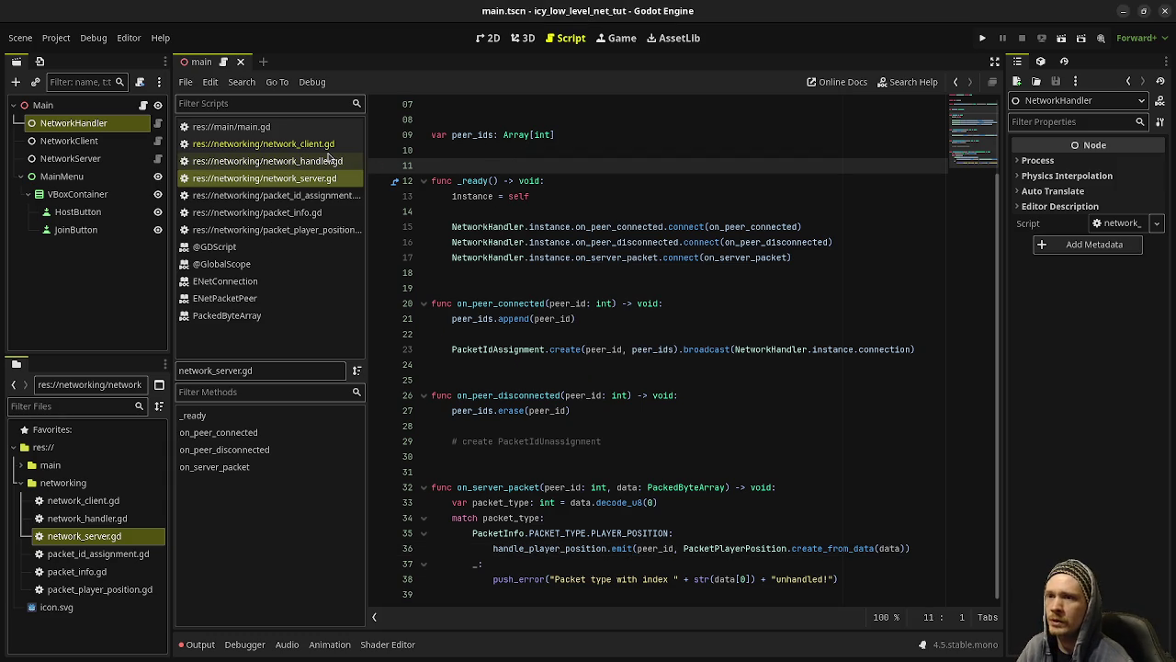
click(264, 62)
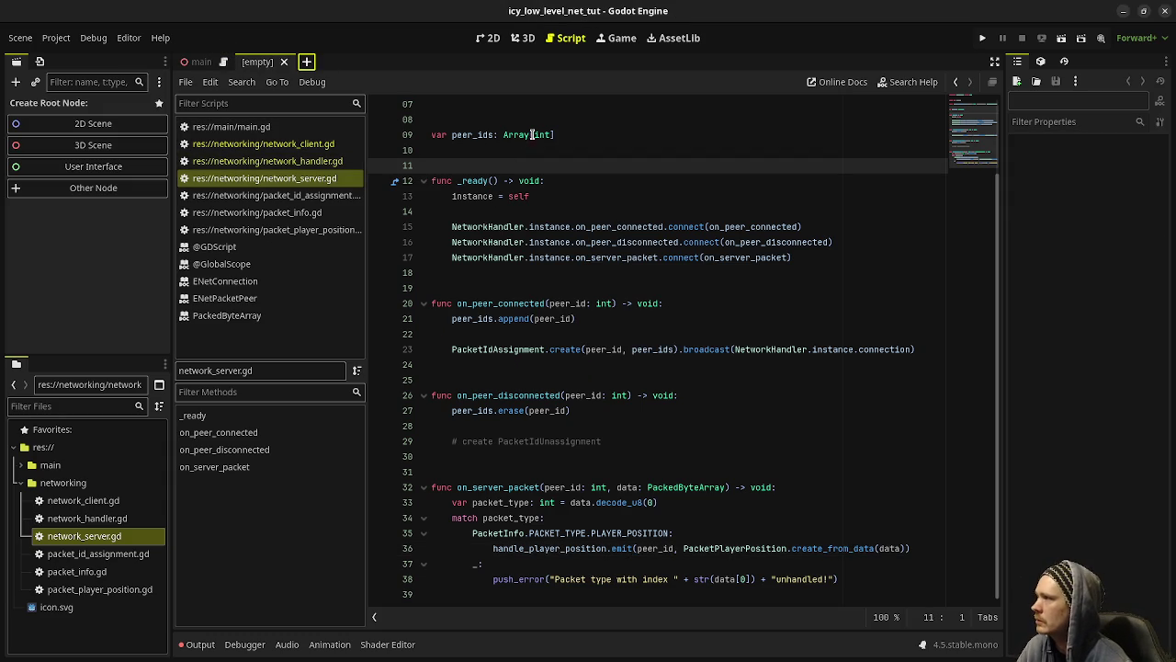
click(131, 190)
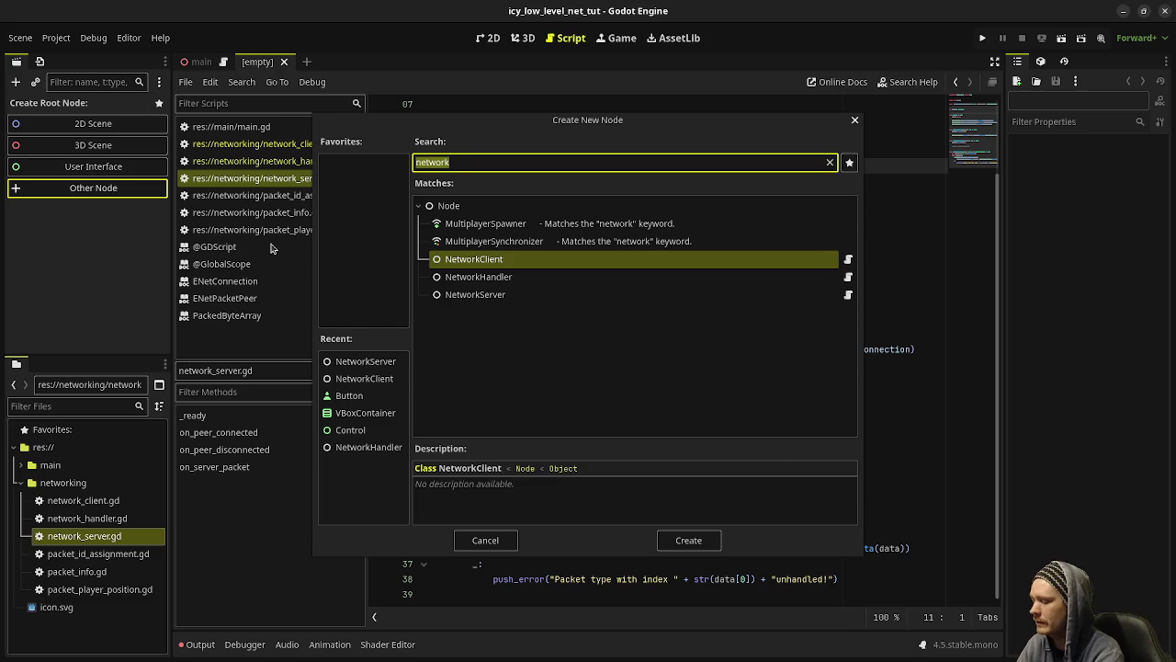
text(character)
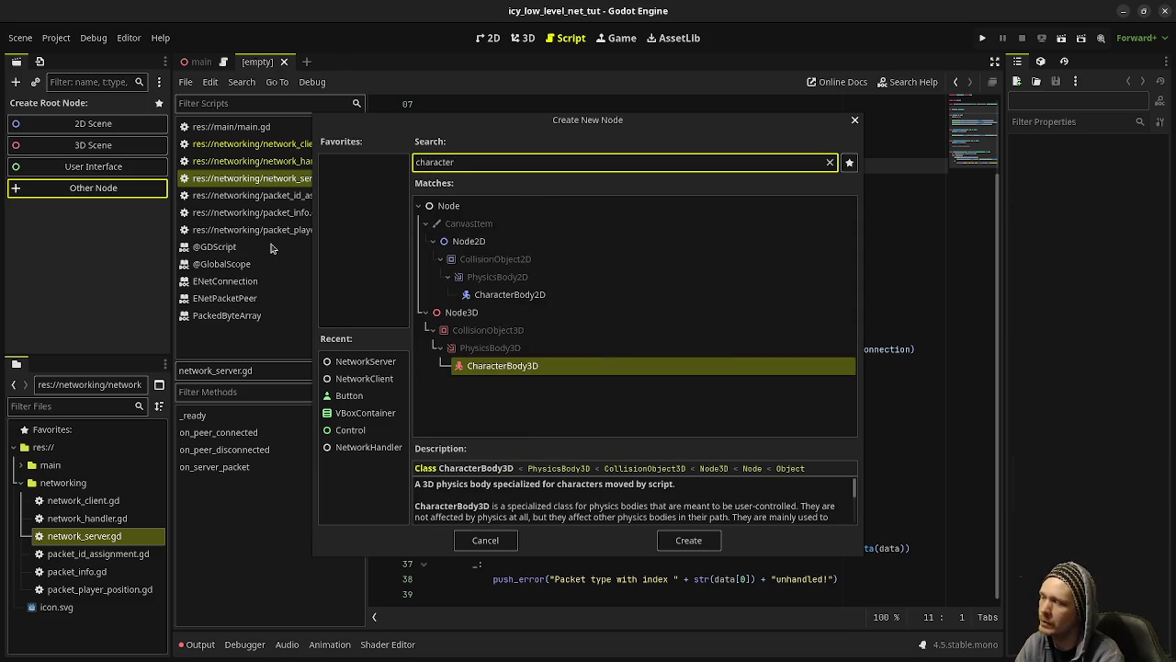
key(Return)
key(F2)
text(Player)
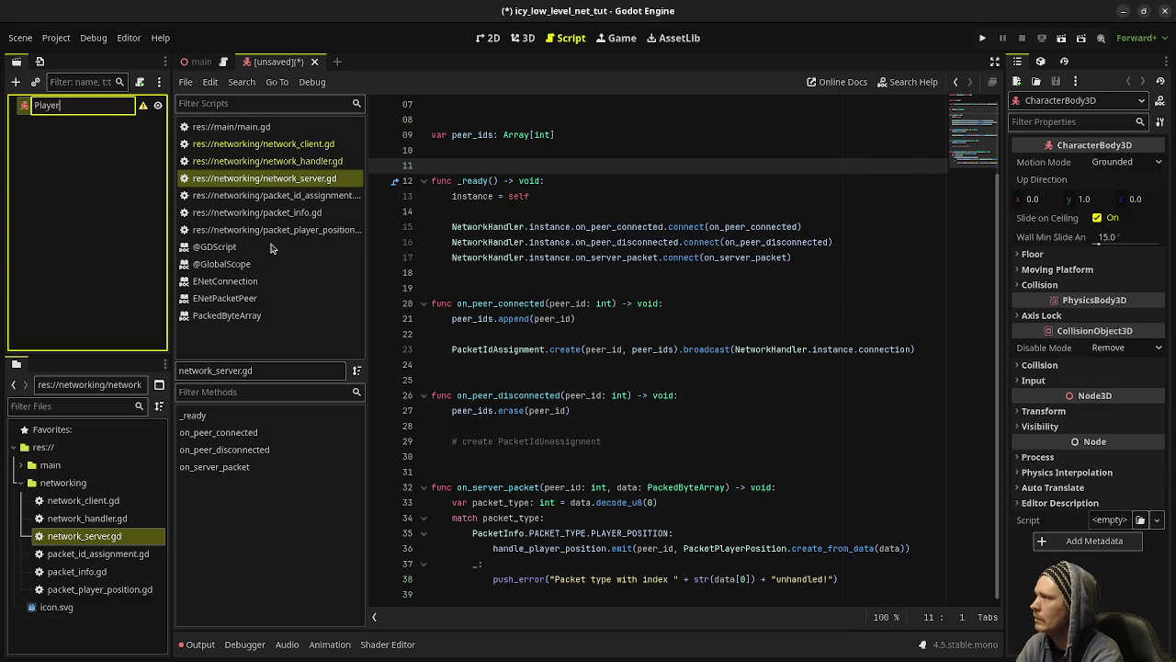
key(Return)
Step: Save the scene as player.tscn inside a new player folder
key(ctrl+s)
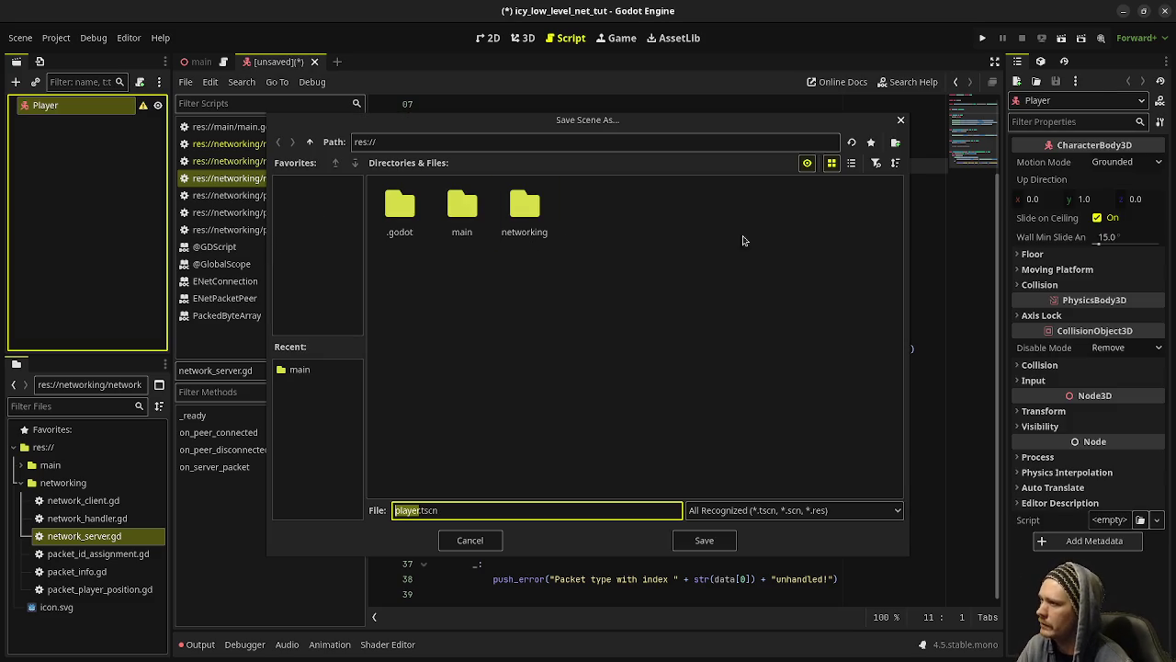
click(895, 142)
text(player)
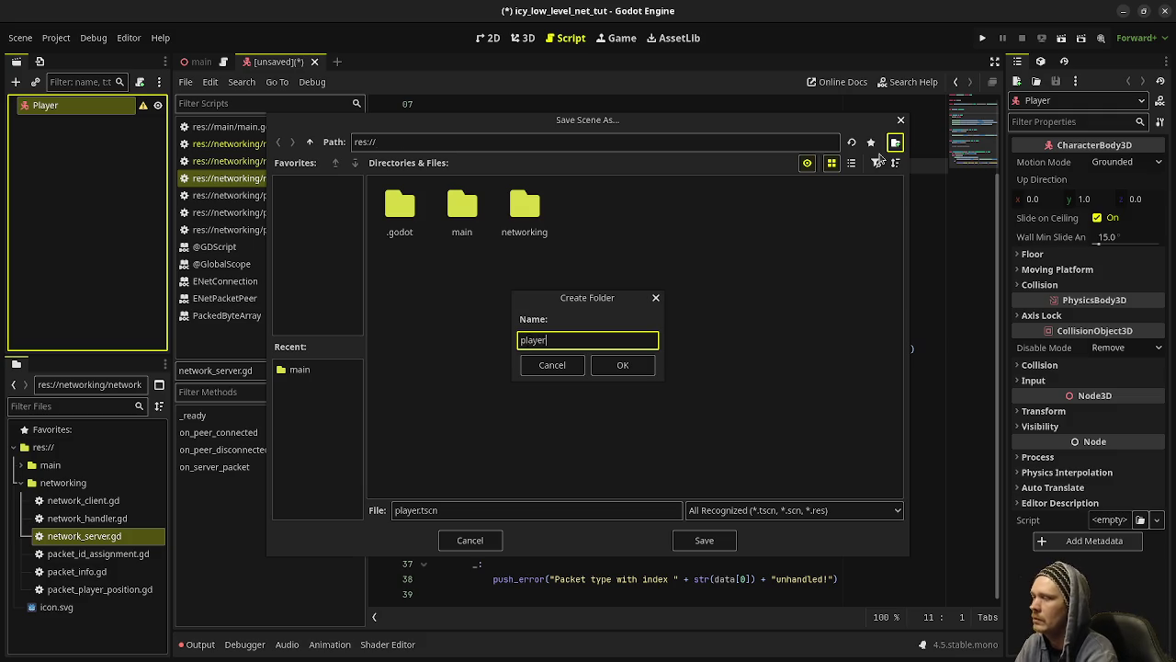
key(Return)
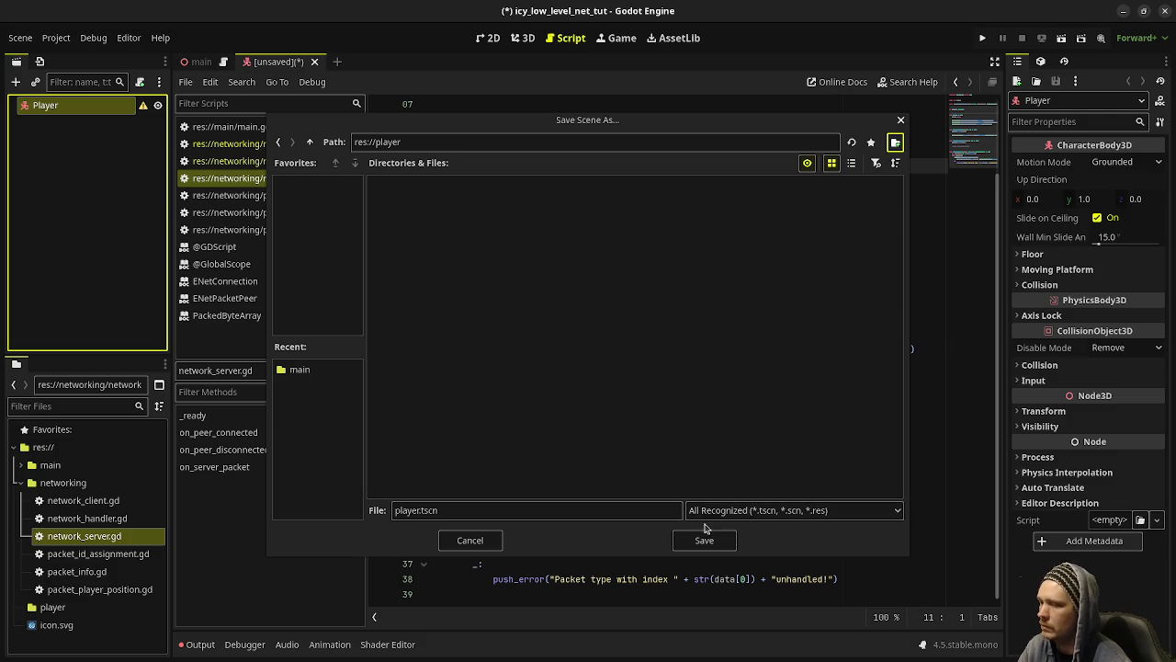
click(706, 538)
Step: Attach a new script res://player/player.gd to the Player node
click(139, 81)
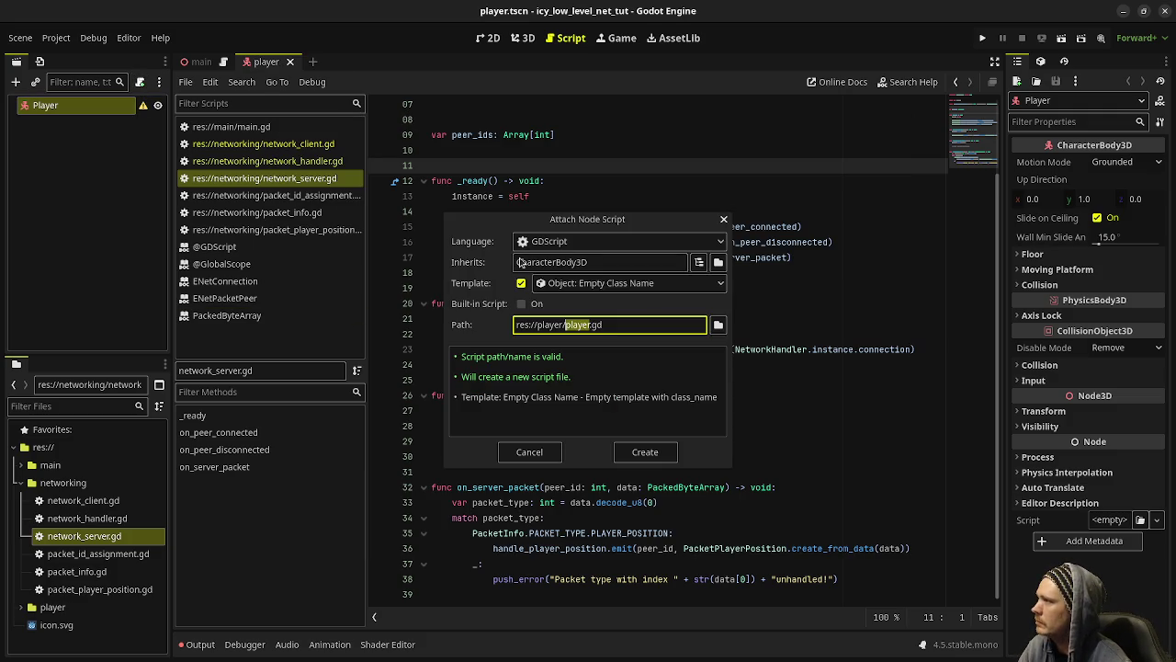
click(645, 452)
click(89, 108)
key(ctrl+a)
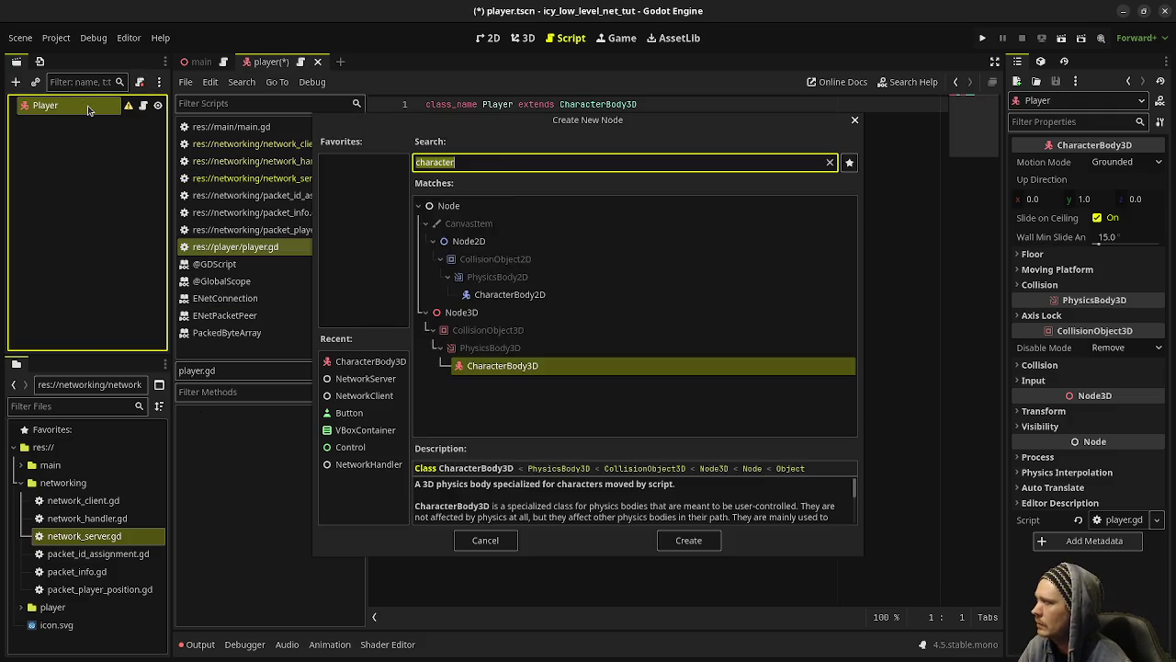
Step: Add CollisionShape3D and MeshInstance3D children under Player
text(collision)
key(Return)
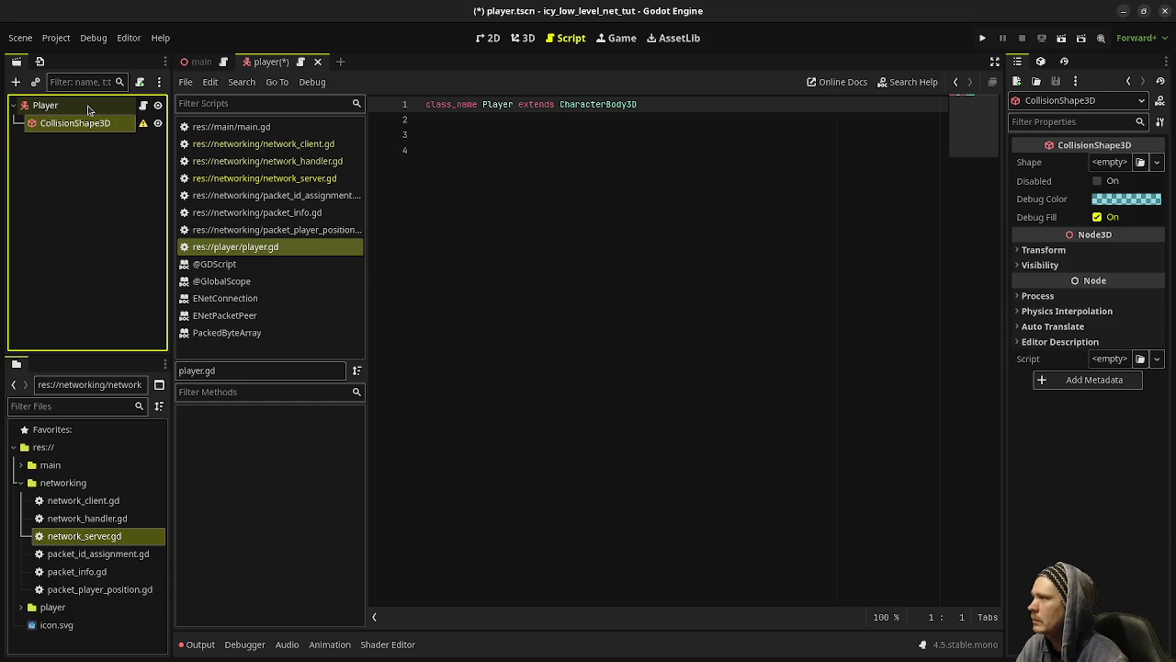
click(89, 109)
key(ctrl+a)
text(meshins)
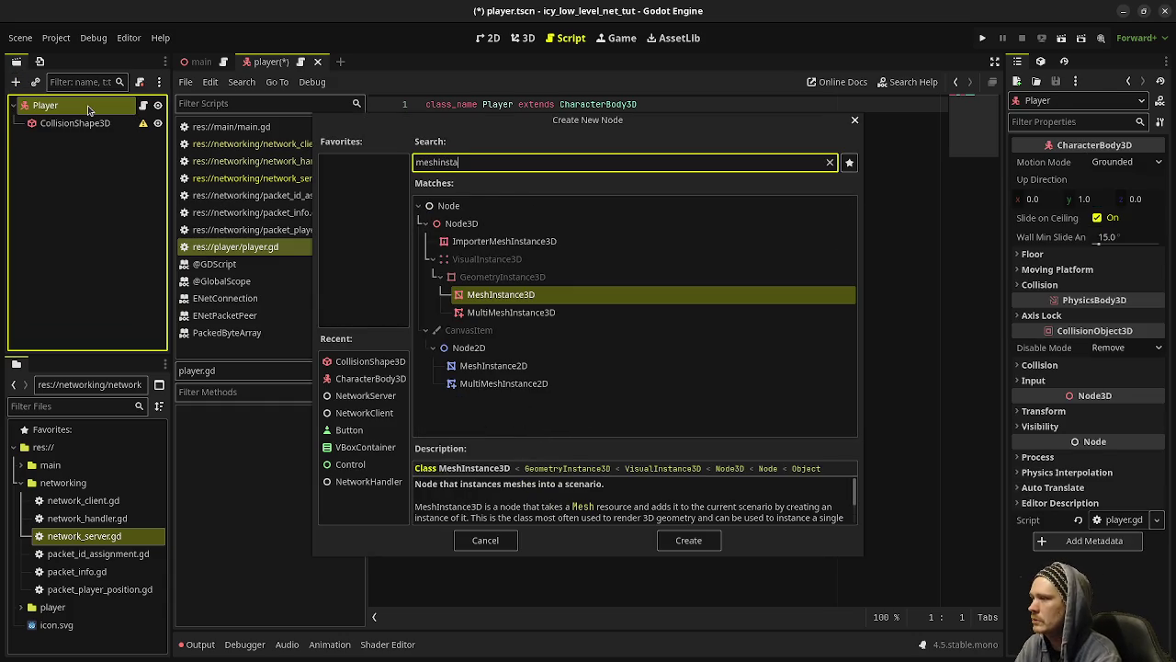
key(Return)
Step: Give the mesh a CapsuleMesh and the collision shape a CapsuleShape3D
click(531, 42)
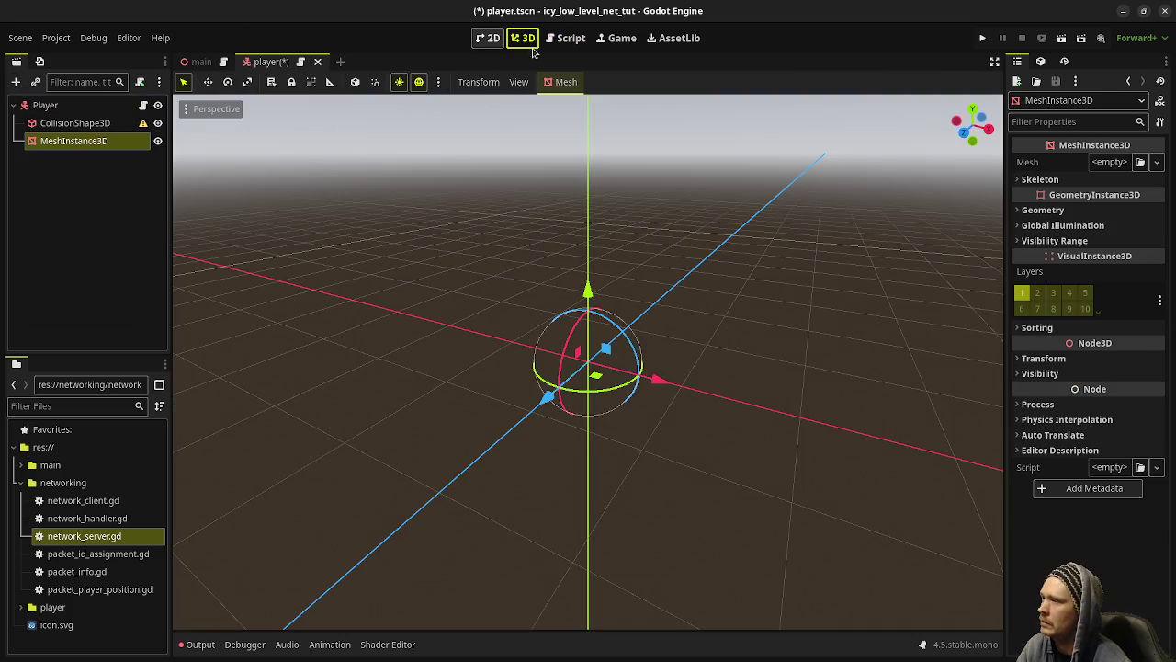
click(1109, 163)
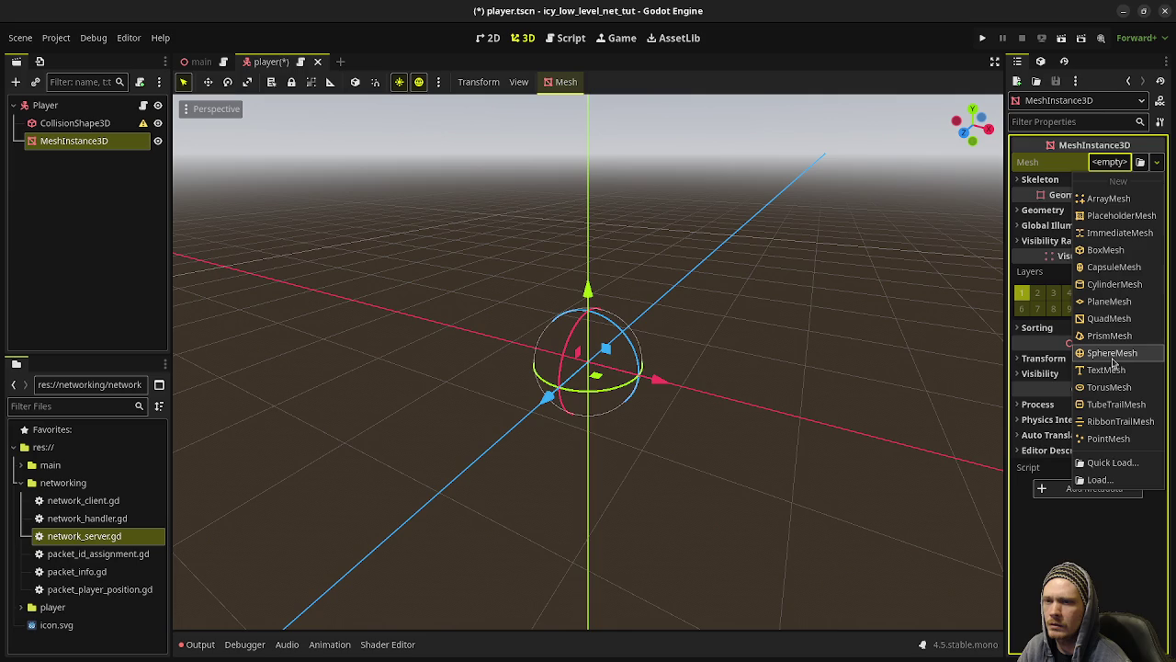
click(1113, 267)
click(75, 122)
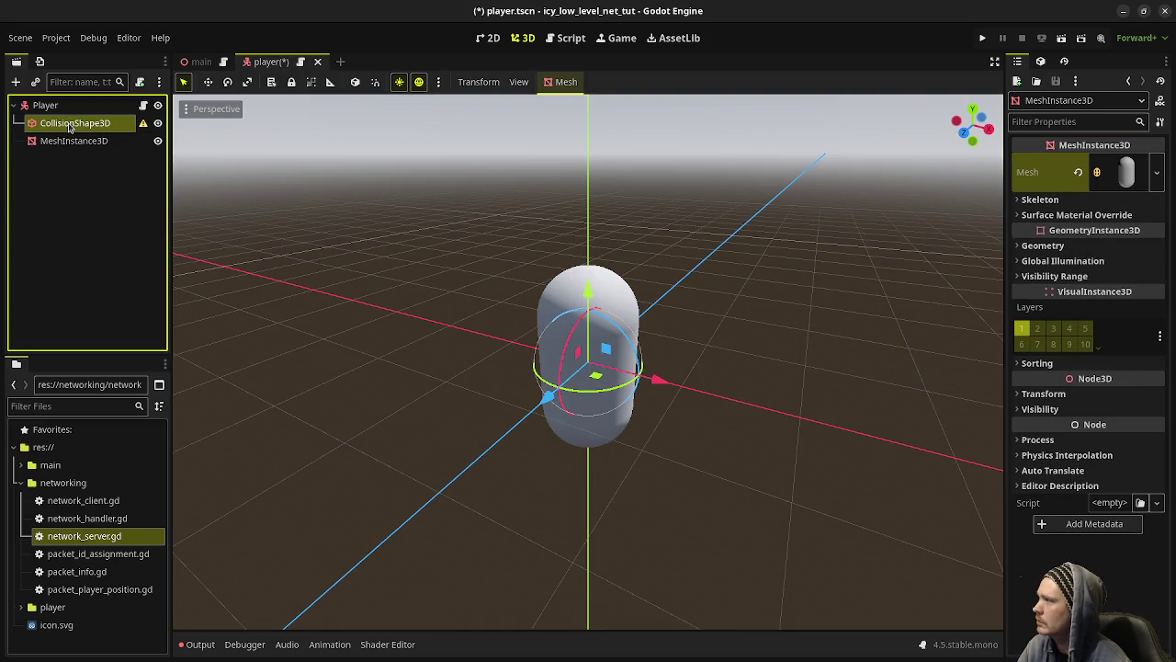
click(1112, 161)
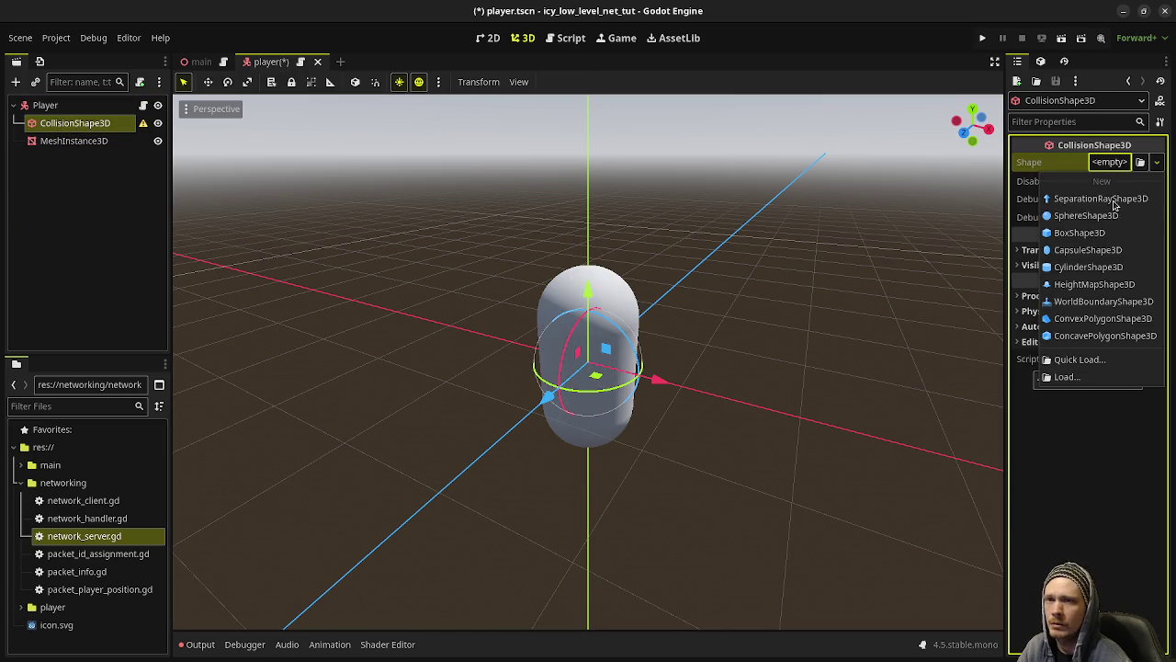
click(1098, 250)
Step: Set both the collision shape's and the capsule mesh's Position Y to 1 m
click(1043, 250)
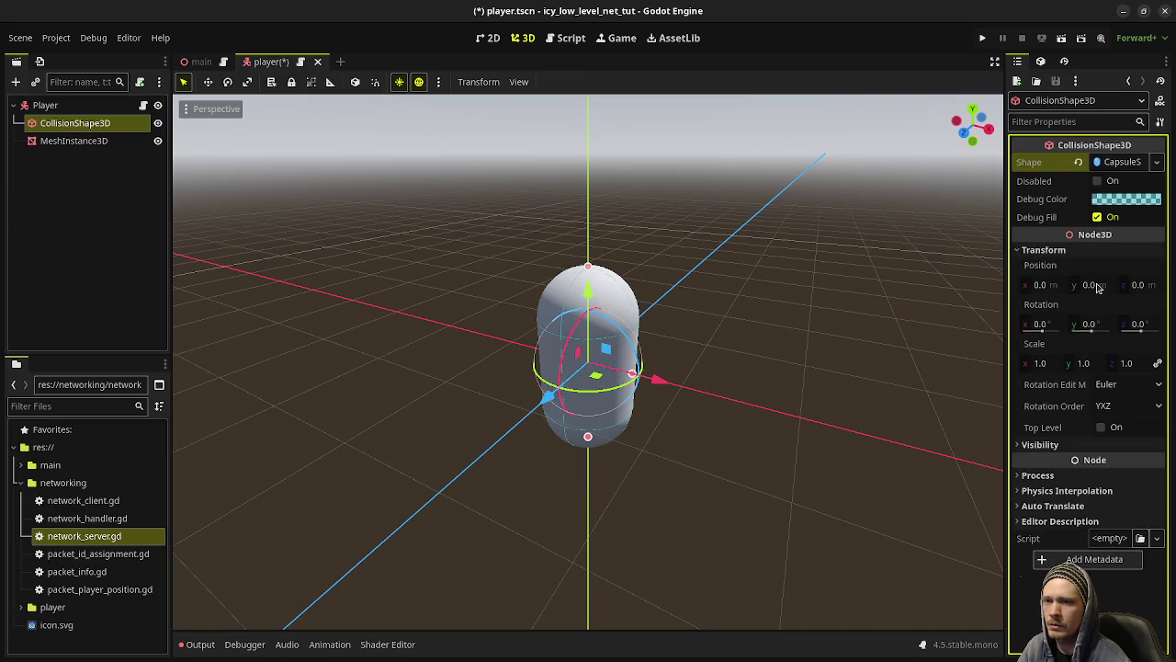
click(1093, 285)
text(1)
key(Return)
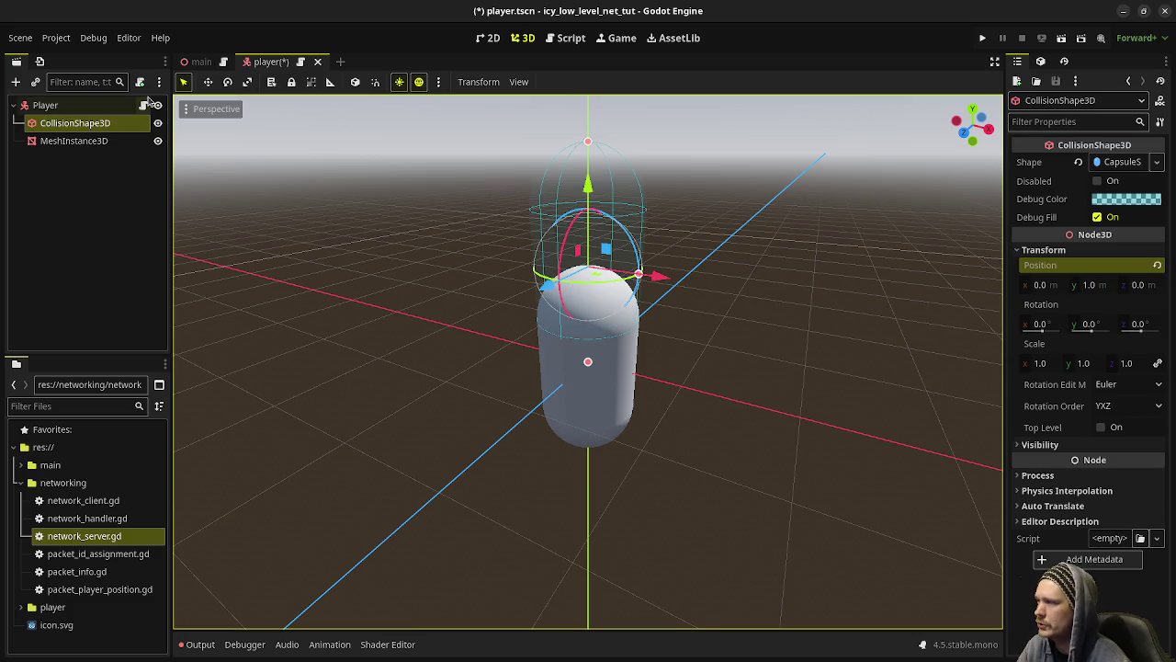
click(55, 141)
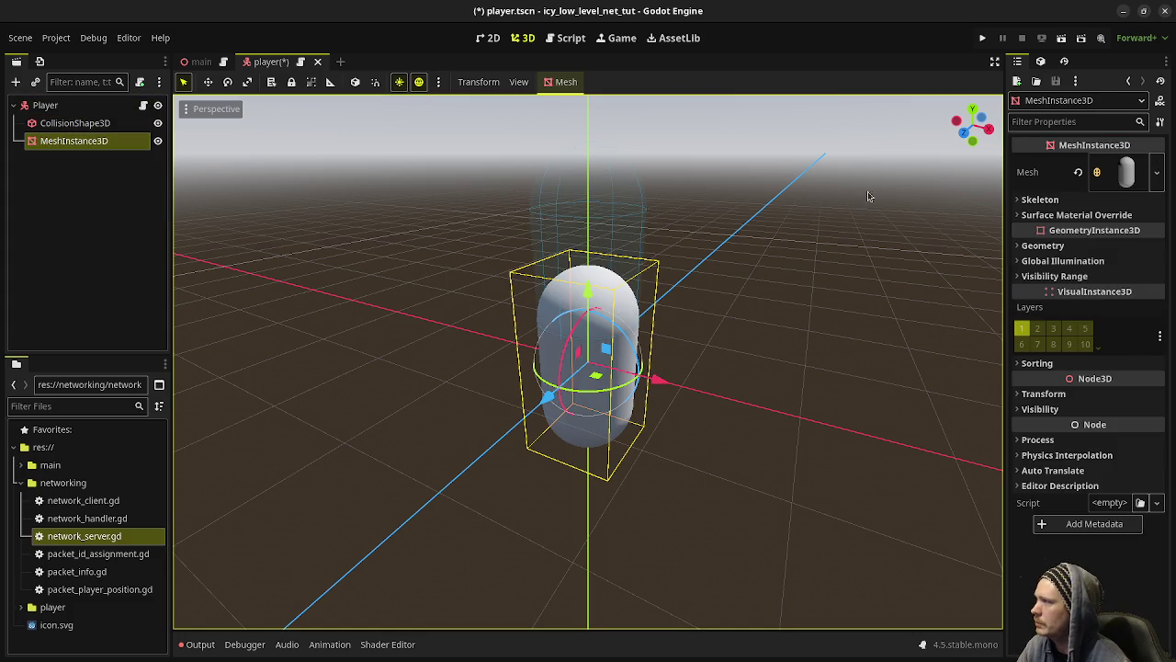
click(1043, 393)
click(1088, 429)
text(1)
key(Return)
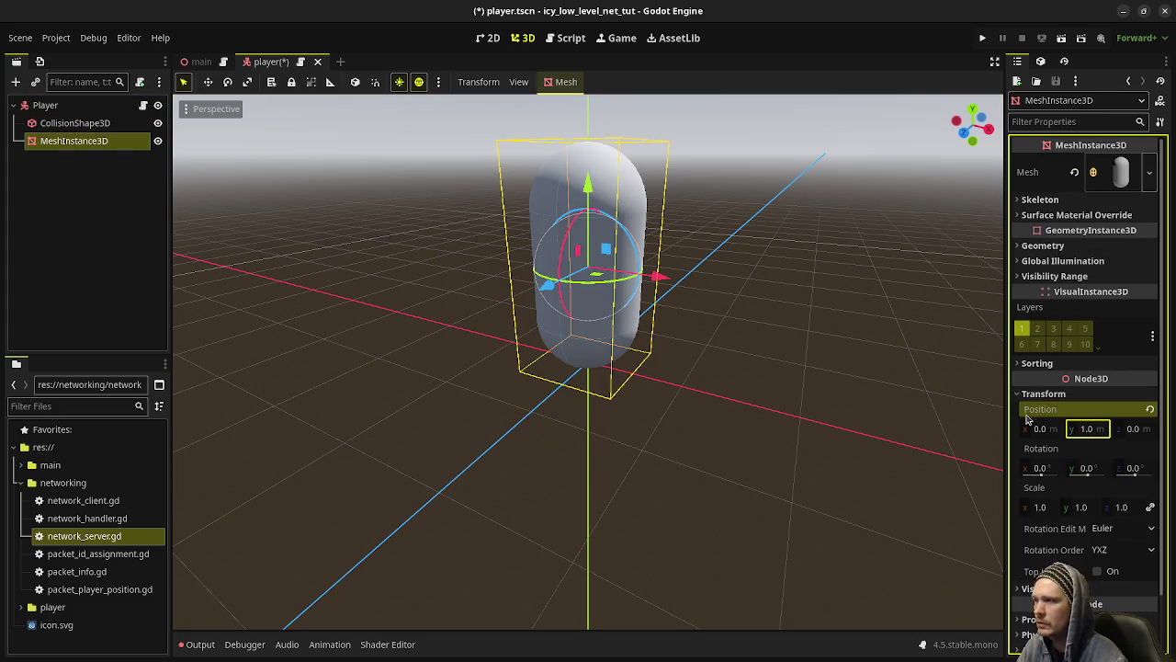
click(52, 149)
key(ctrl+a)
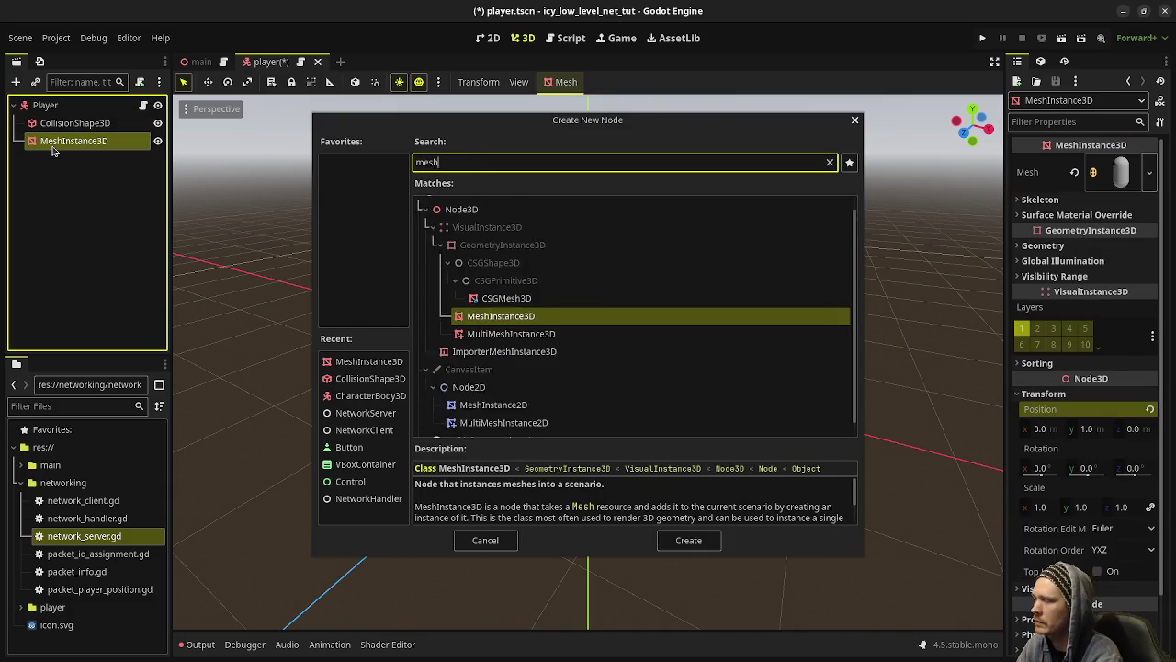
Step: Add a 0.5 x 0.5 x 0.5 BoxMesh child to the capsule mesh and move it up its side
key(Return)
click(1112, 163)
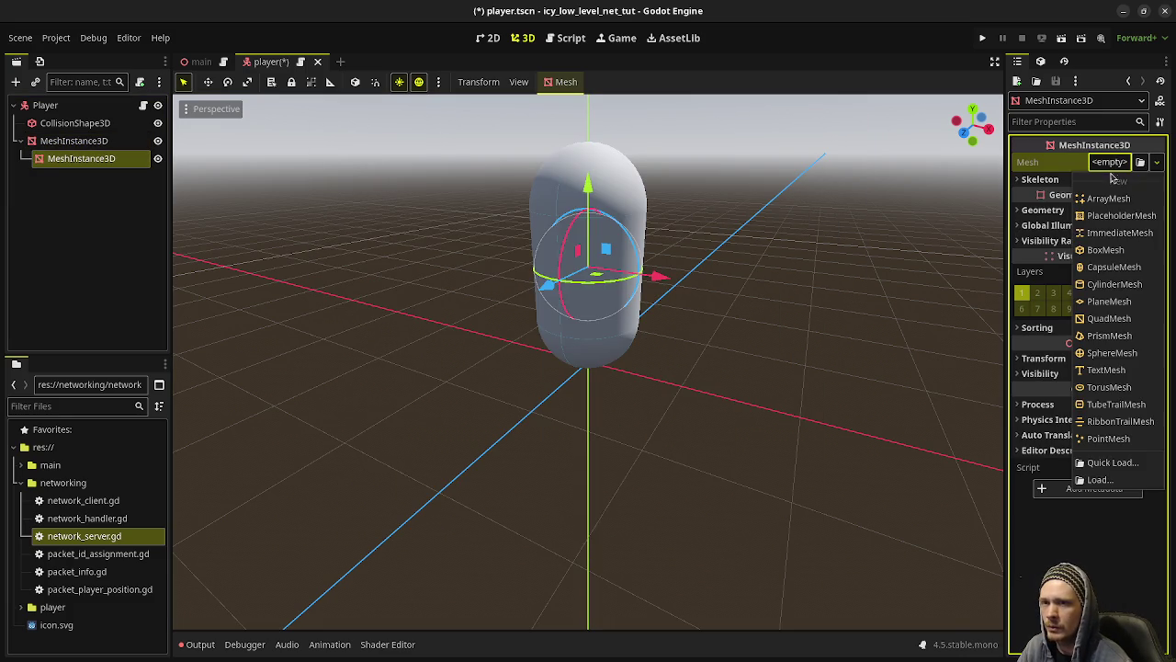
click(1107, 250)
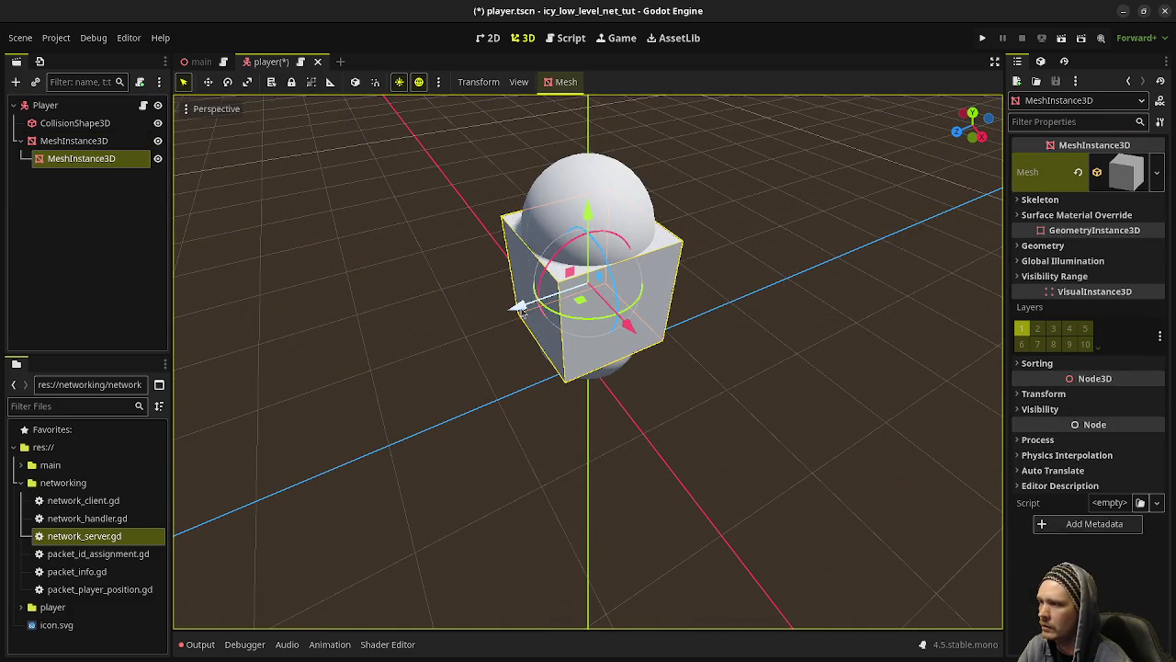
click(1119, 172)
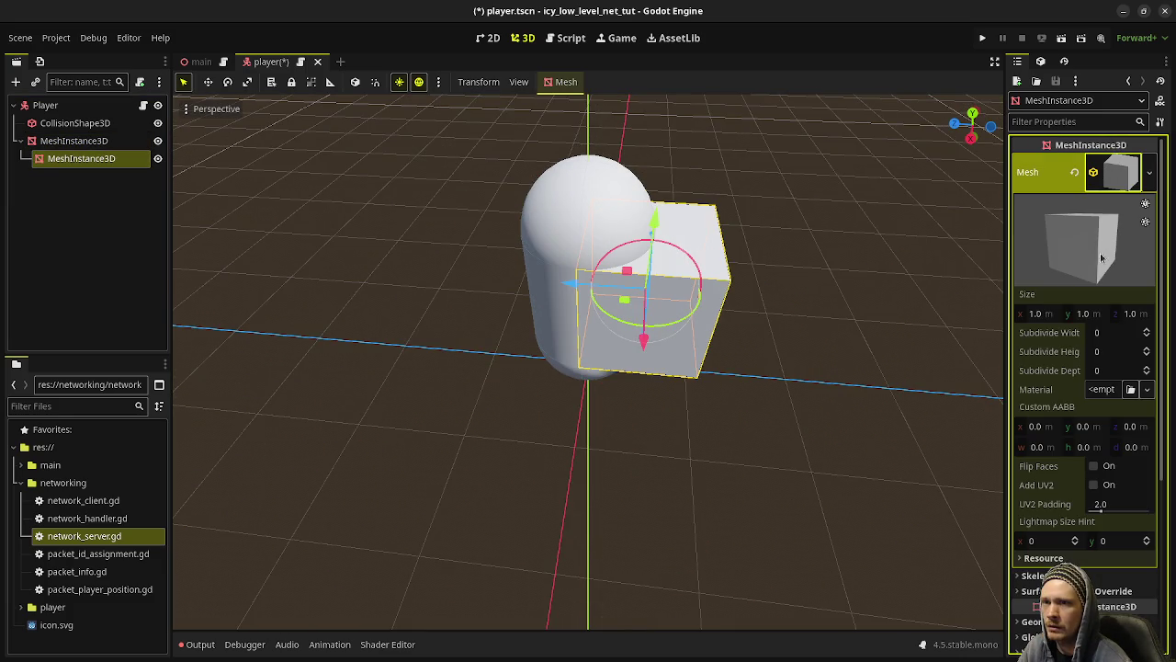
click(1037, 313)
text(0.5)
key(Tab)
text(0.5)
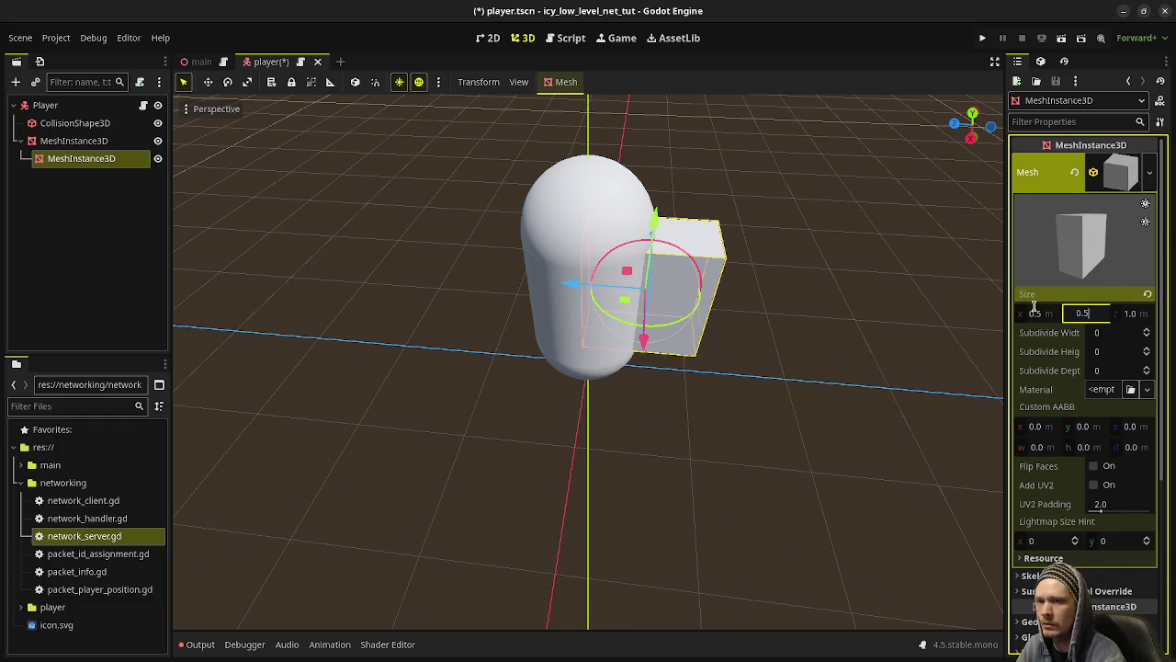
key(Tab)
text(0.5)
key(Return)
drag(640, 213, 643, 156)
click(758, 221)
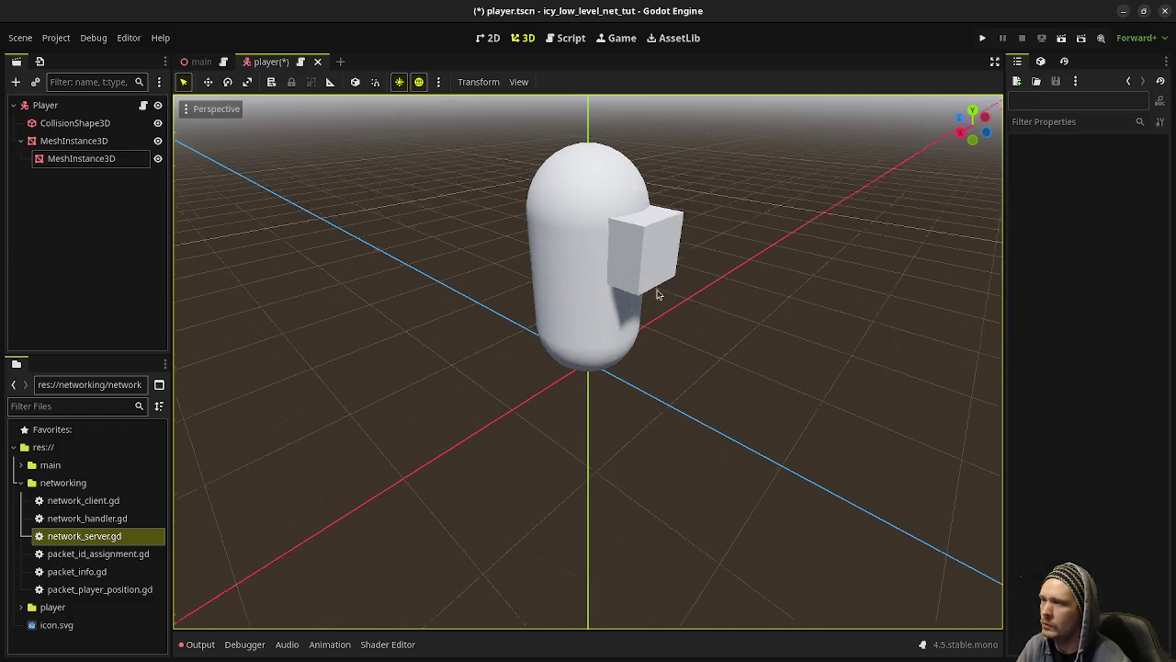
Step: Save the player scene and open player.gd, adding blank lines below the class declaration
key(ctrl+s)
click(128, 105)
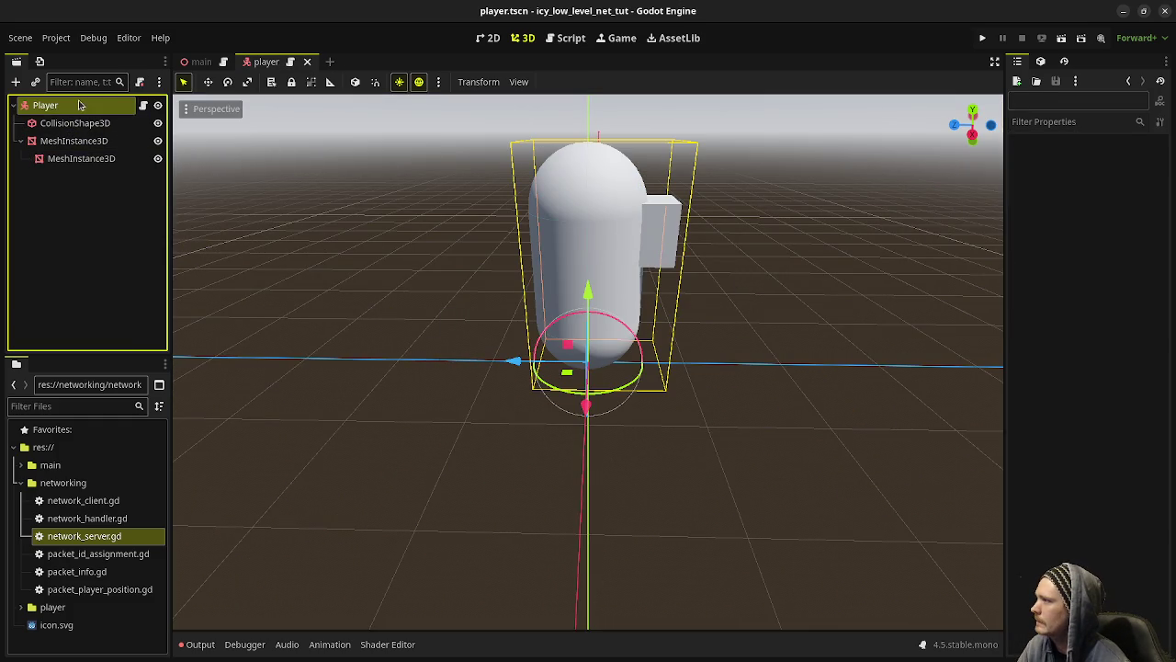
click(142, 106)
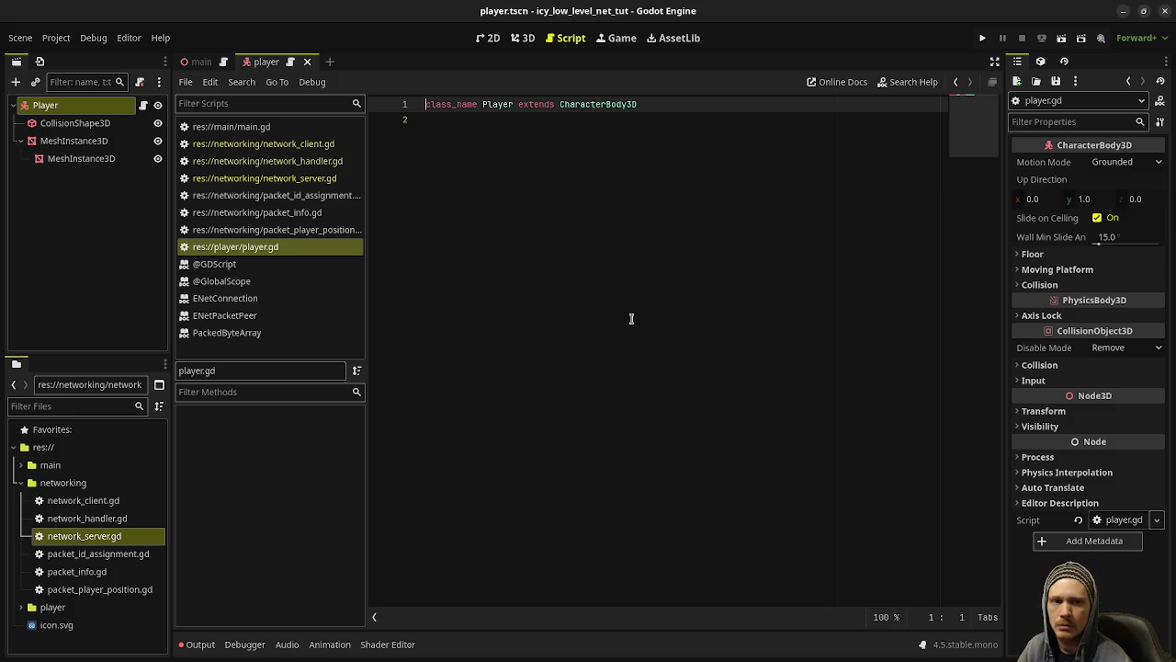
click(617, 284)
key(Return)
key(Return)
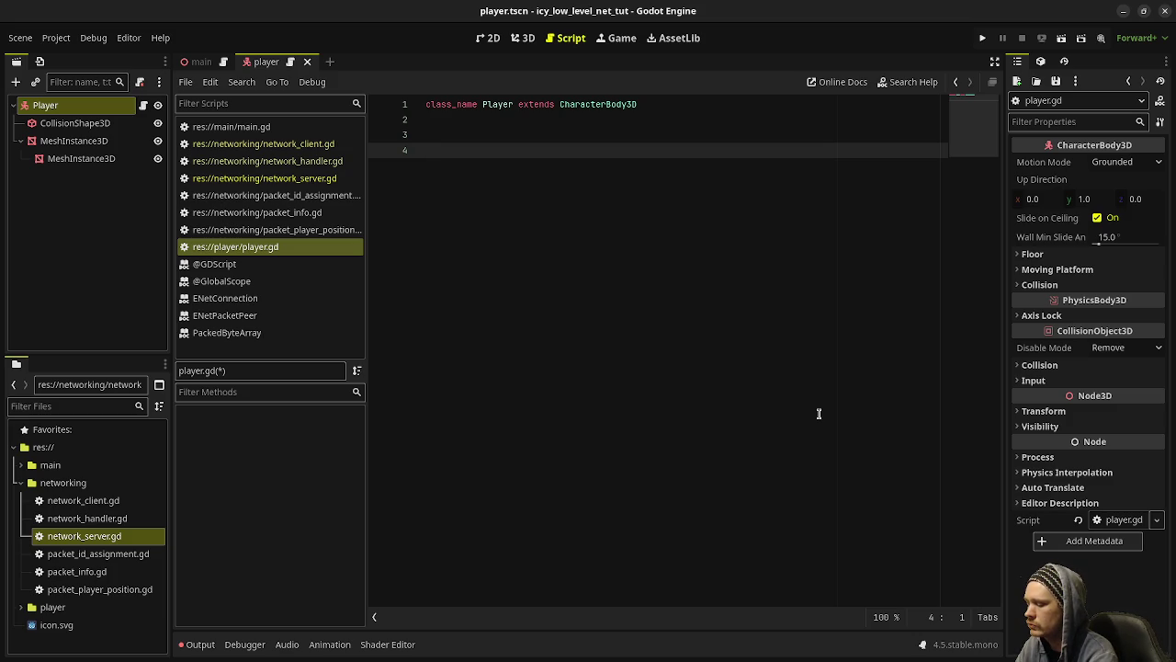
Step: Write get_move_input_vector() -> Vector2 returning Input.get_vector("ui_left", "ui_right", "ui_up", "ui_down")
text(func get_)
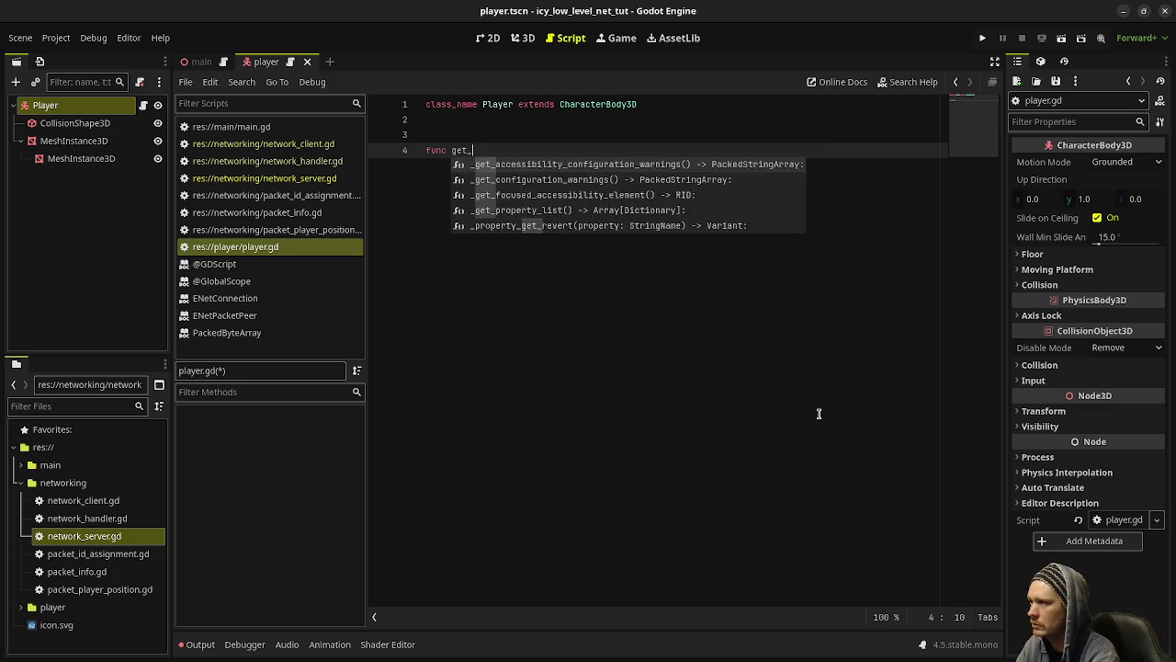
text(move_input() -)
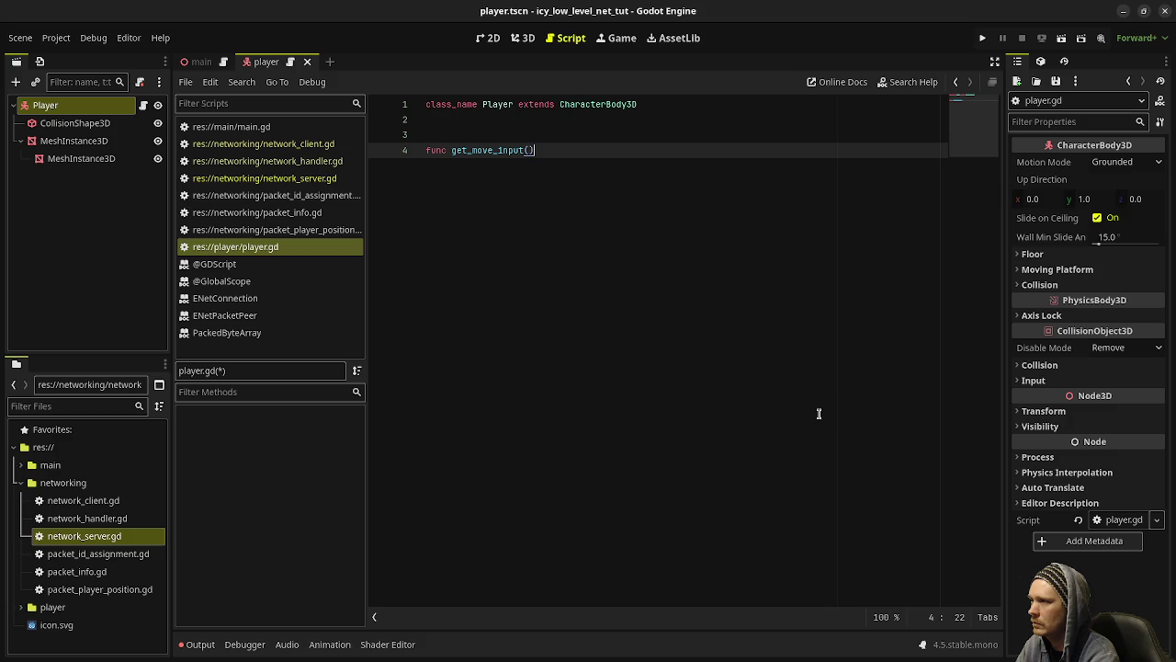
text(> )
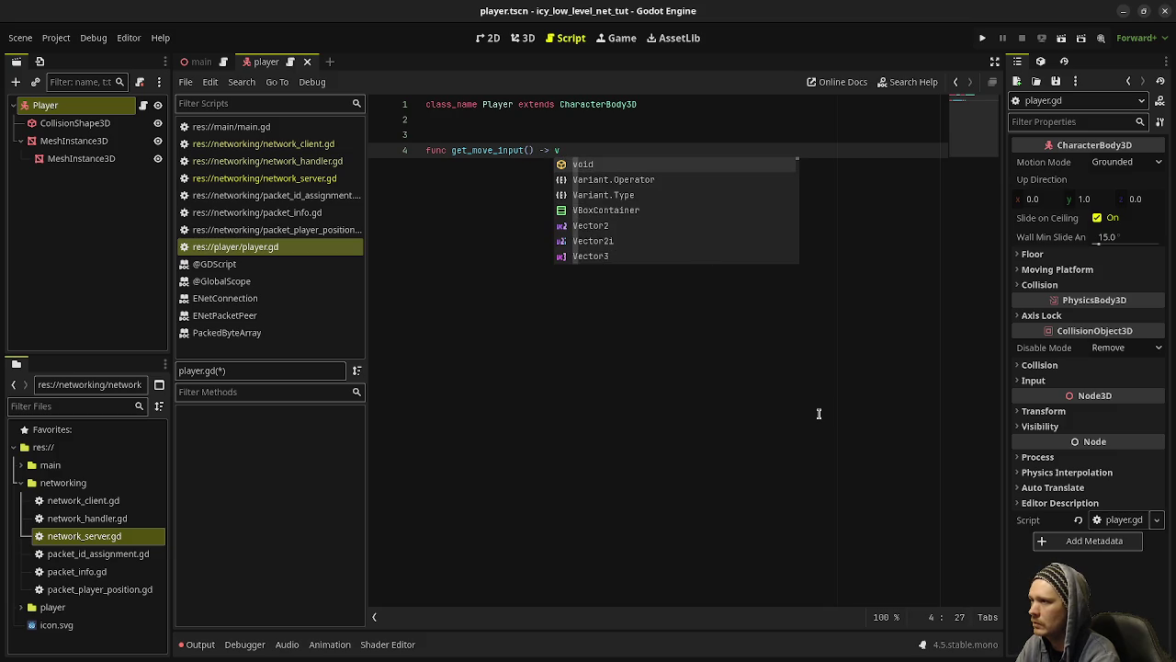
text(Vector2:)
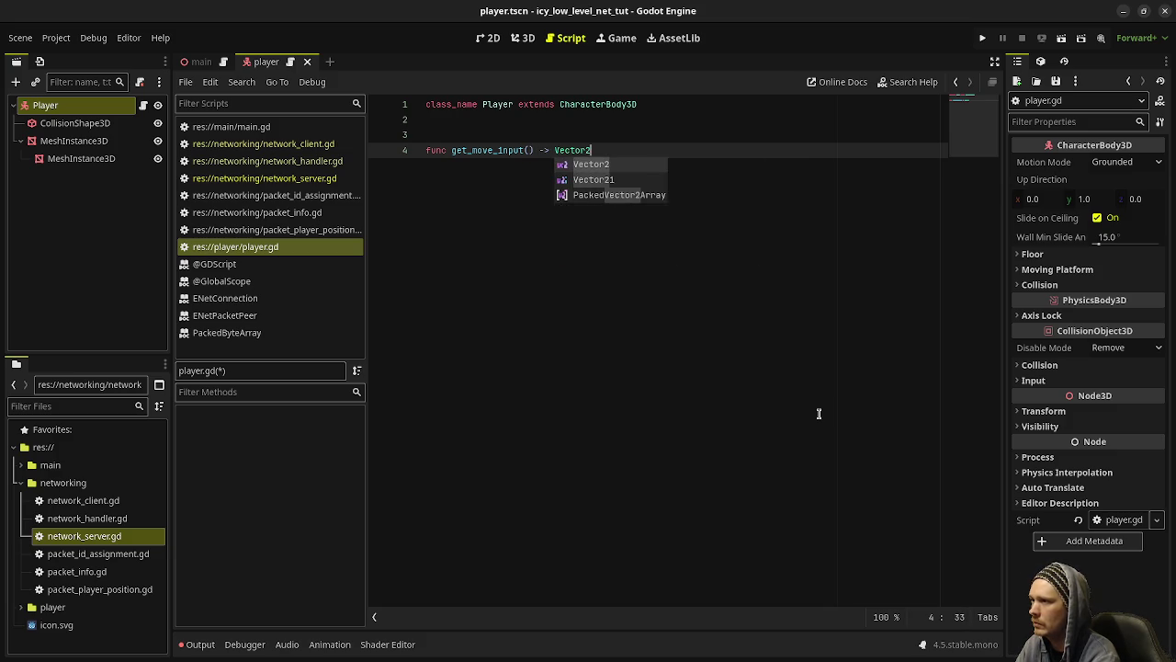
key(Return)
text(return Input)
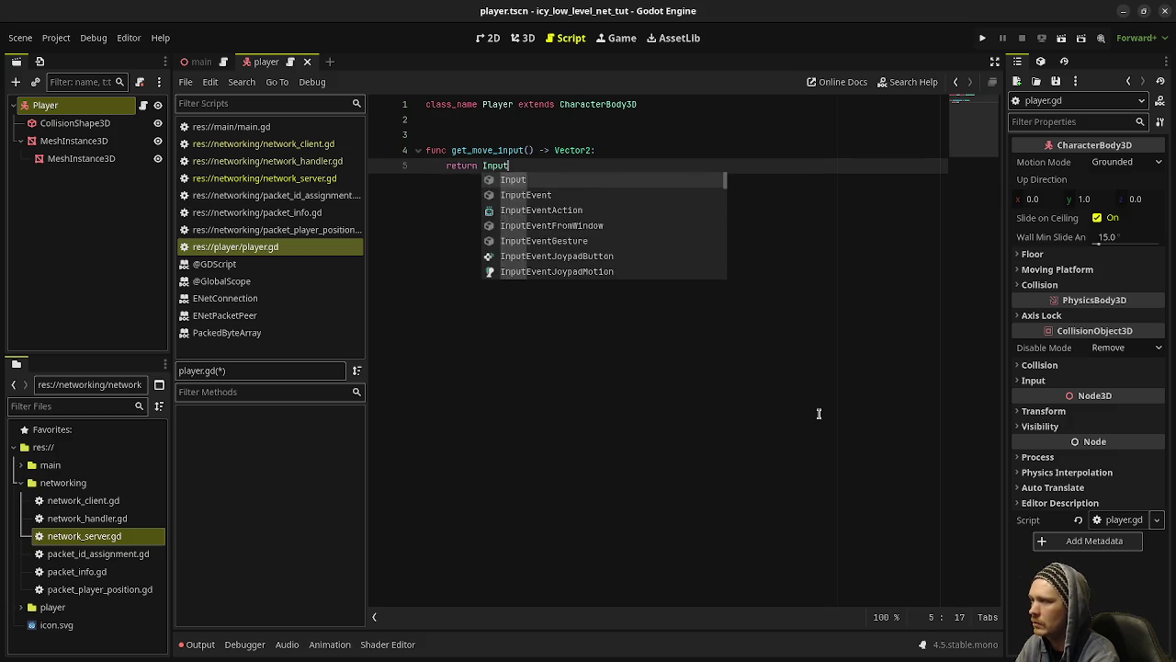
text(.get_vector)
key(Return)
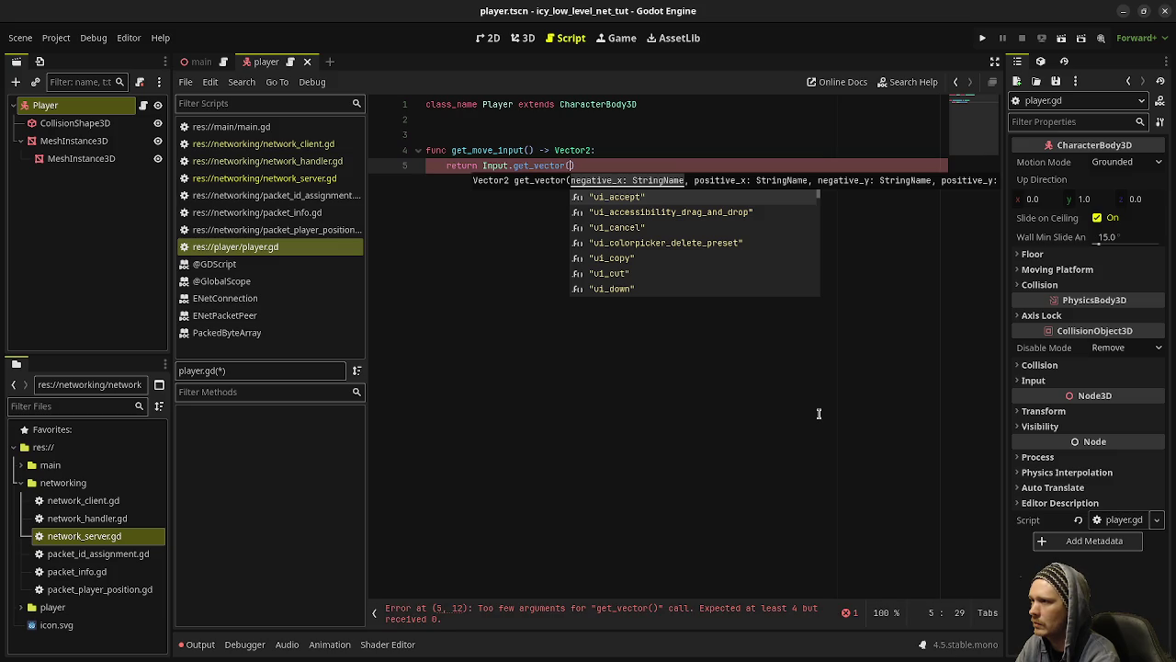
text("ui_left")
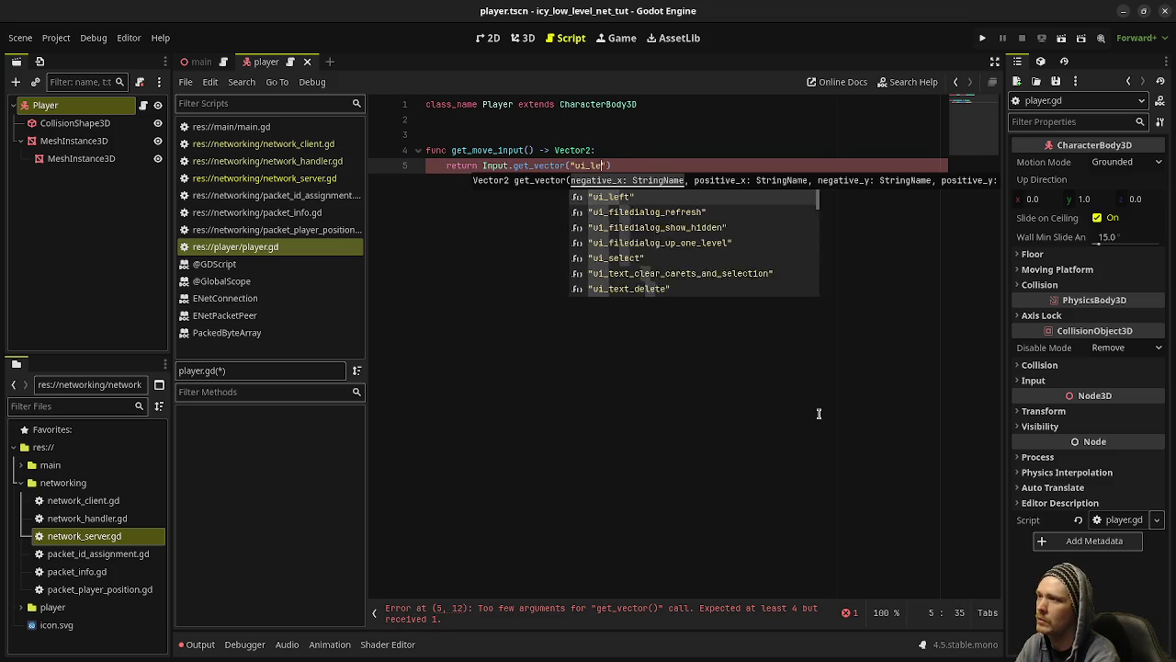
text(, "ui_rig)
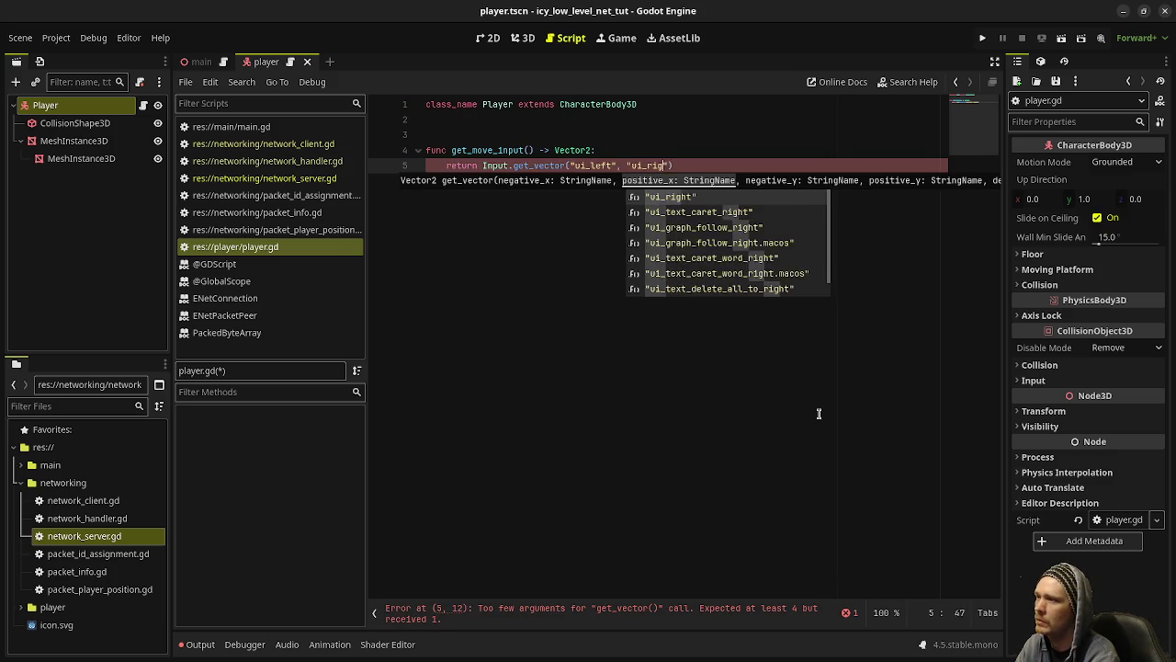
key(Return)
text(, "ui_up", )
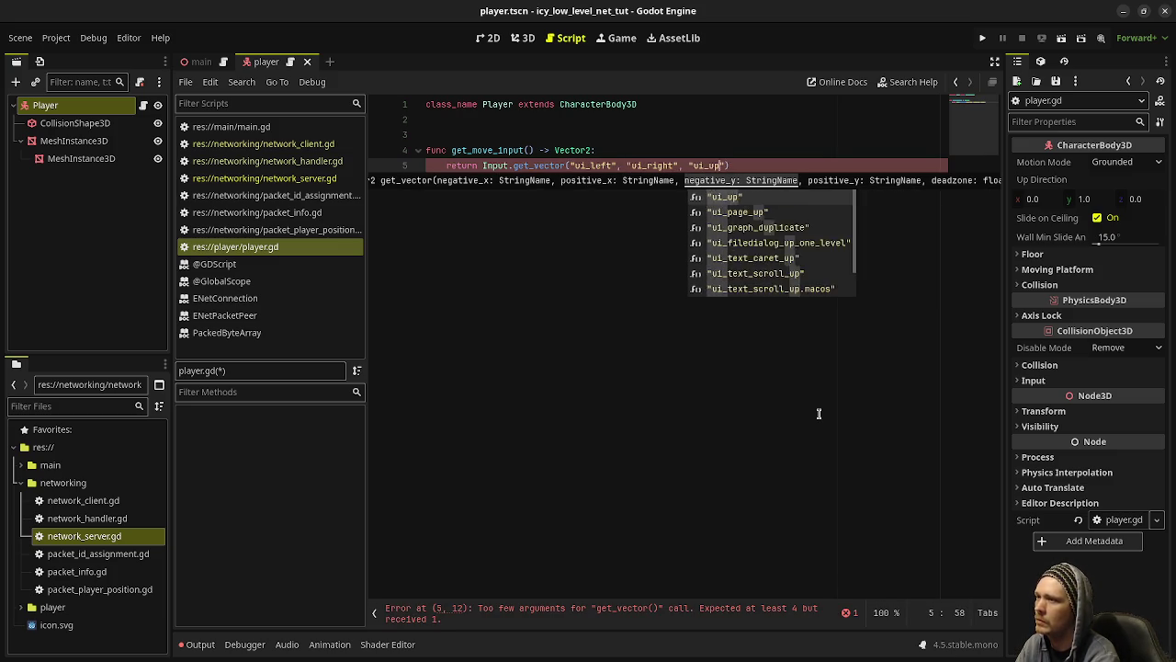
text("ui_down)
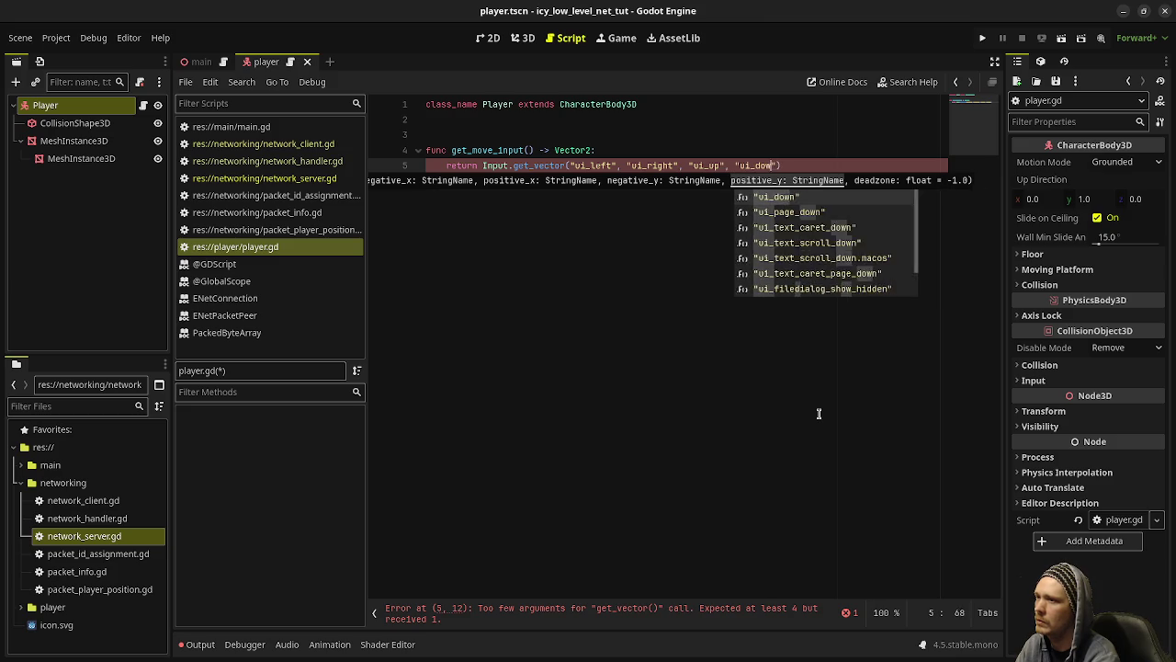
key(Return)
key(End)
key(Return)
key(BackSpace)
key(BackSpace)
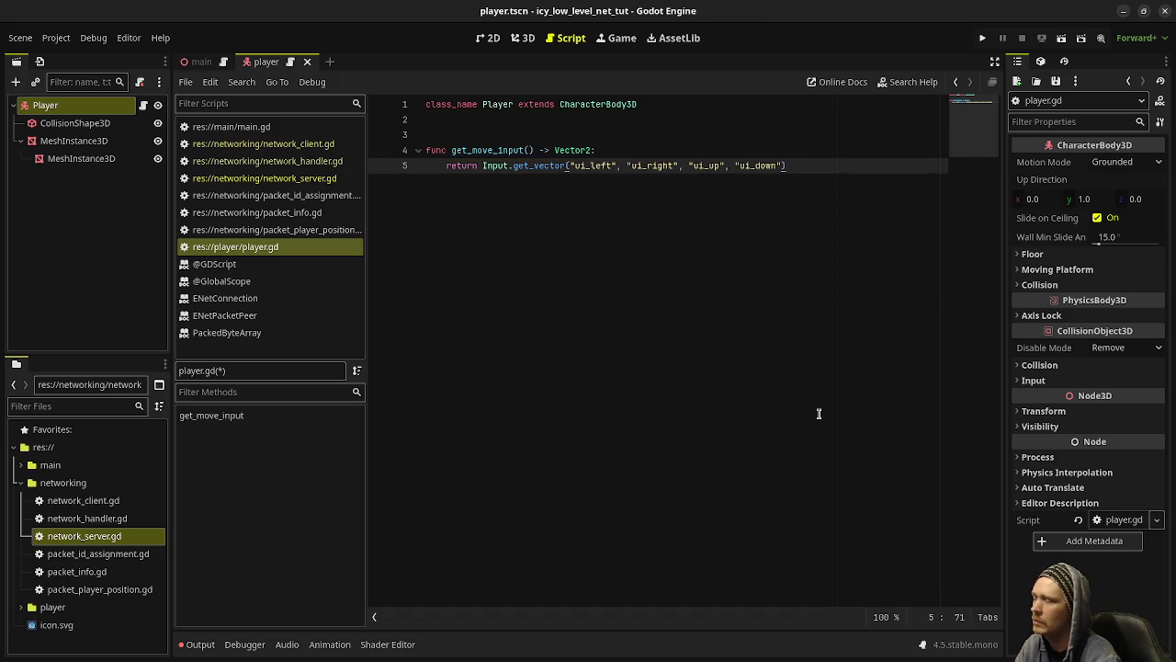
click(525, 149)
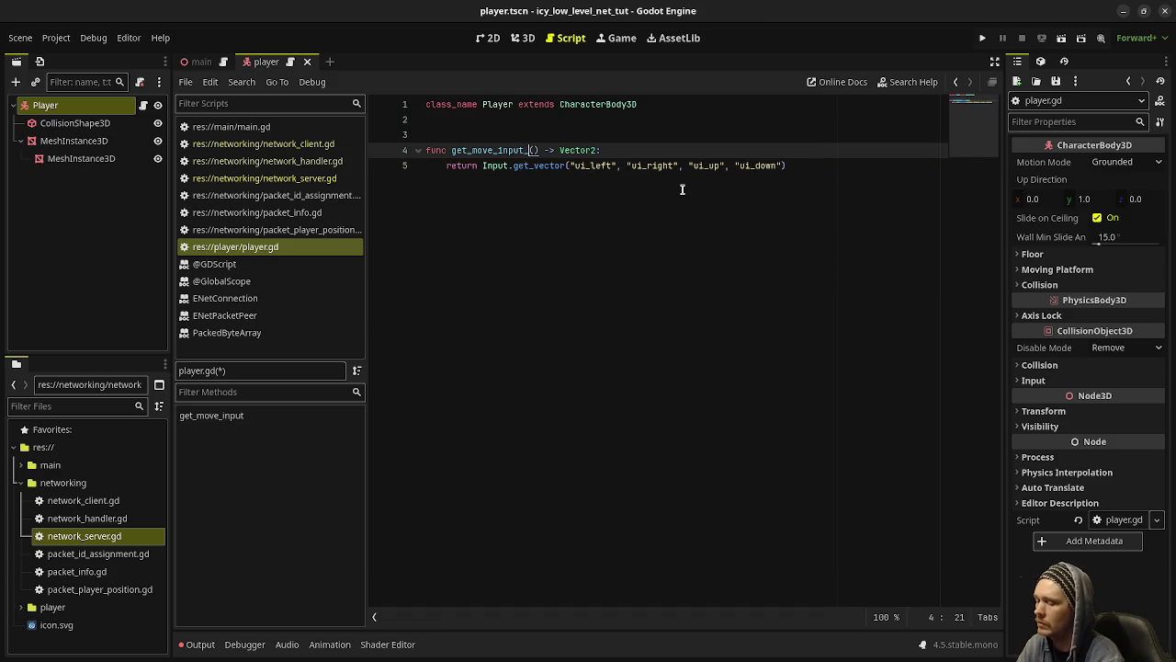
text(_vector)
Step: Add an empty _physics_process(delta) function above get_move_input_vector
click(478, 139)
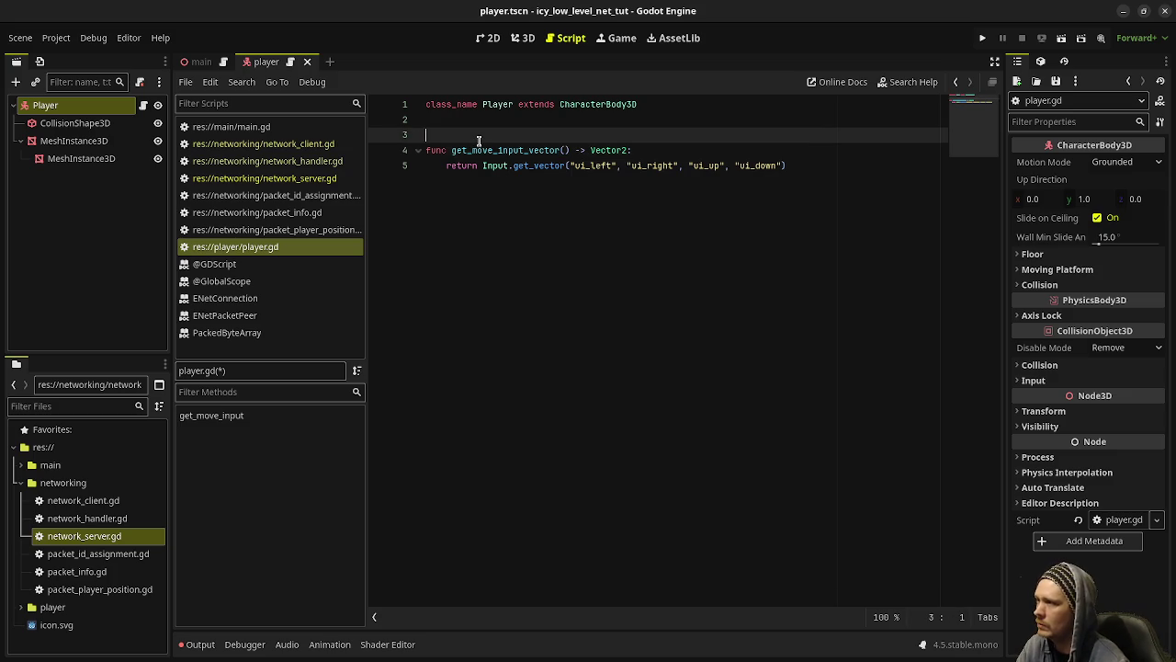
key(Return)
key(Return)
key(Up)
key(Return)
key(Up)
key(Return)
text(func _phy)
key(Return)
key(Return)
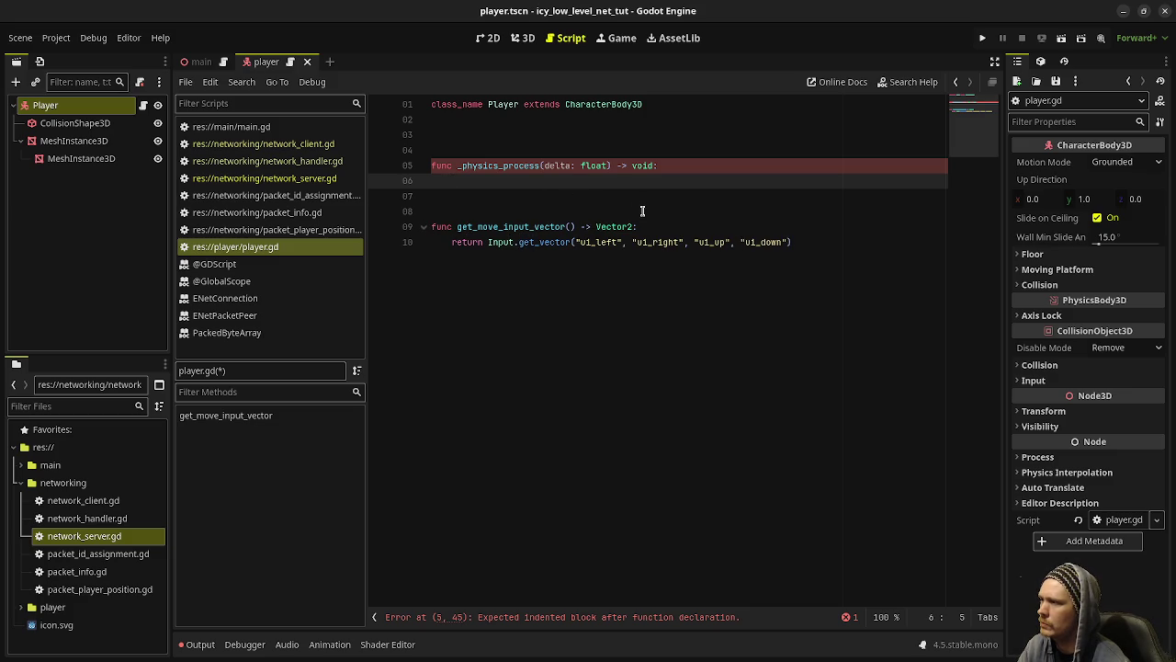
drag(804, 242, 431, 226)
Step: Comment out the move-input helper and declare turn_vector as Input.get_axis("ui_left", "ui_right") in _physics_process
key(ctrl+k)
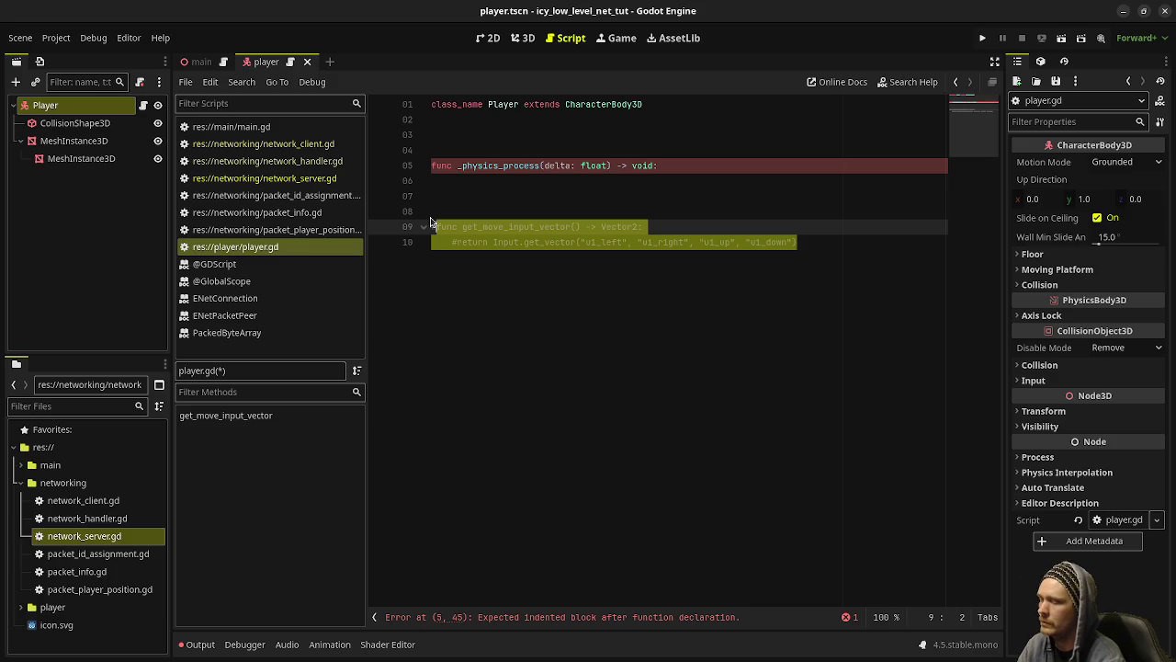
click(478, 197)
click(582, 184)
text(if)
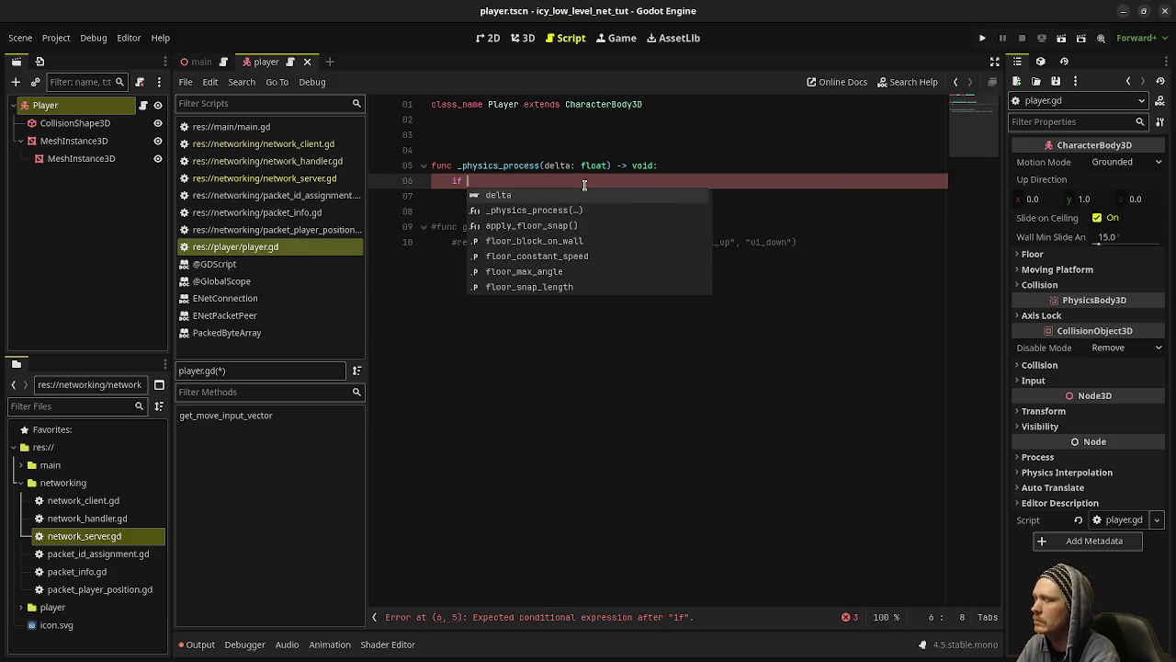
key(BackSpace)
key(BackSpace)
key(BackSpace)
text(var )
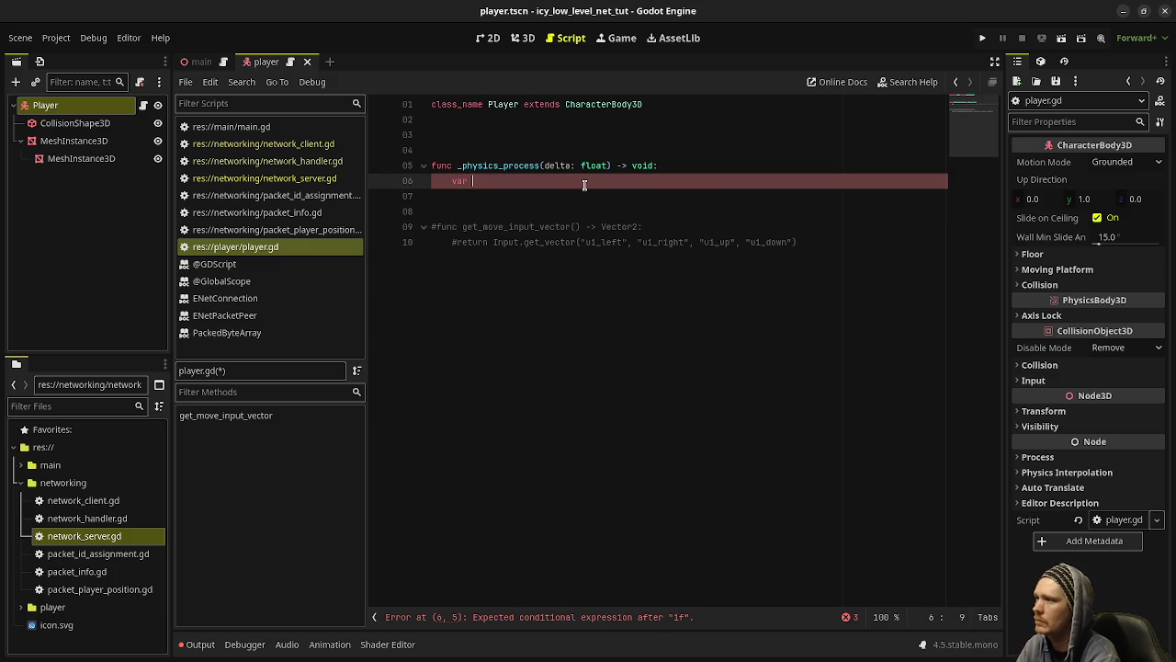
text(turn_vector: float = Input)
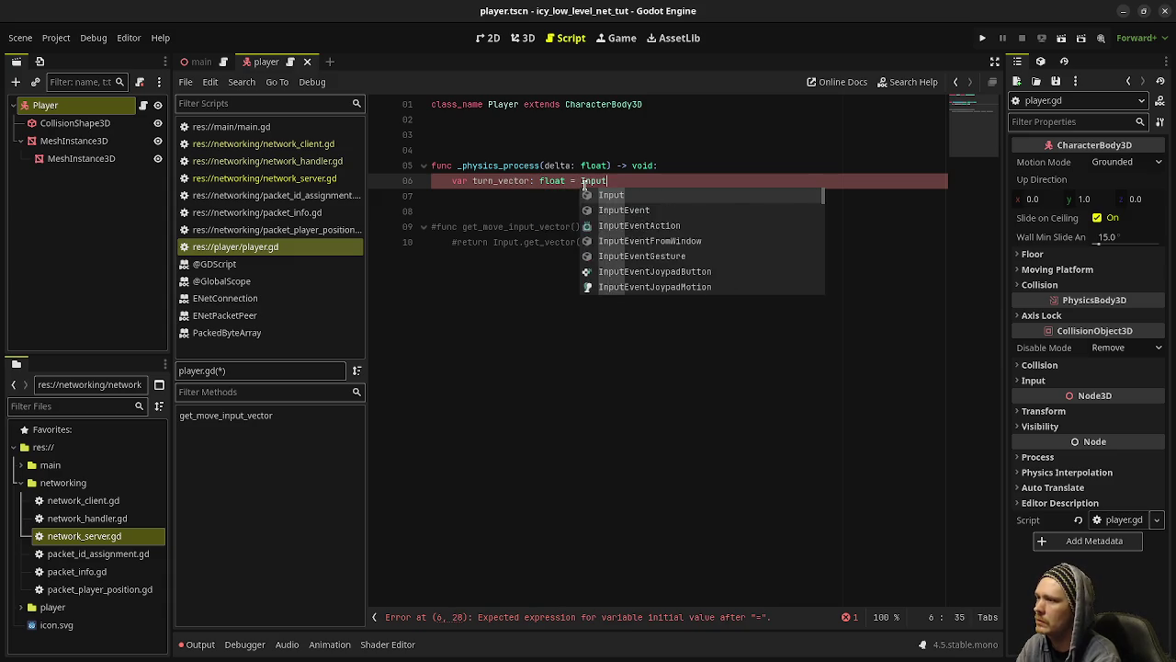
text(.get_axis()
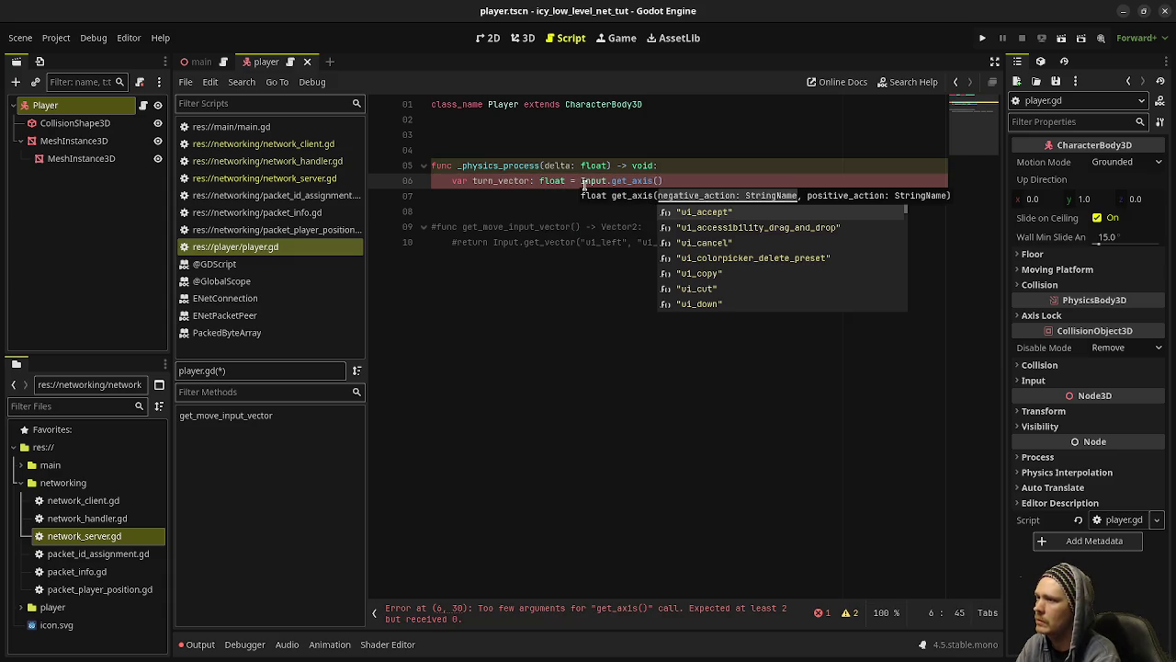
text("ui_)
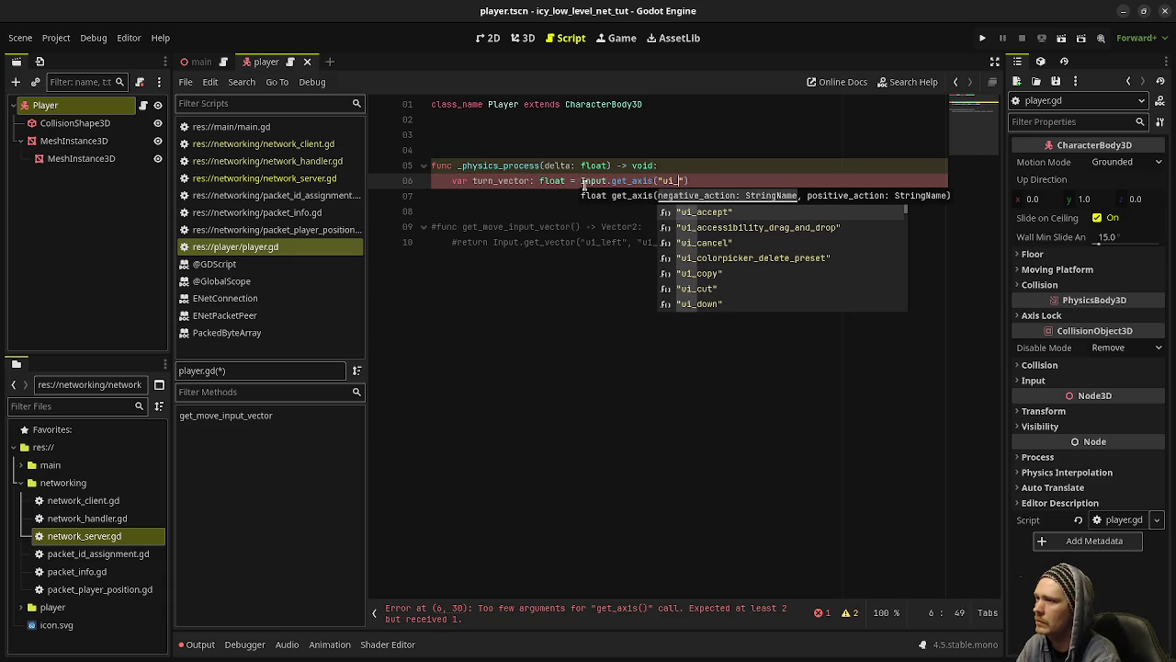
text(left", "ui_ri)
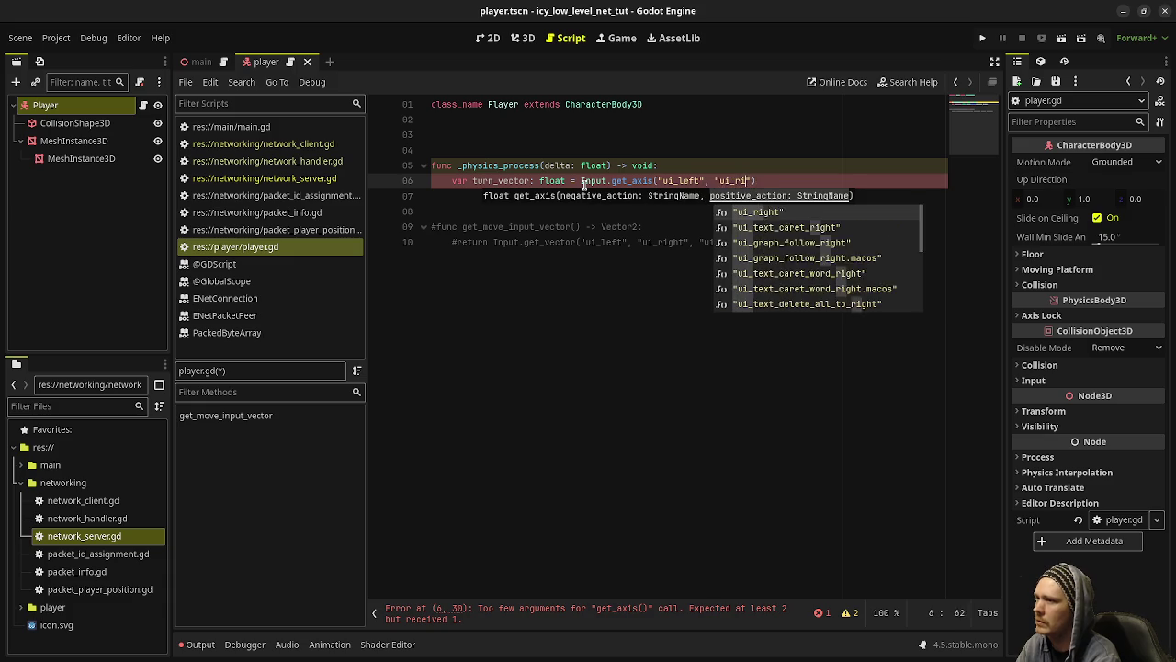
key(Return)
Step: Add rotate_y(turn_vector * deg_to_rad(90.0) * delta) and begin a move_vector float declaration
key(End)
key(Return)
text(rotate)
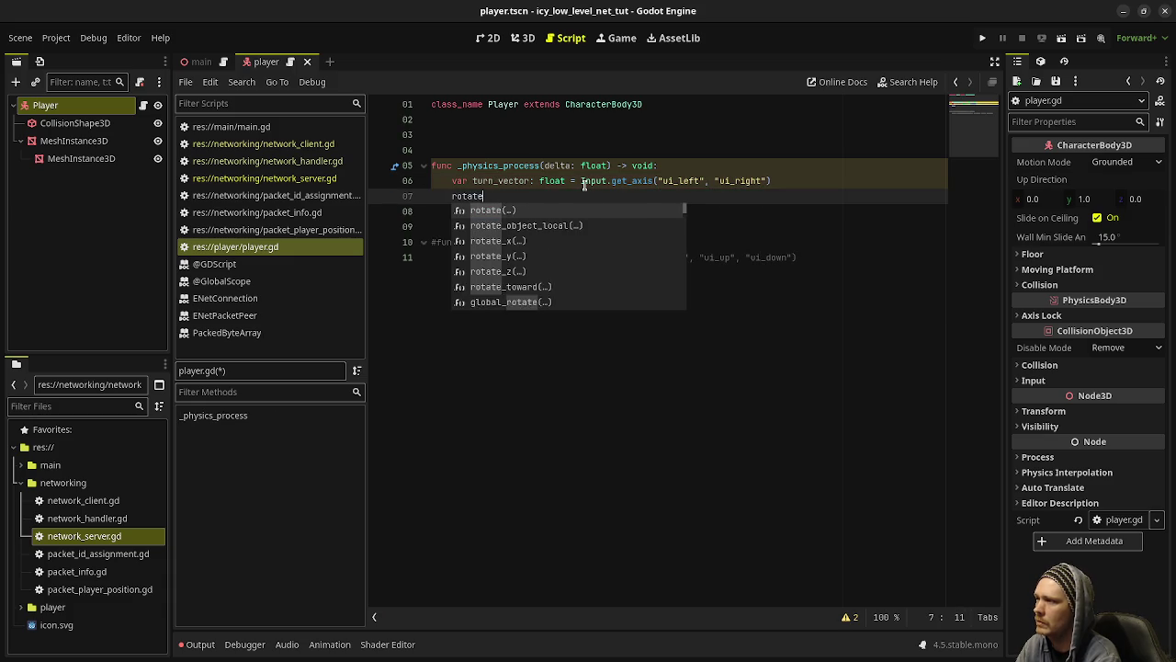
text(_y(turn_vector * )
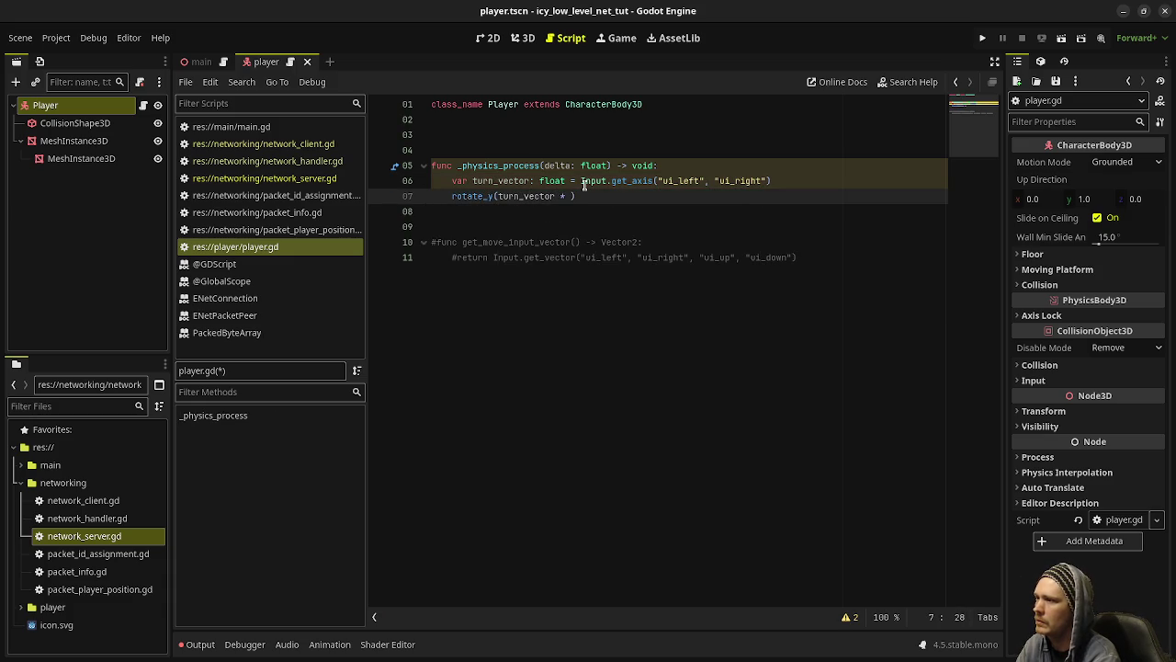
text(deg_to_rad(90)
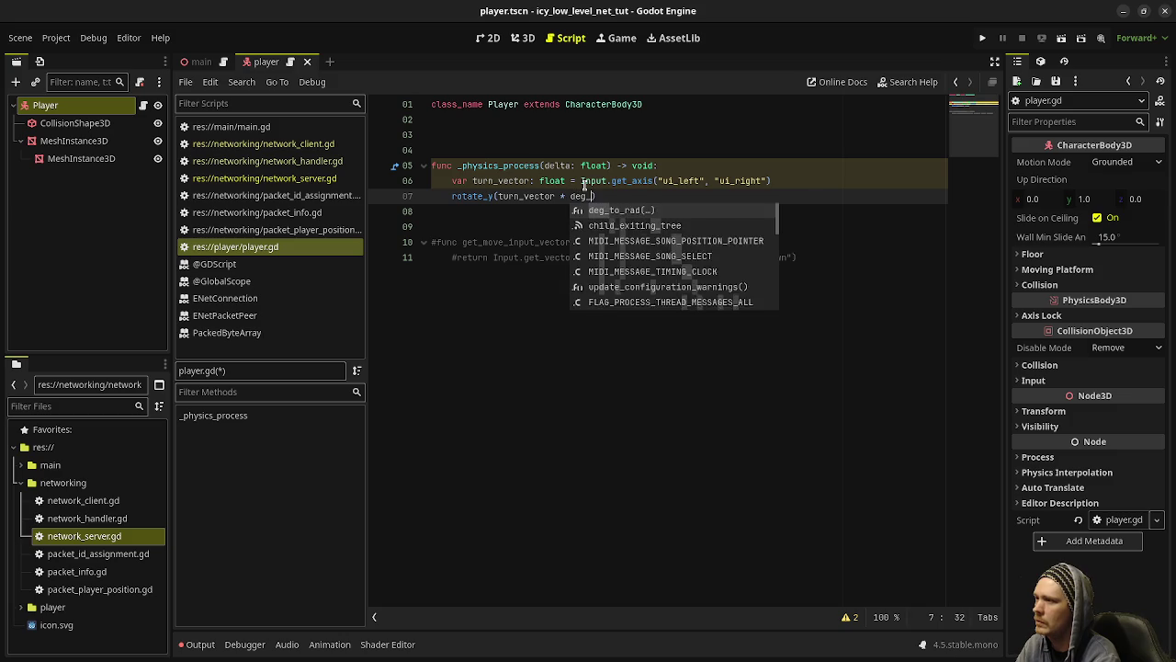
text(.0) * d)
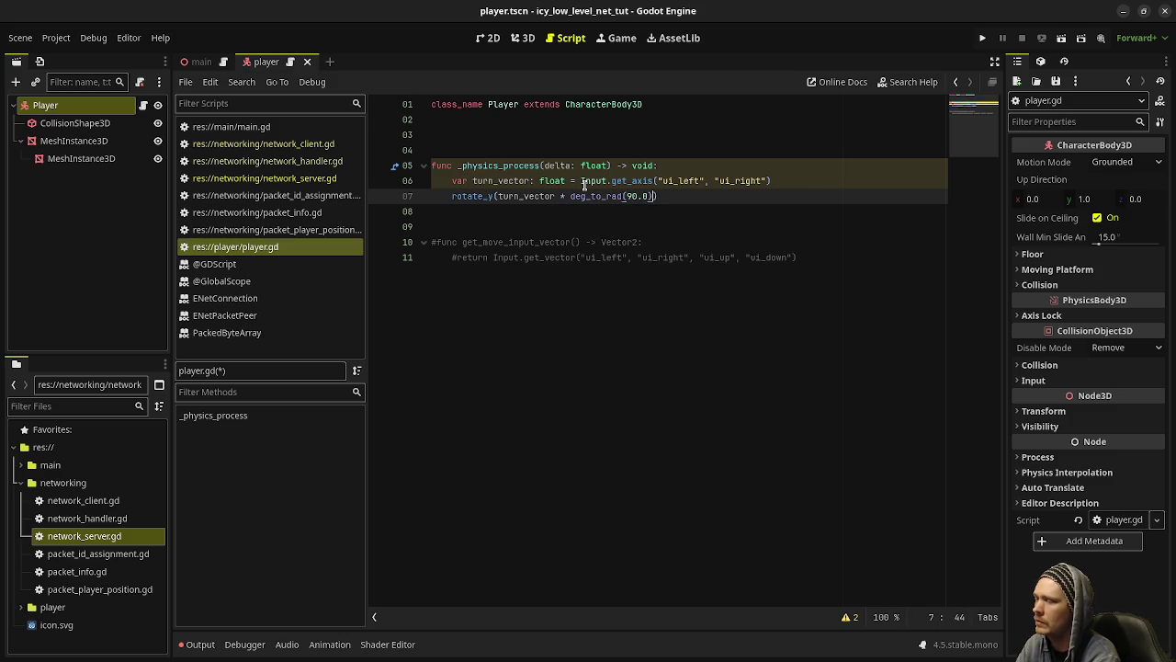
text(e)
key(Return)
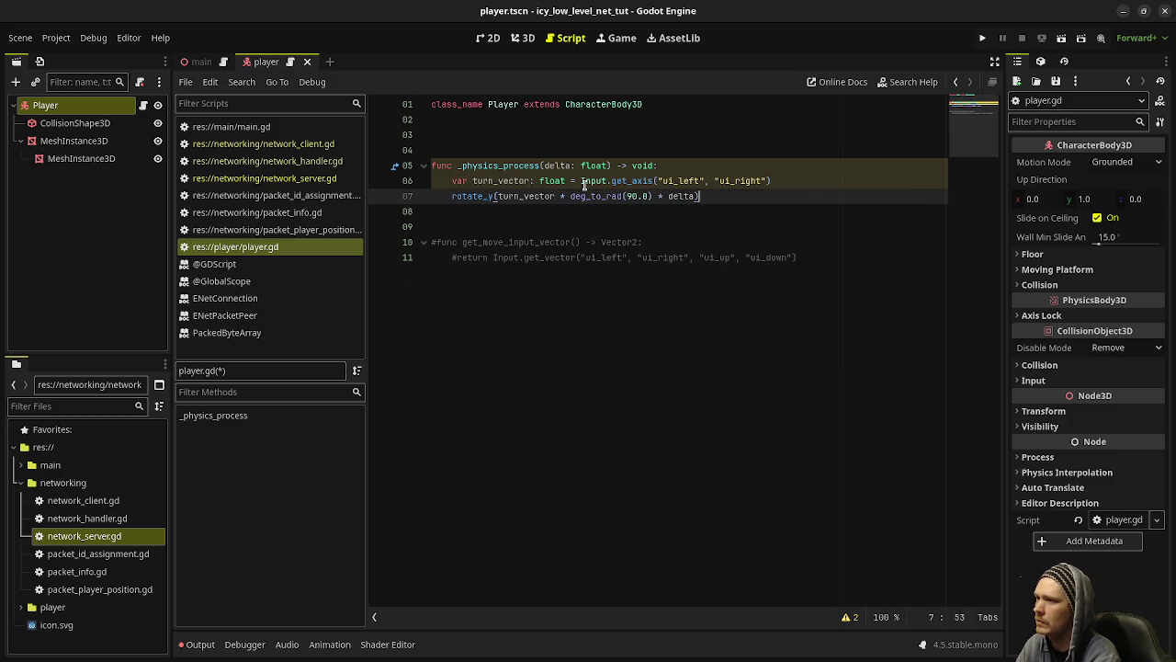
key(End)
key(Return)
key(Return)
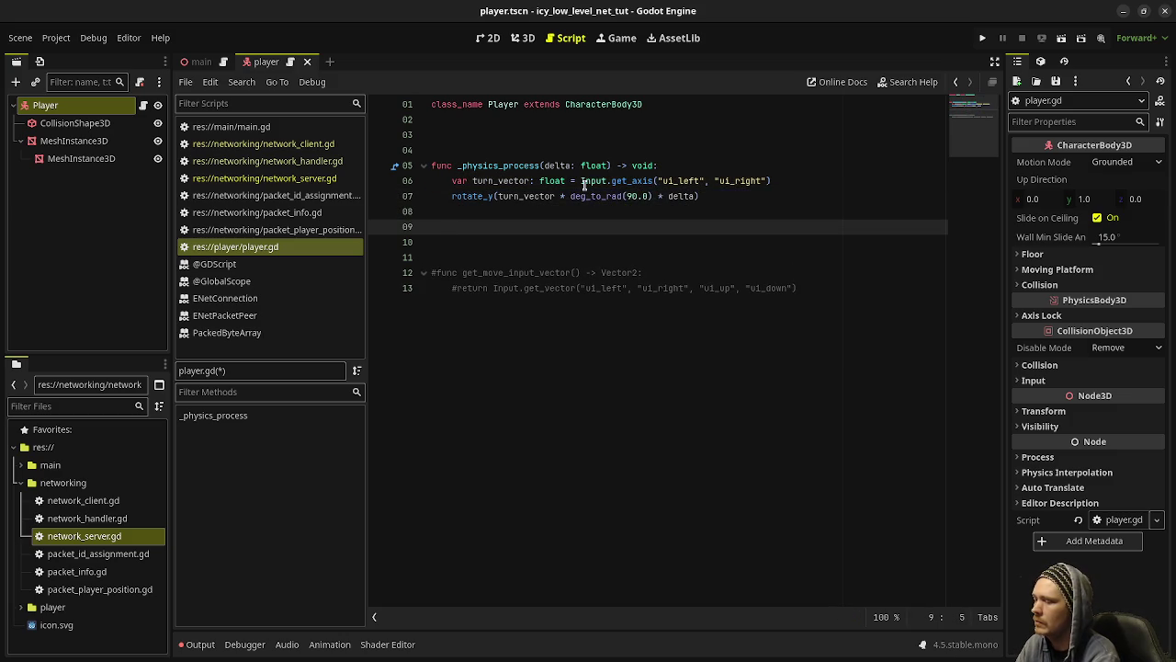
text(var move_ve)
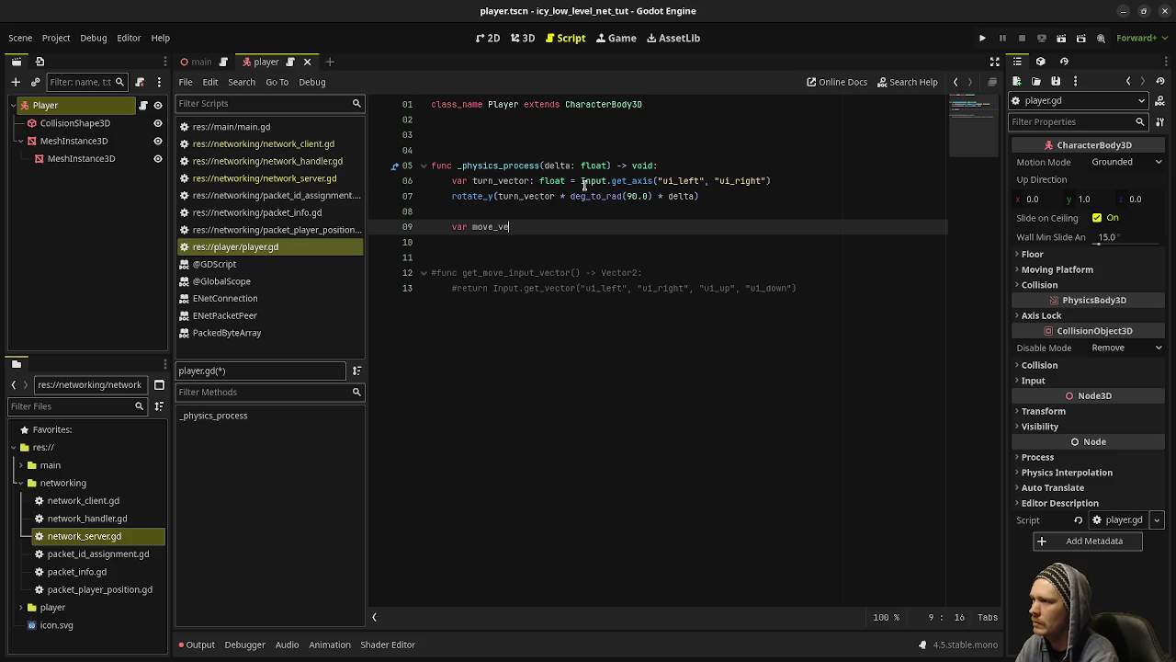
text(ctor: float)
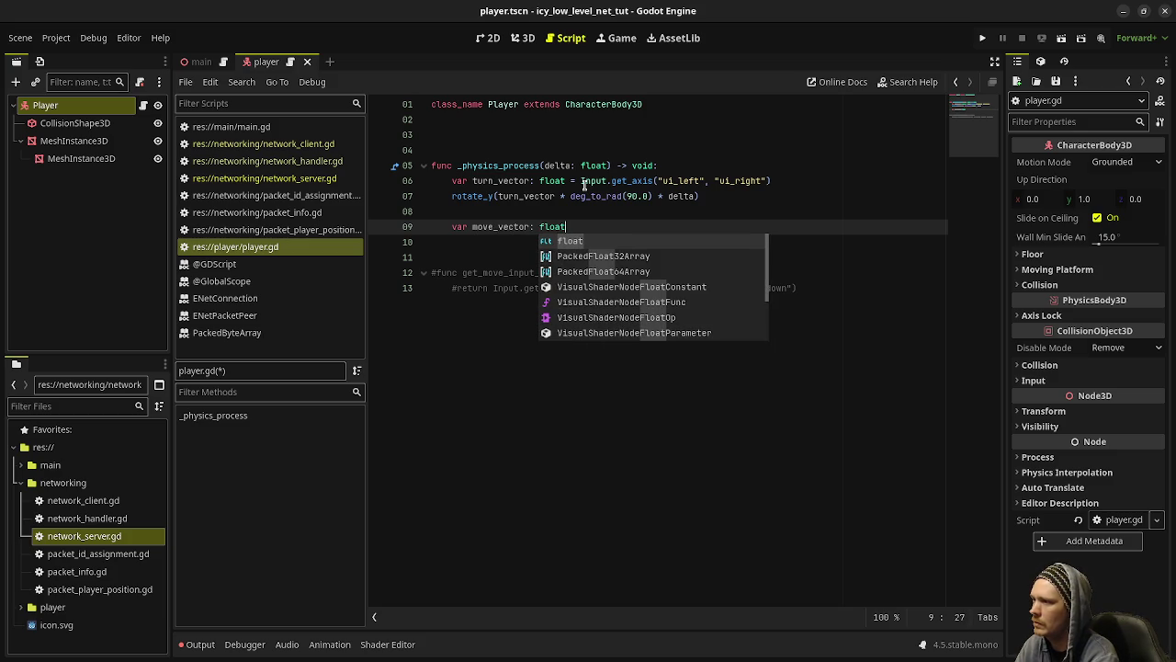
Step: Rename the variables to turn_input and move_input, updating the rotate_y line to use turn_input
drag(504, 180, 530, 180)
text(input)
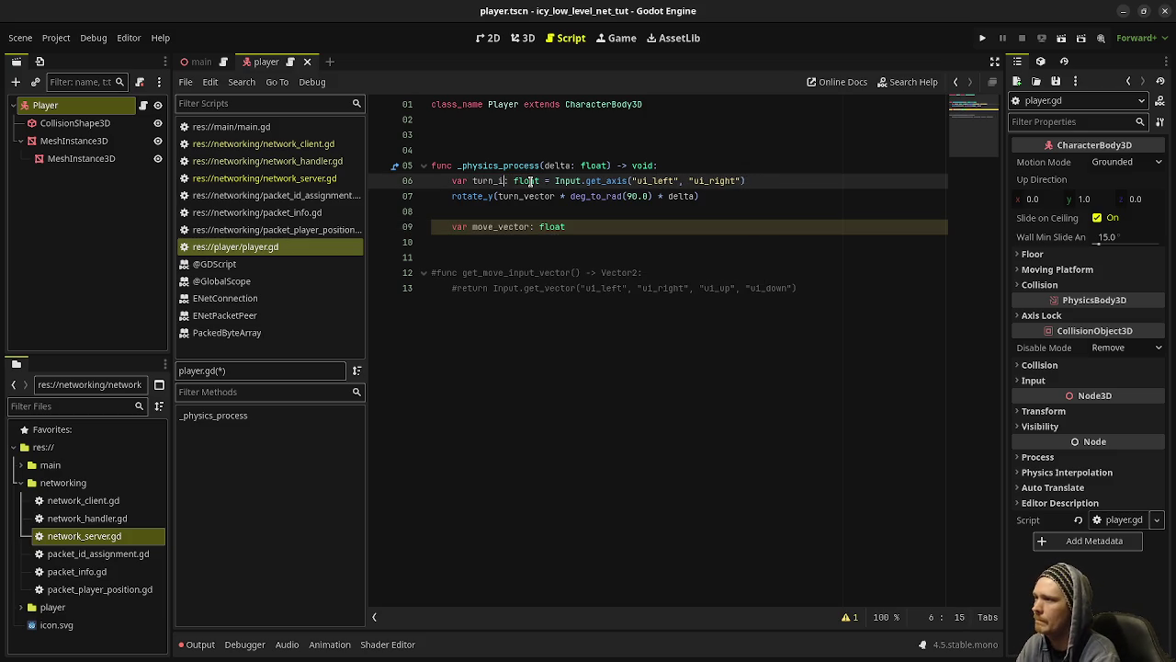
drag(503, 226, 531, 226)
text(input)
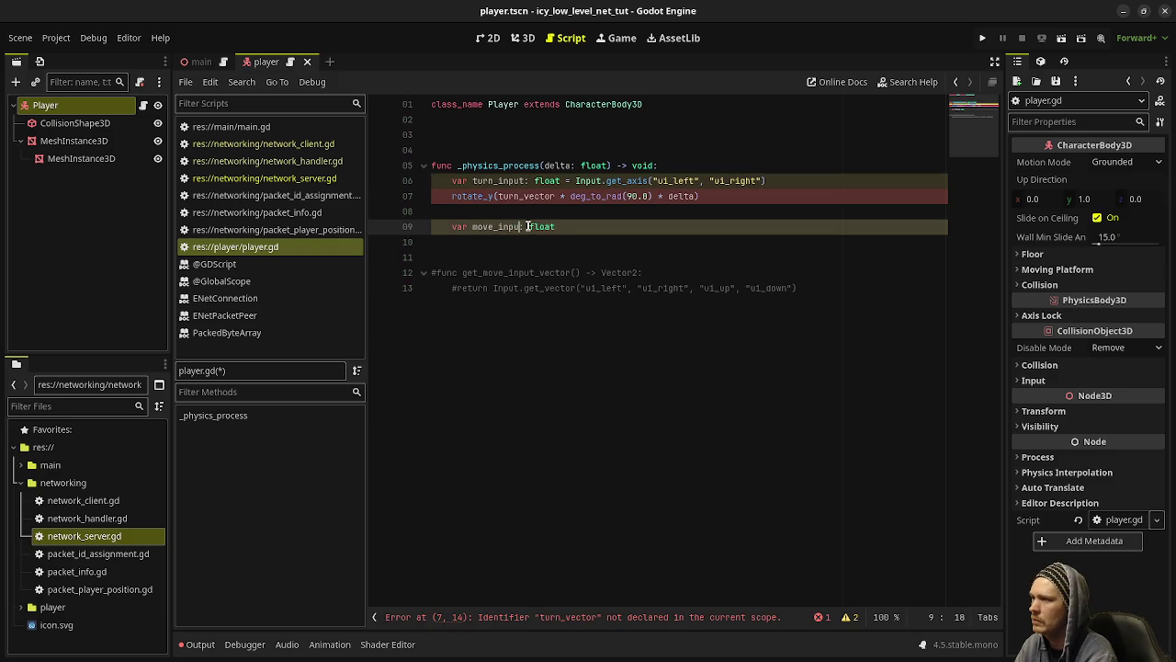
double_click(515, 182)
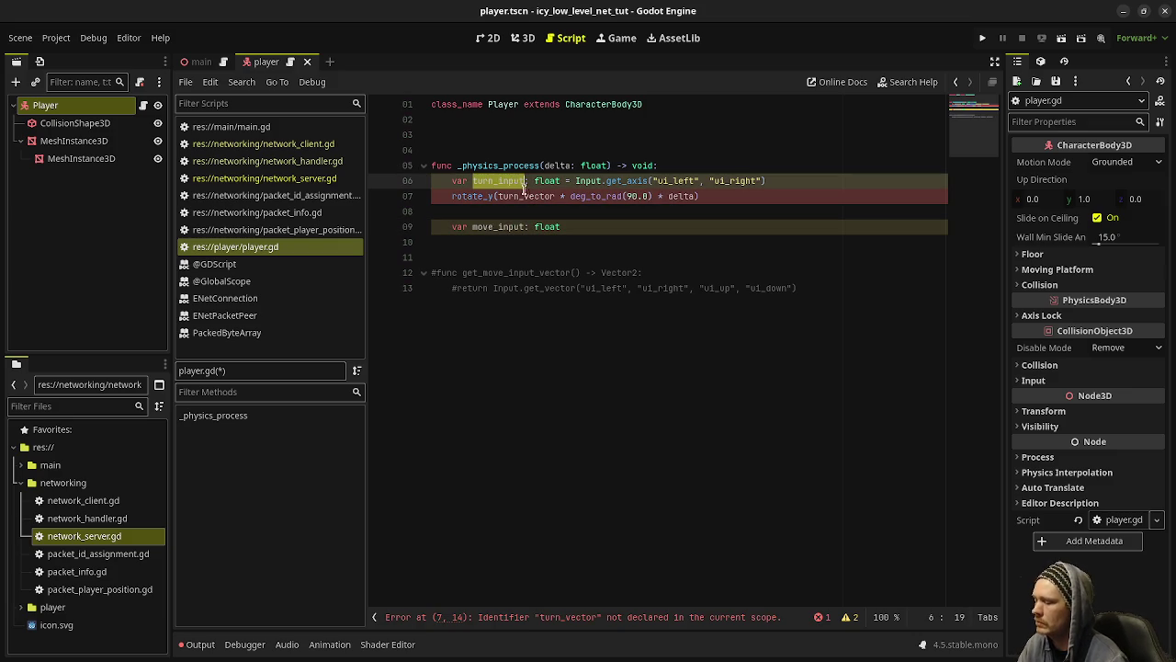
key(ctrl+c)
double_click(520, 196)
key(ctrl+v)
Step: Set move_input from Input.get_axis("ui_up", "ui_down") and add velocity += transform.basis * Vector3(0, 0.0, move_input) * 4.0 * delta
click(595, 228)
text(= Input.get_a)
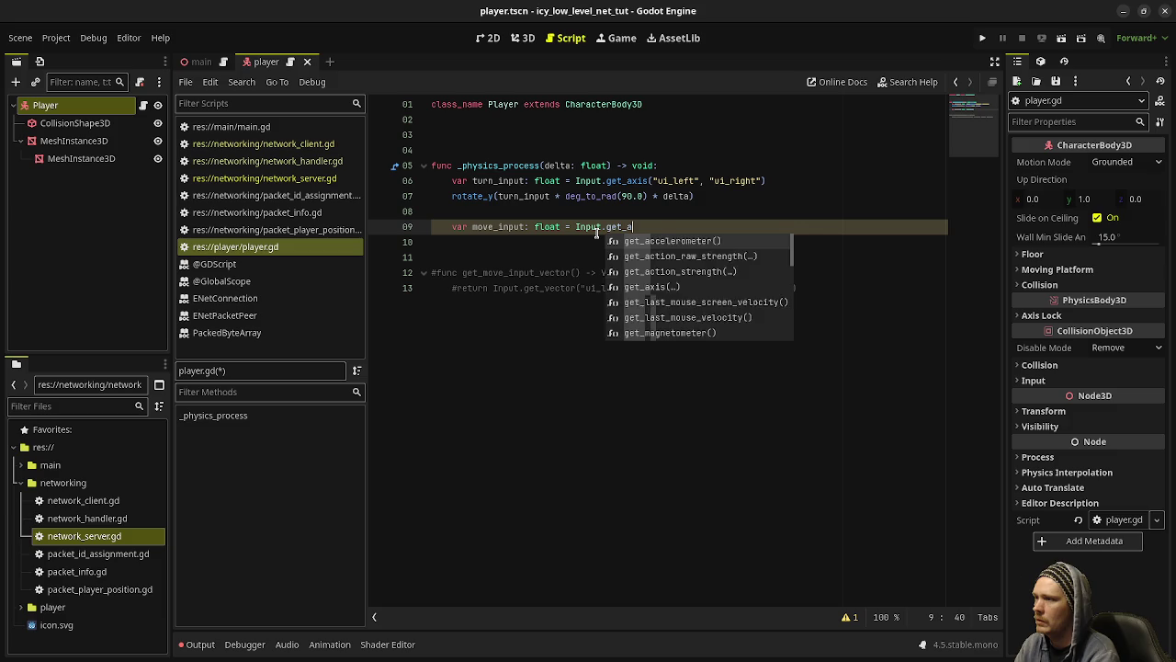
text(xis("ui_u)
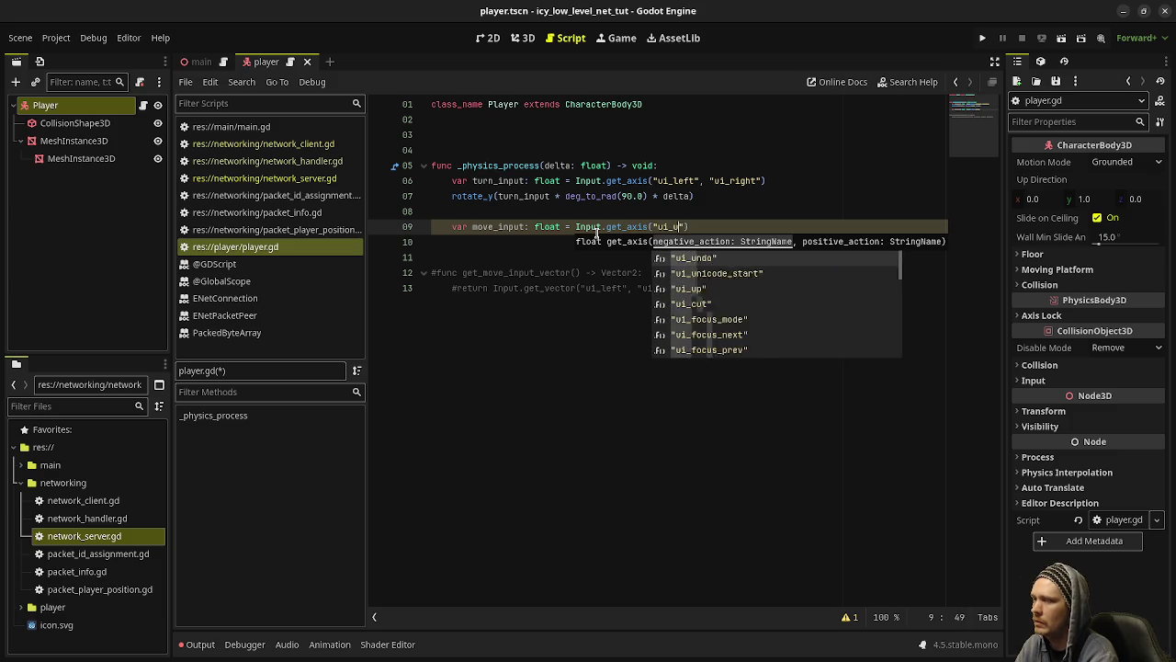
text(p", "ui_down)
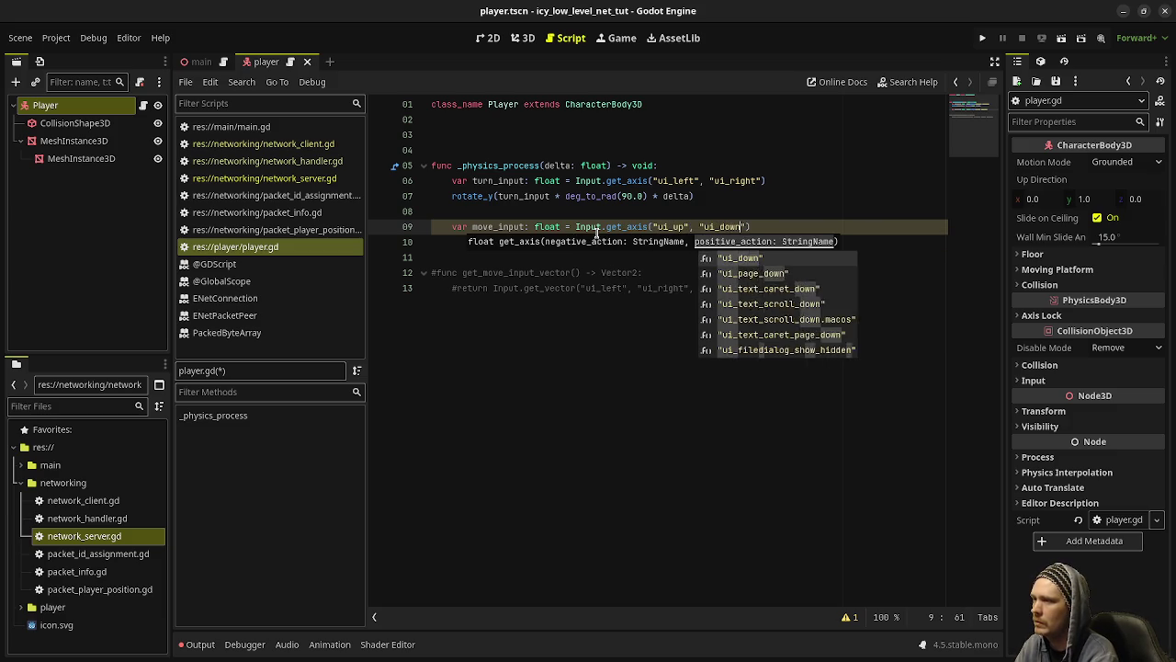
text("))
key(Return)
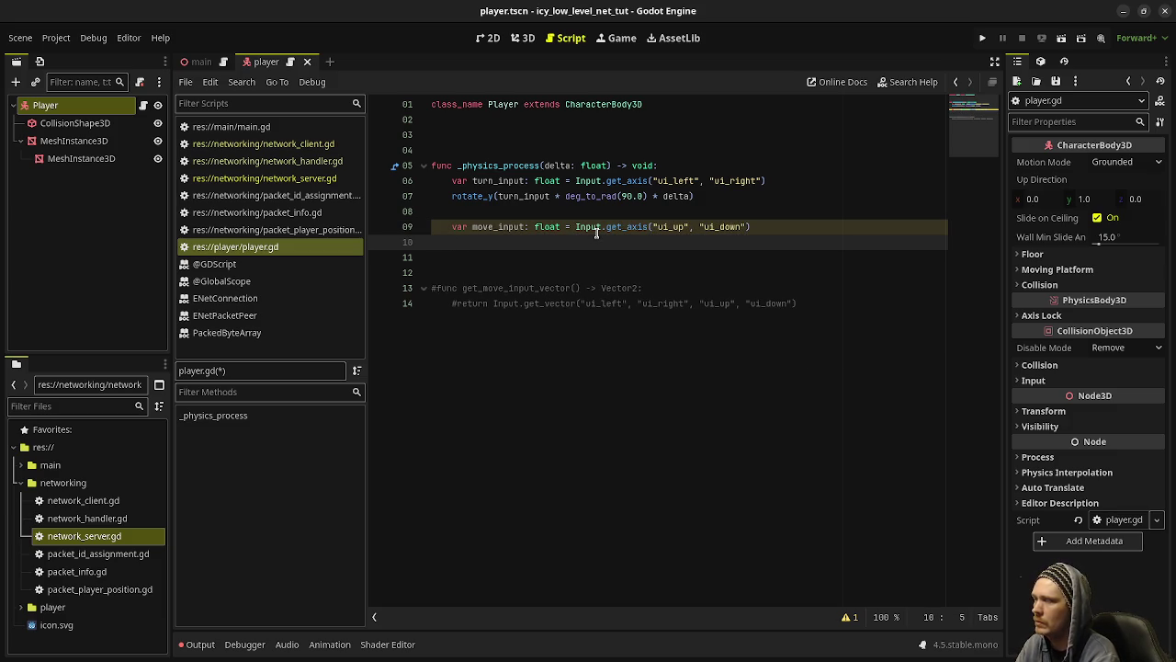
text(velocity +=)
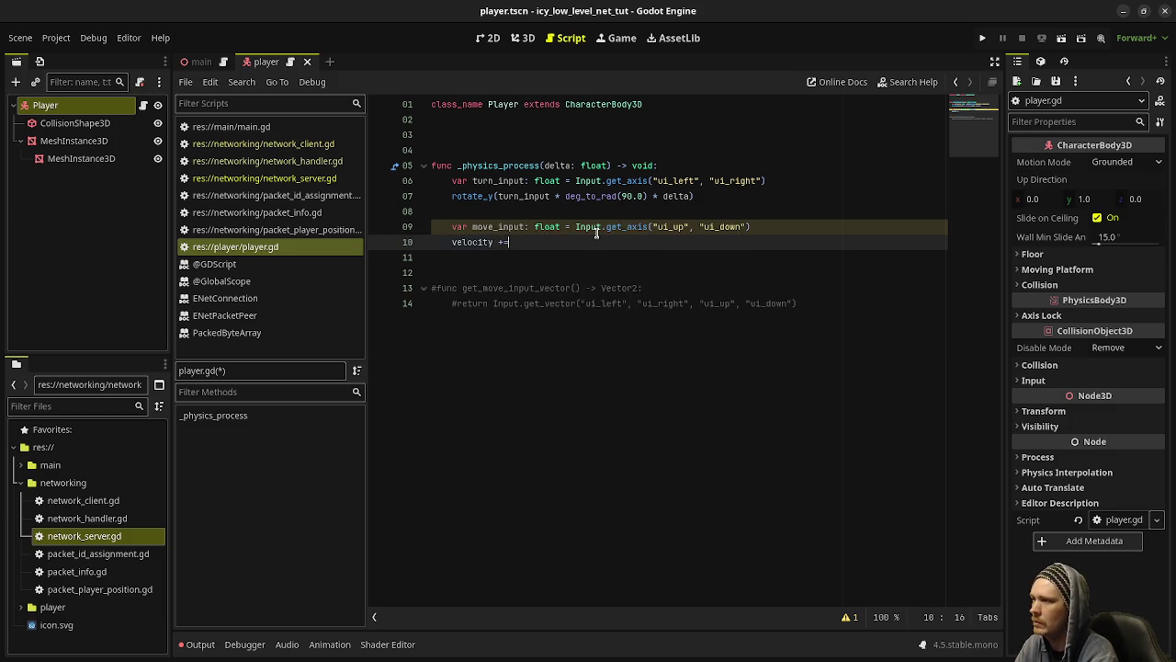
text( transform.basis )
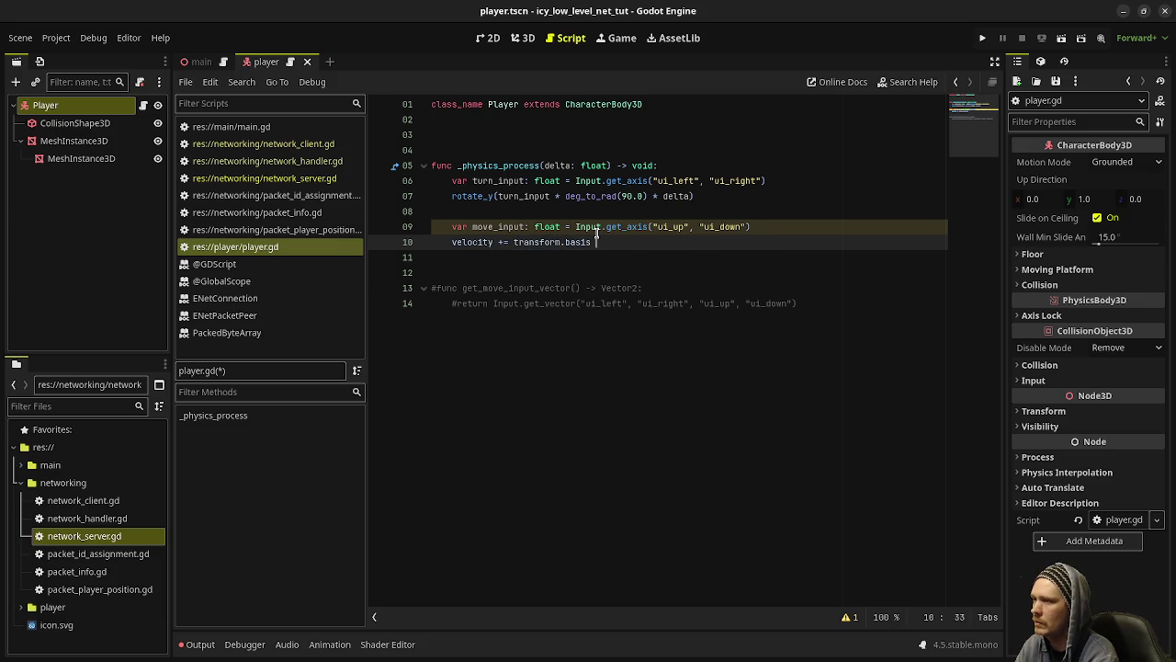
text(* Vector)
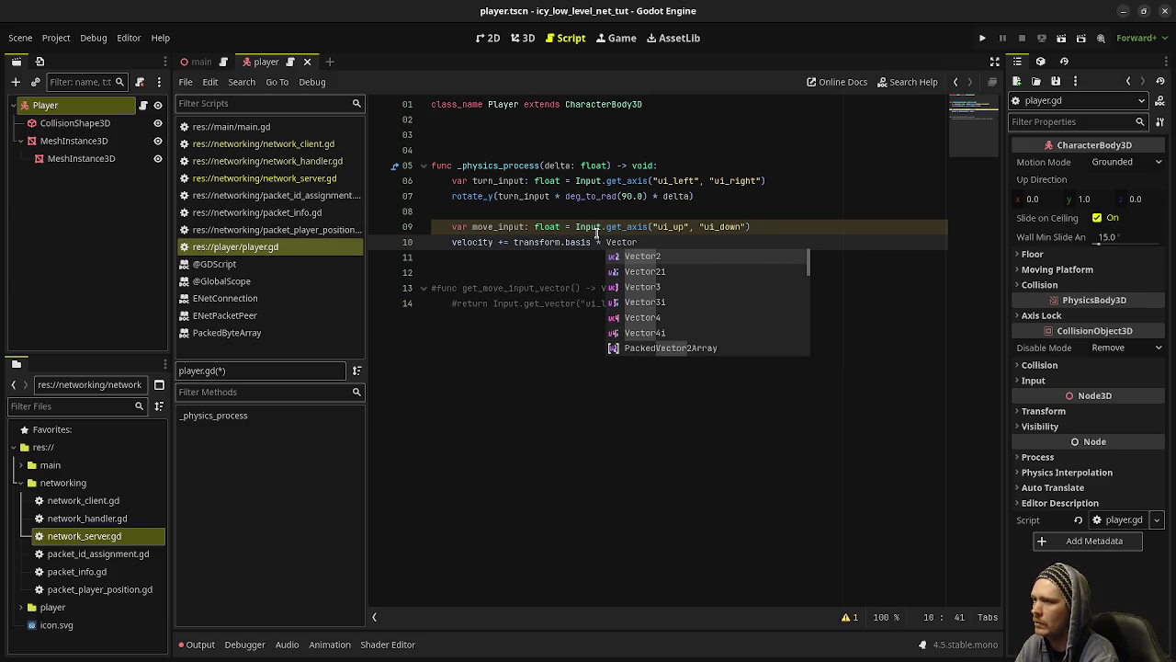
text(3)
key(Return)
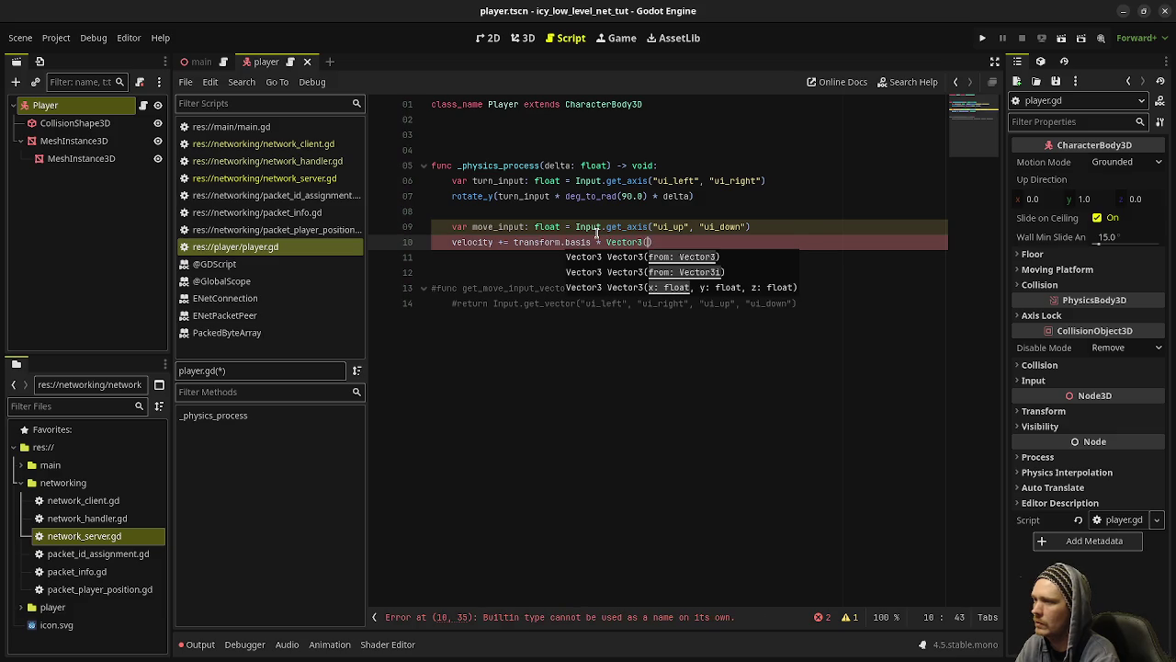
text(0.0, 0.0)
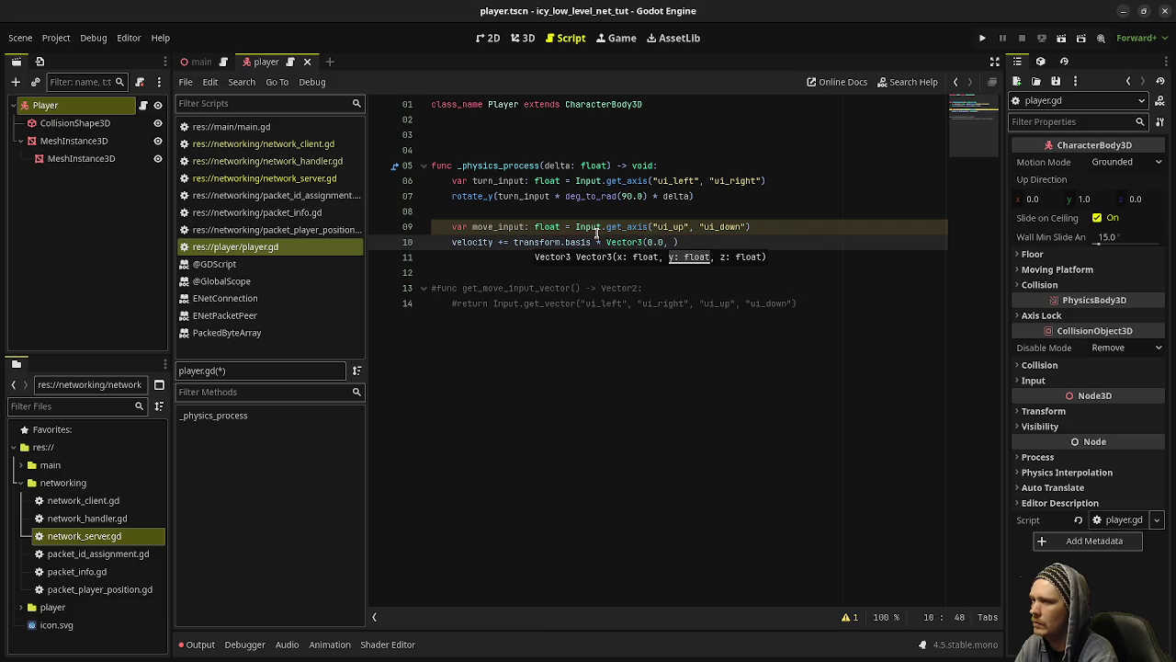
text(, )
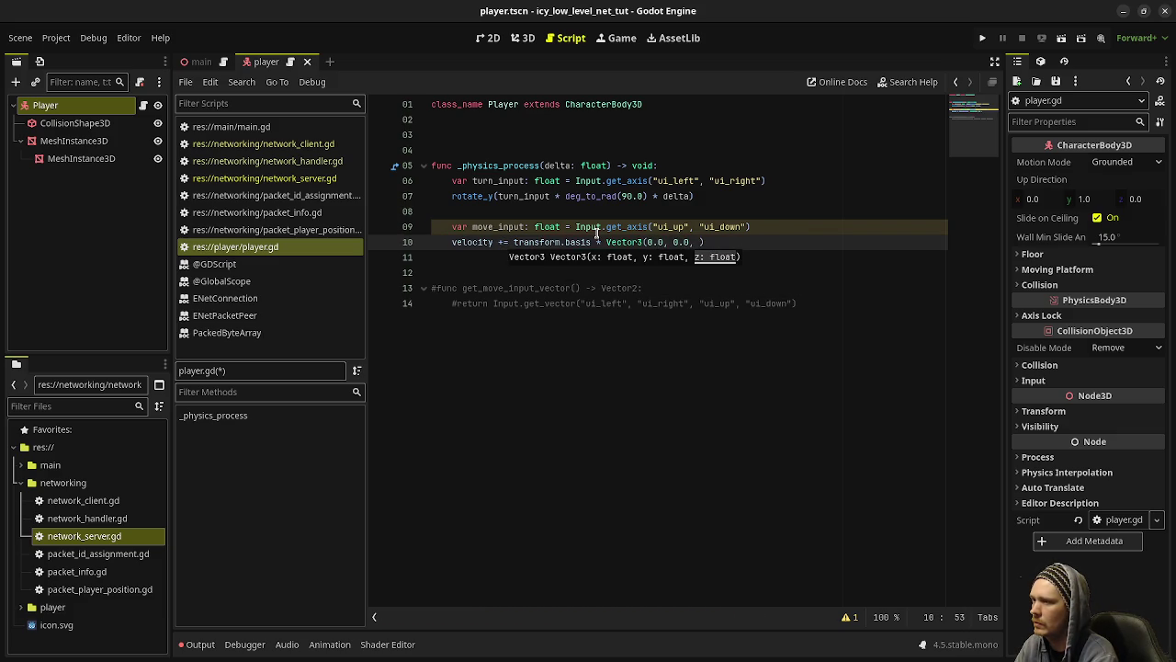
text(move_input))
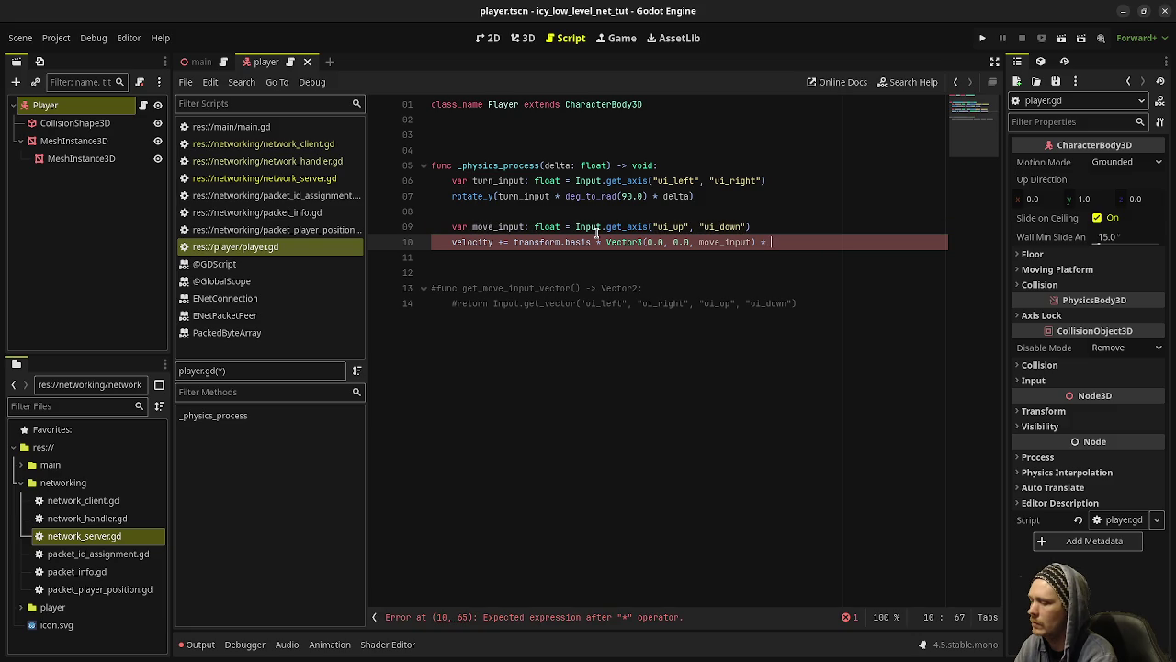
text( * 4.0 * delta))
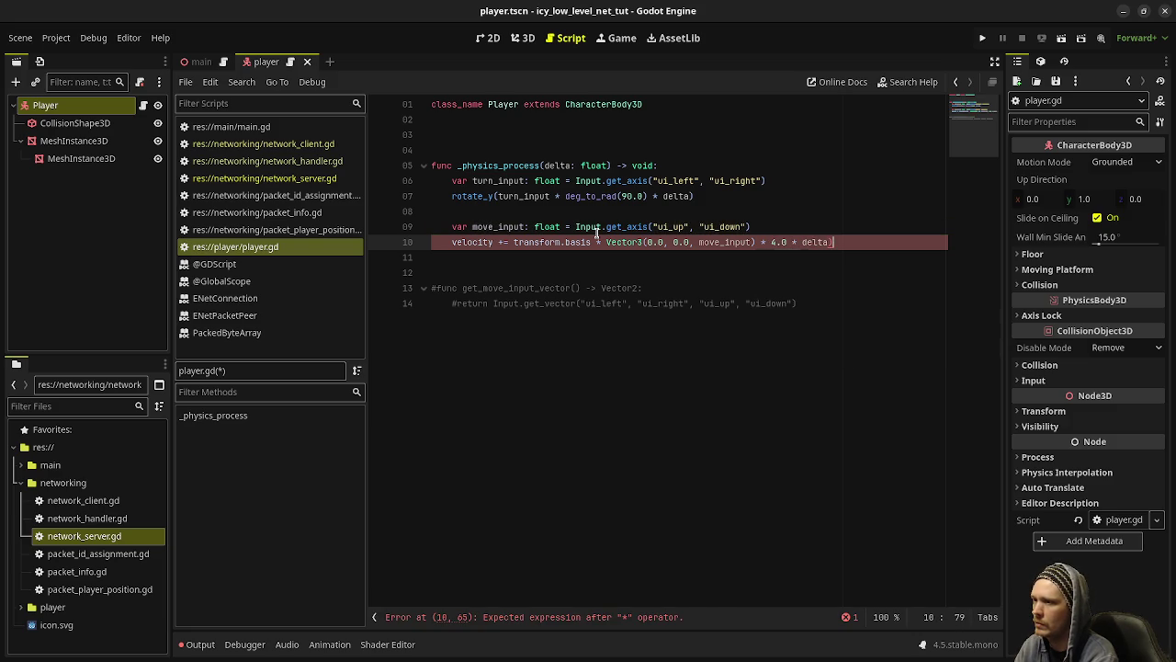
Step: Add a move_and_slide() call, save player.gd, and switch to the main scene
key(Return)
key(Return)
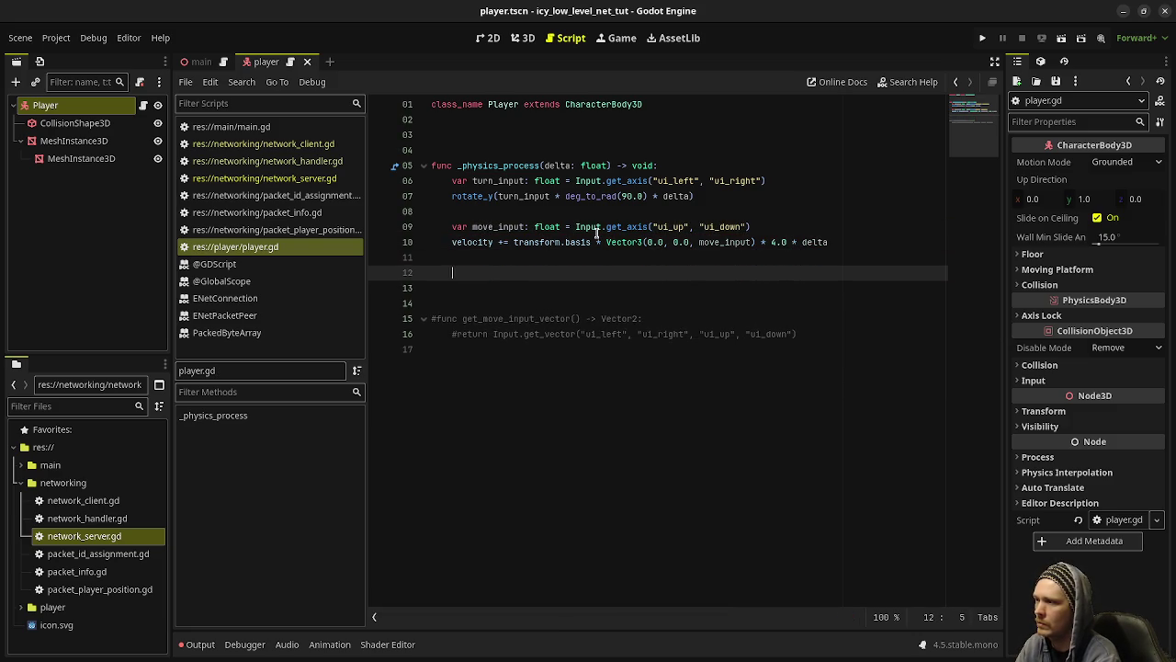
text(move_and_slide)
key(Return)
key(ctrl+s)
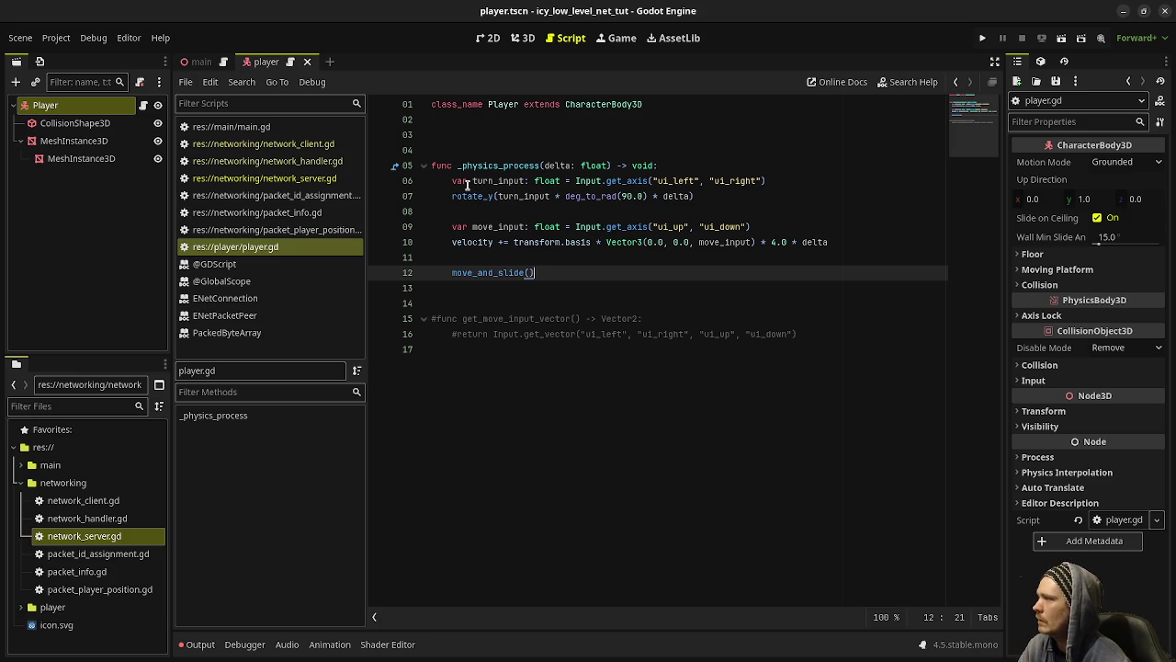
click(199, 62)
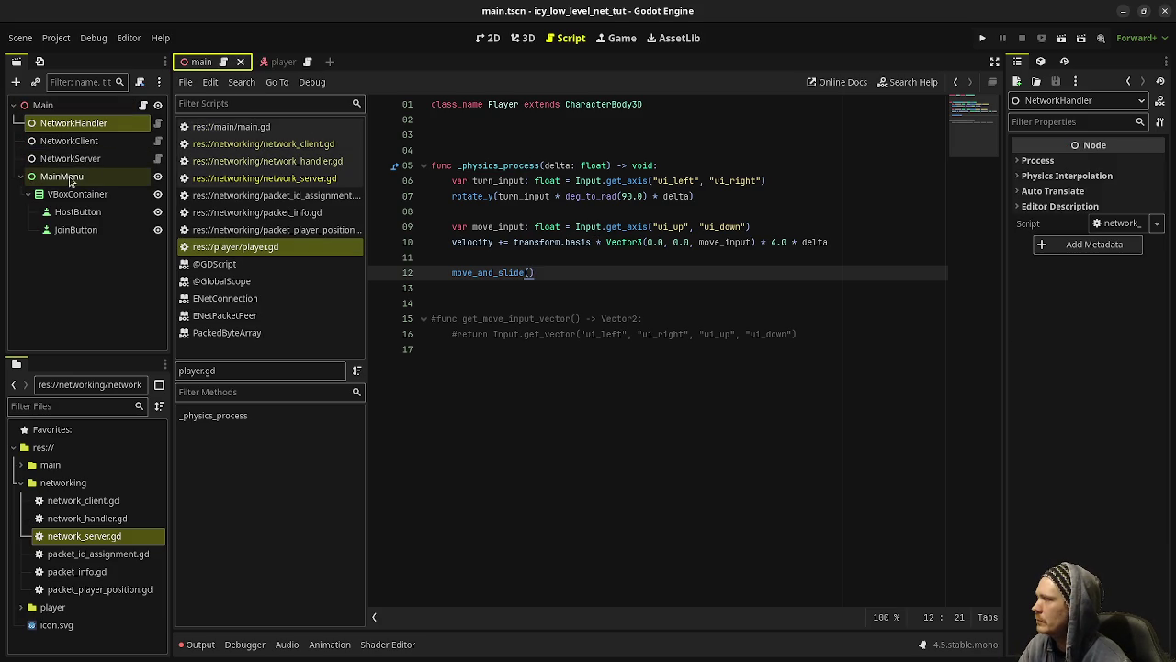
Step: Add a StaticBody3D named Floor under the Main node
click(144, 105)
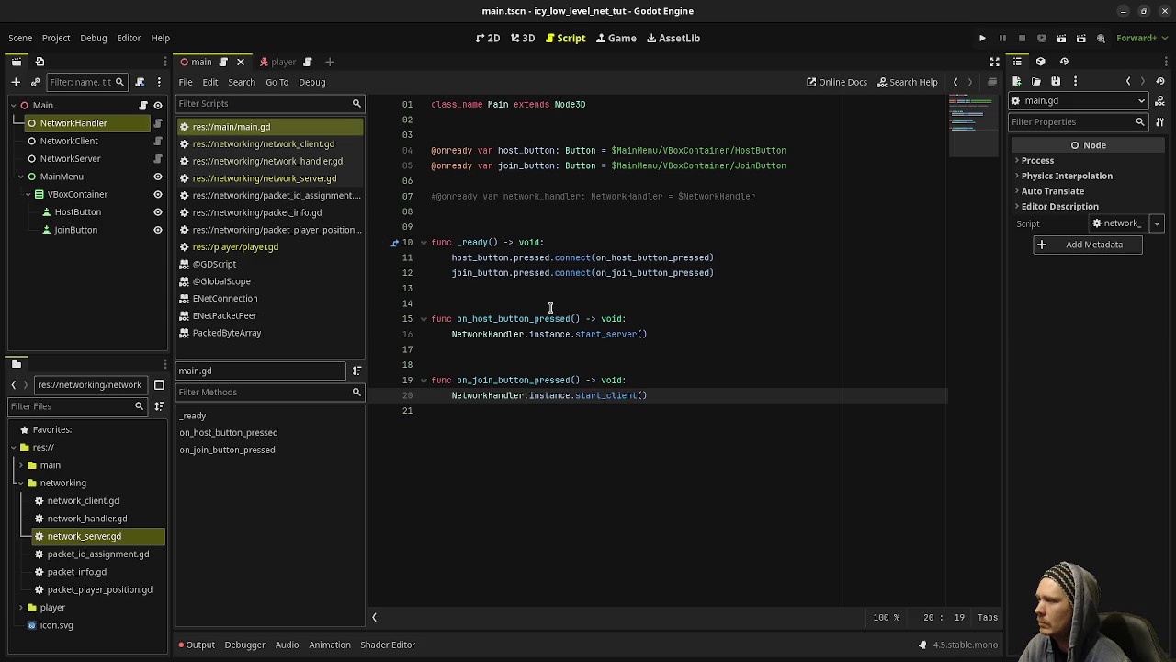
click(65, 108)
key(ctrl+a)
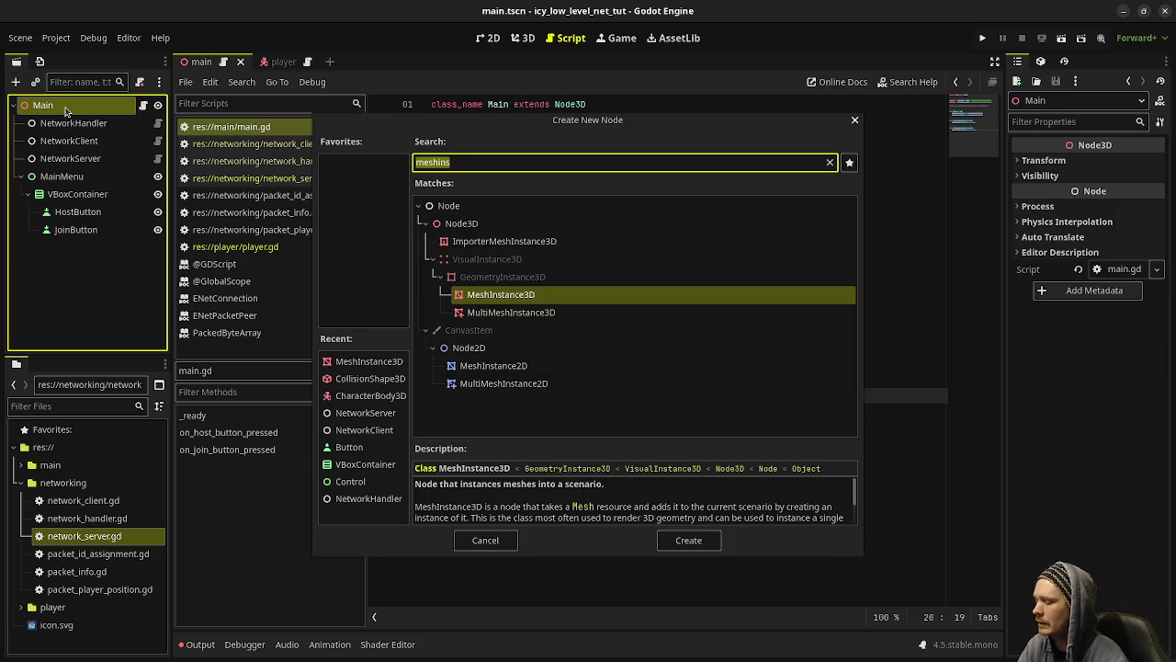
key(Escape)
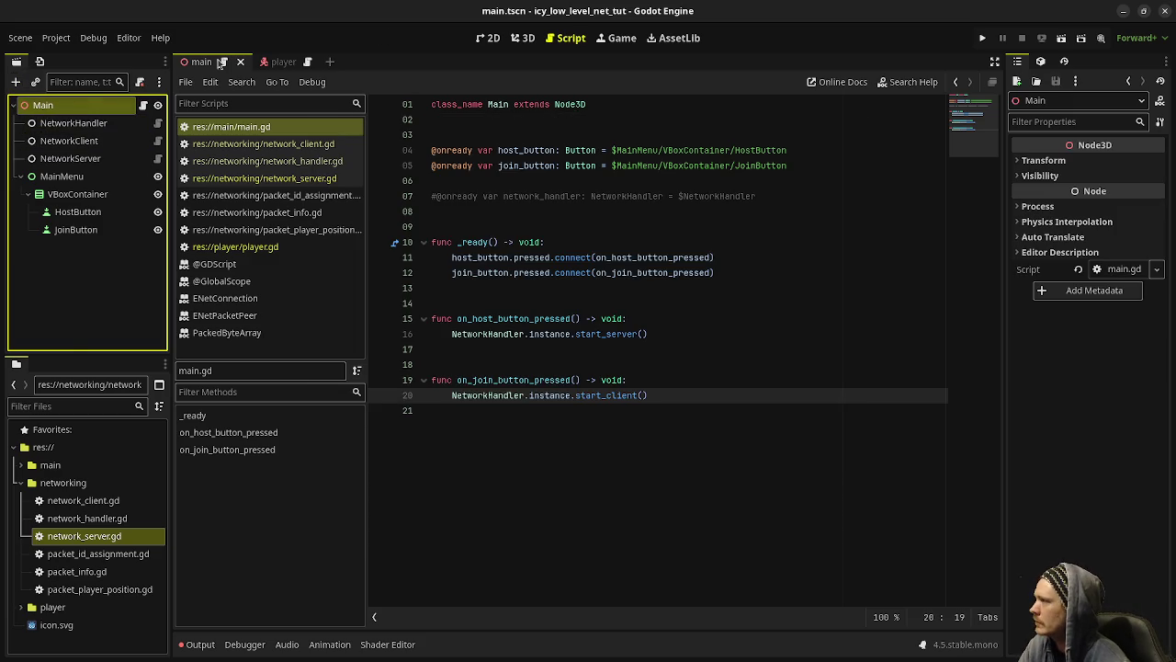
click(524, 37)
key(ctrl+a)
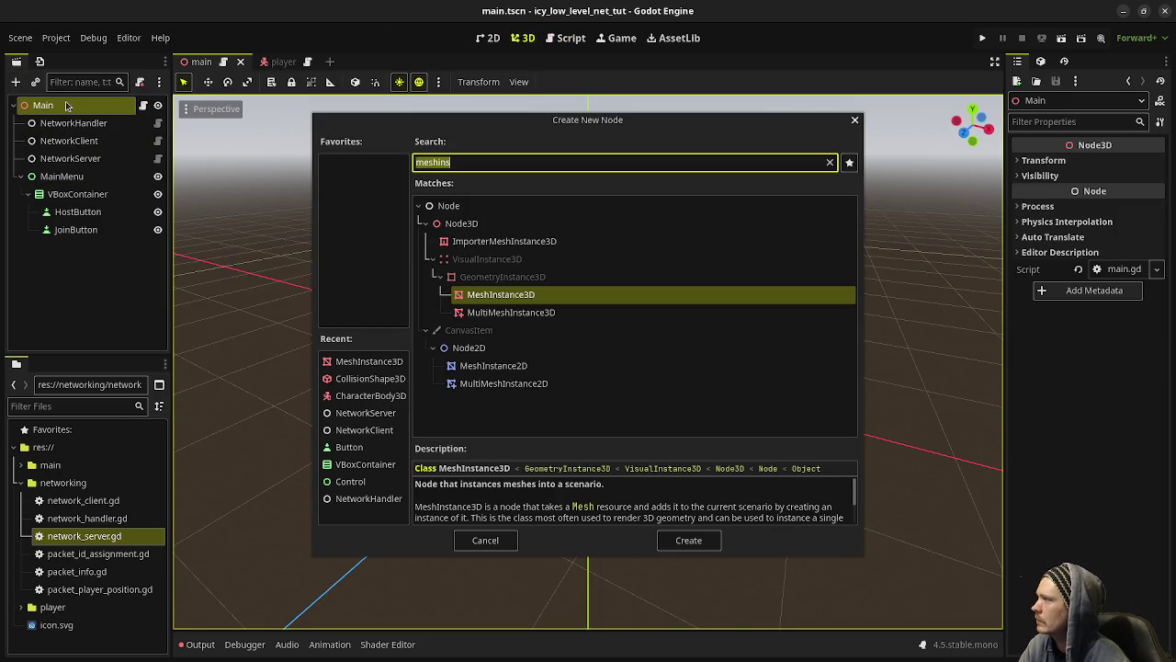
text(static)
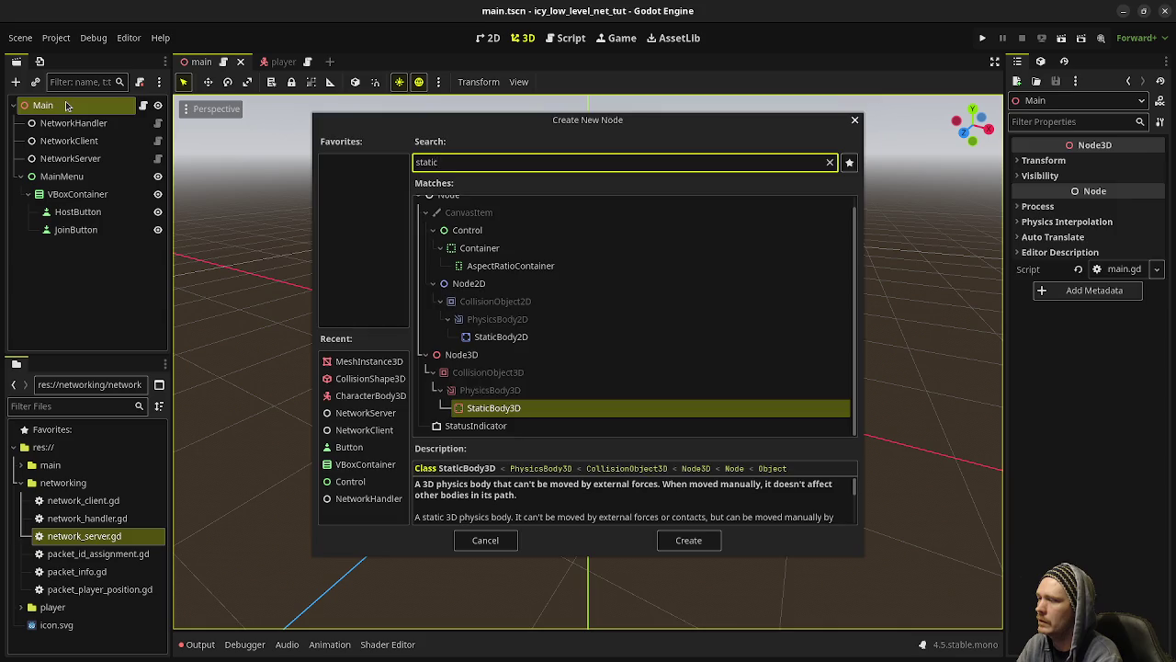
key(Return)
key(F2)
text(Floor)
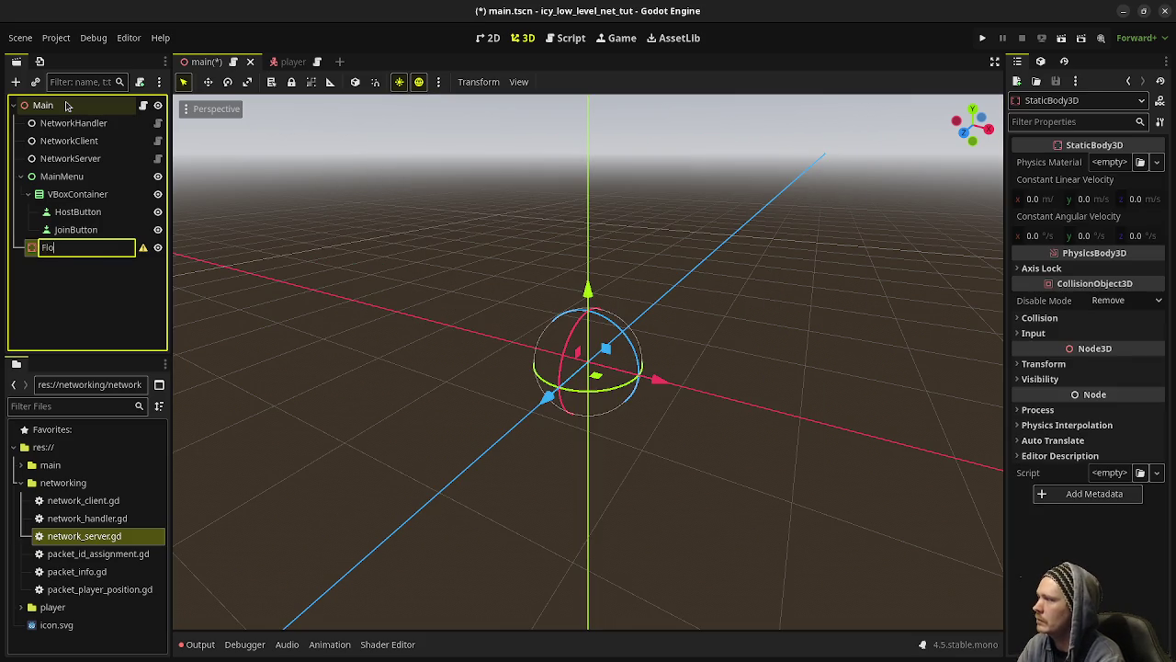
key(Return)
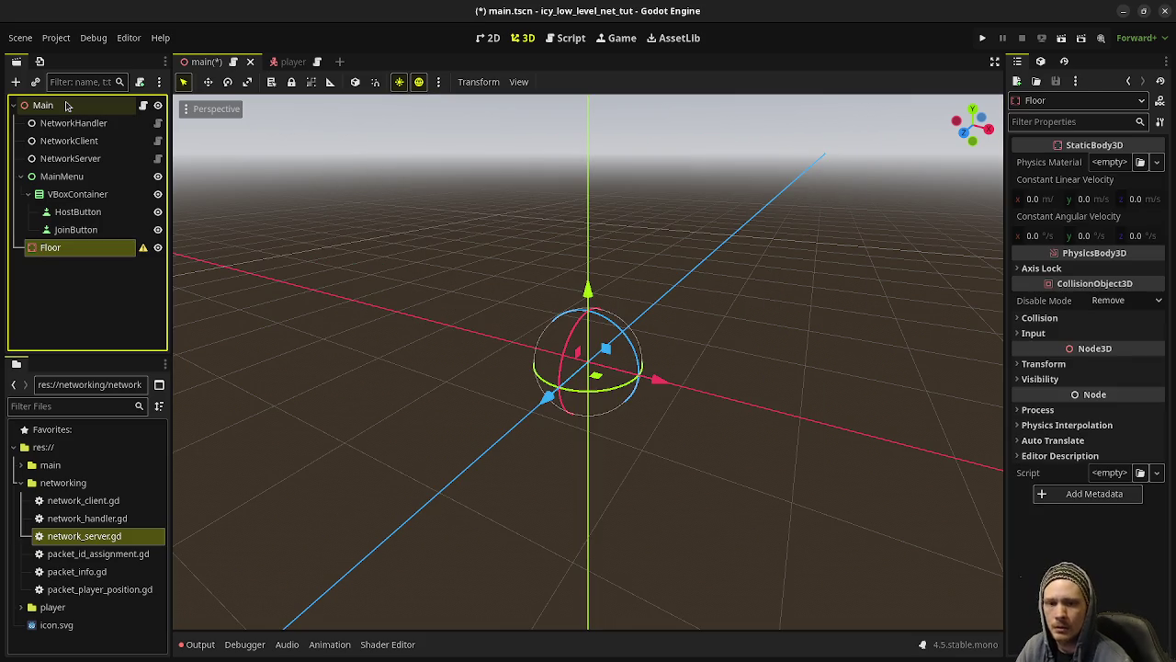
Step: Give Floor a CollisionShape3D with a 64×1×64 BoxShape3D
key(ctrl+a)
text(col)
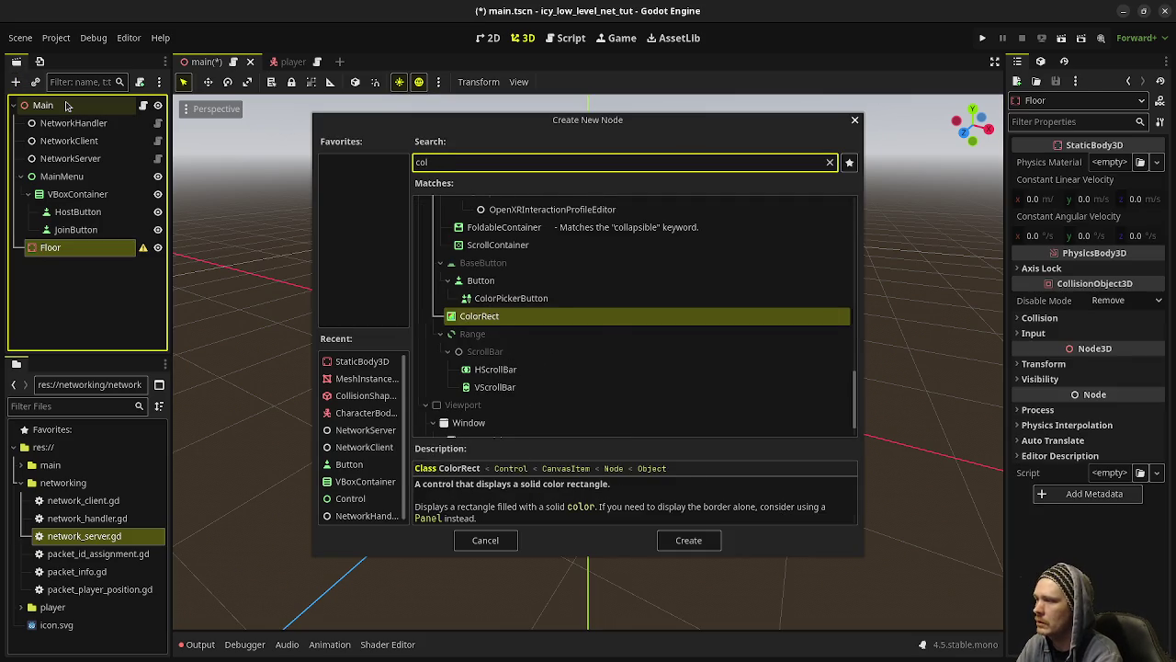
text(lisi)
key(Return)
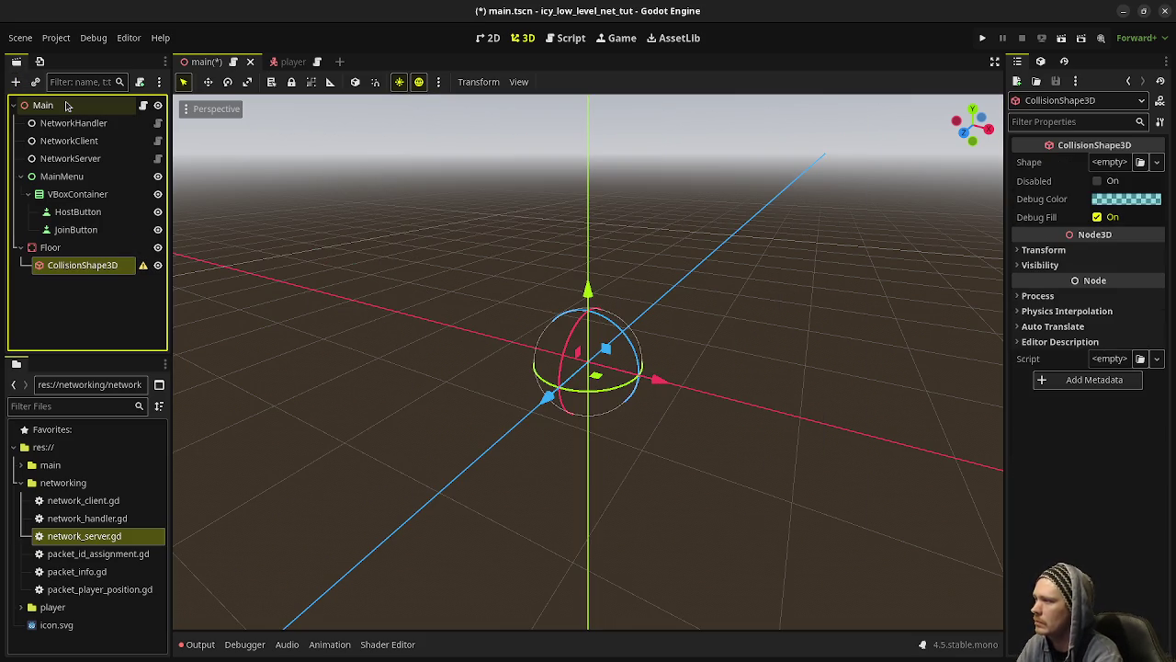
click(1111, 162)
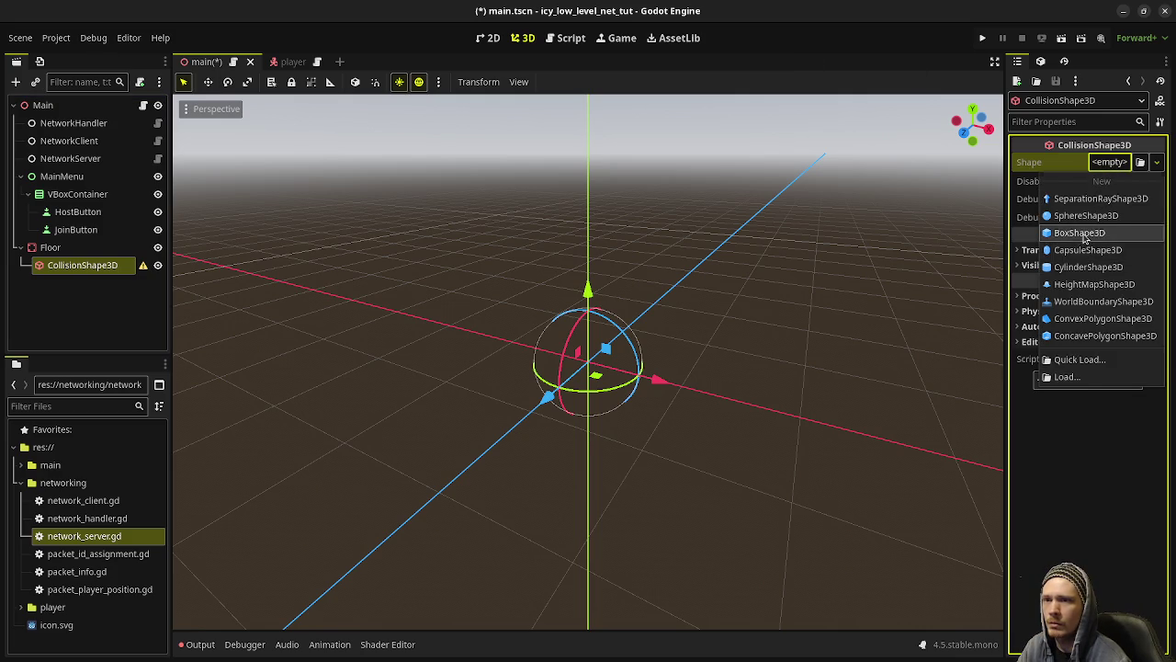
click(1084, 235)
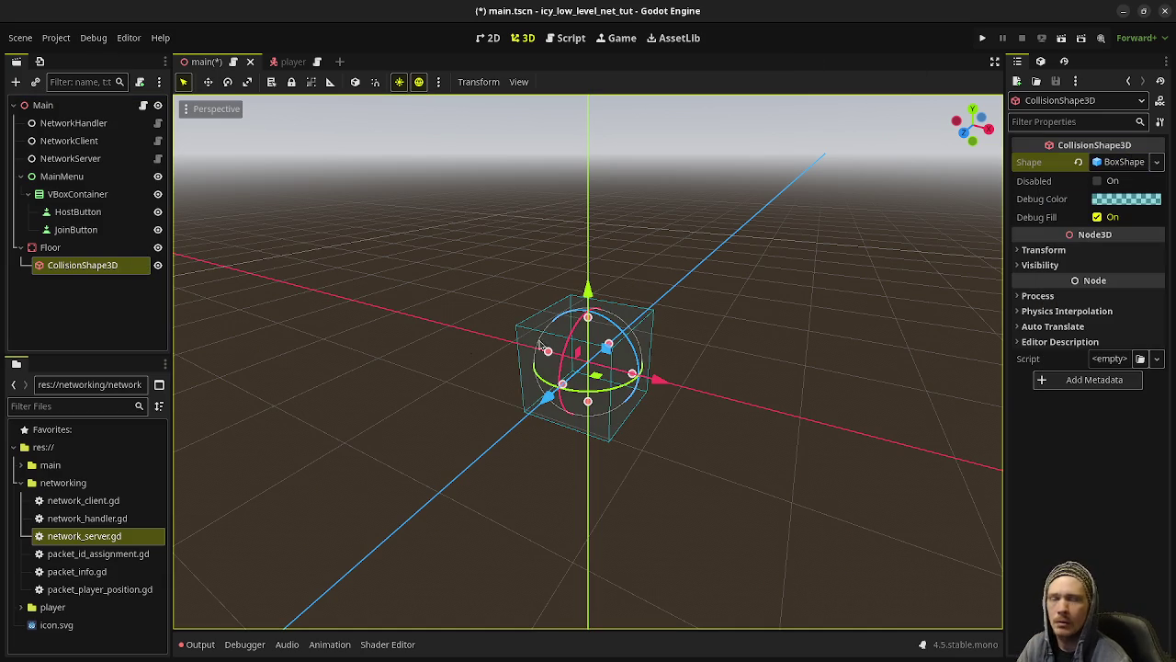
click(1110, 163)
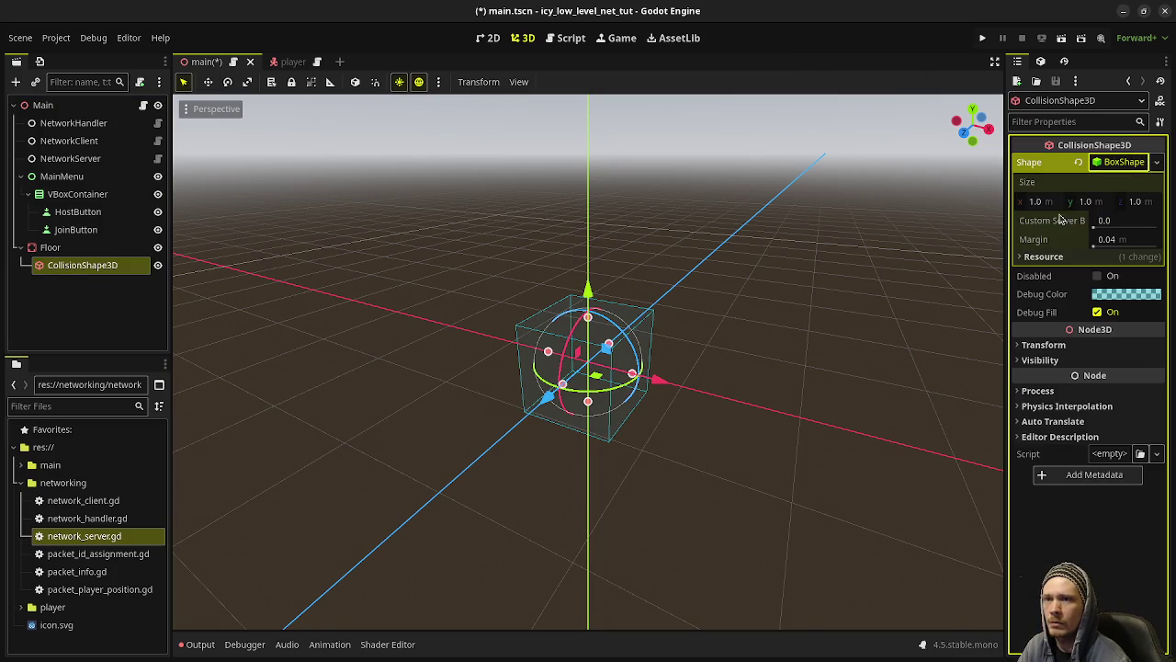
text(64)
key(Tab)
key(Tab)
text(64)
key(Return)
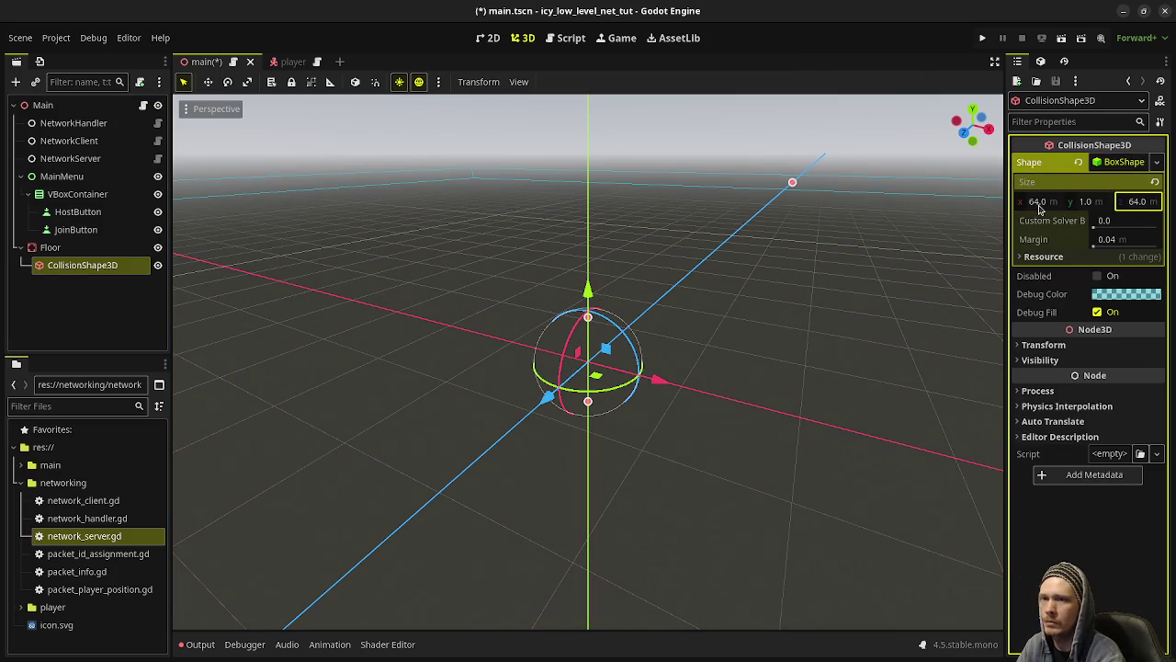
Step: Lower the collision shape's position to y -0.5
click(1047, 344)
click(1090, 373)
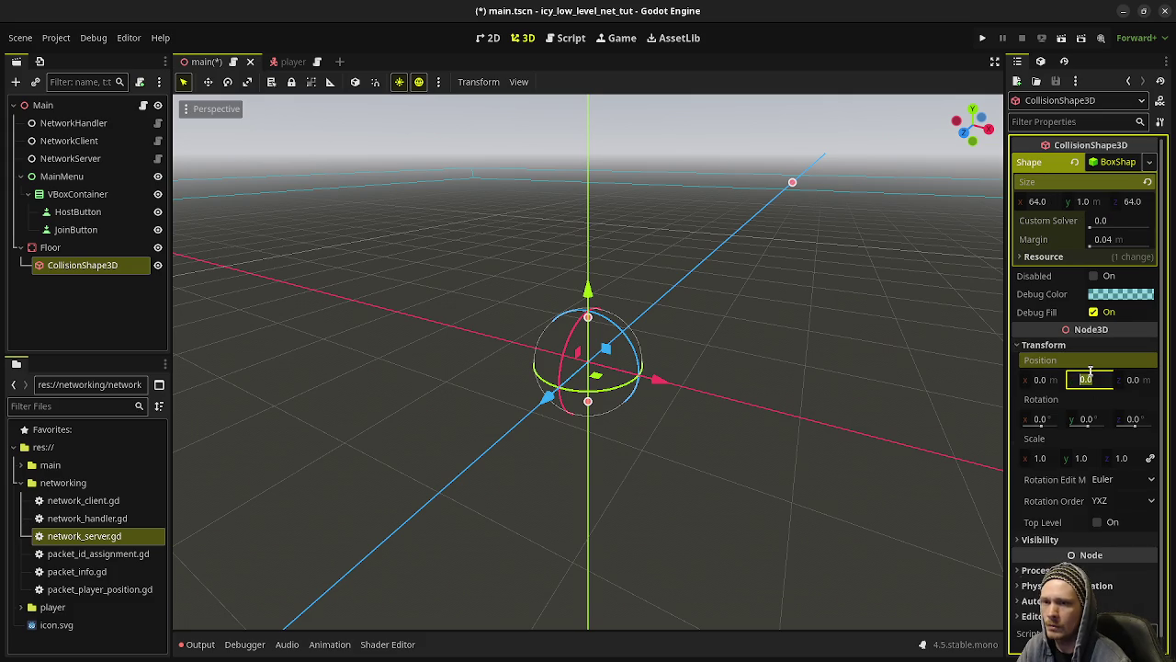
text(5)
key(Return)
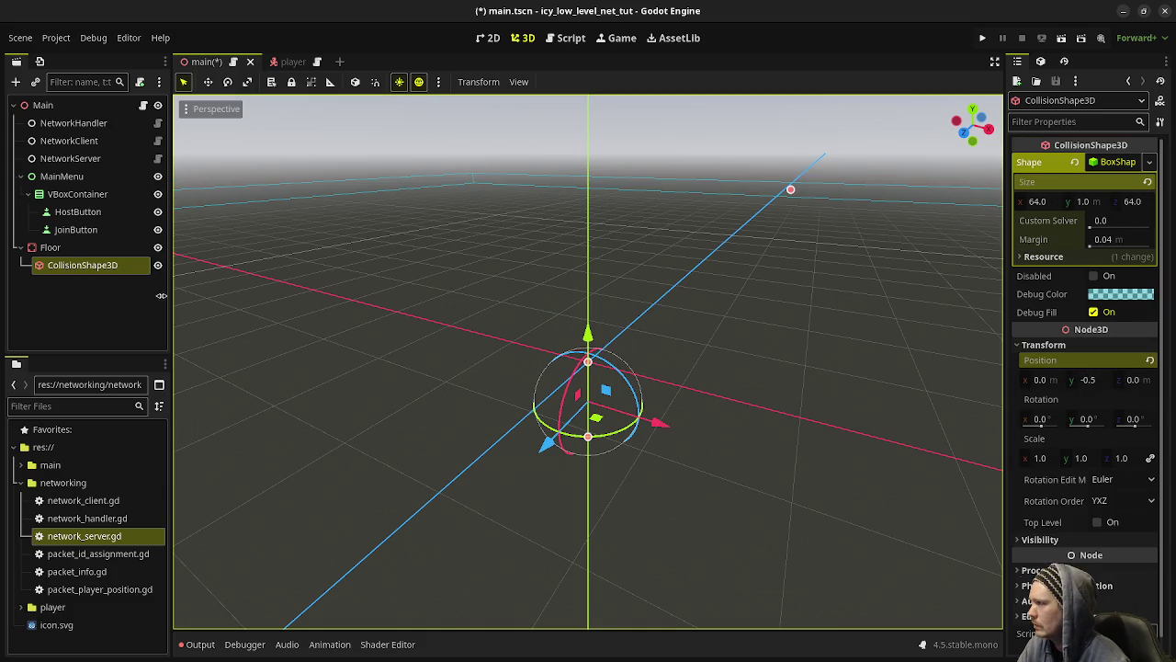
Step: Add a MeshInstance3D child under Floor
click(98, 248)
key(ctrl+a)
text(meshin)
key(Return)
Step: Give the floor mesh a 44×1×64 BoxMesh positioned at y -0.5
click(1103, 163)
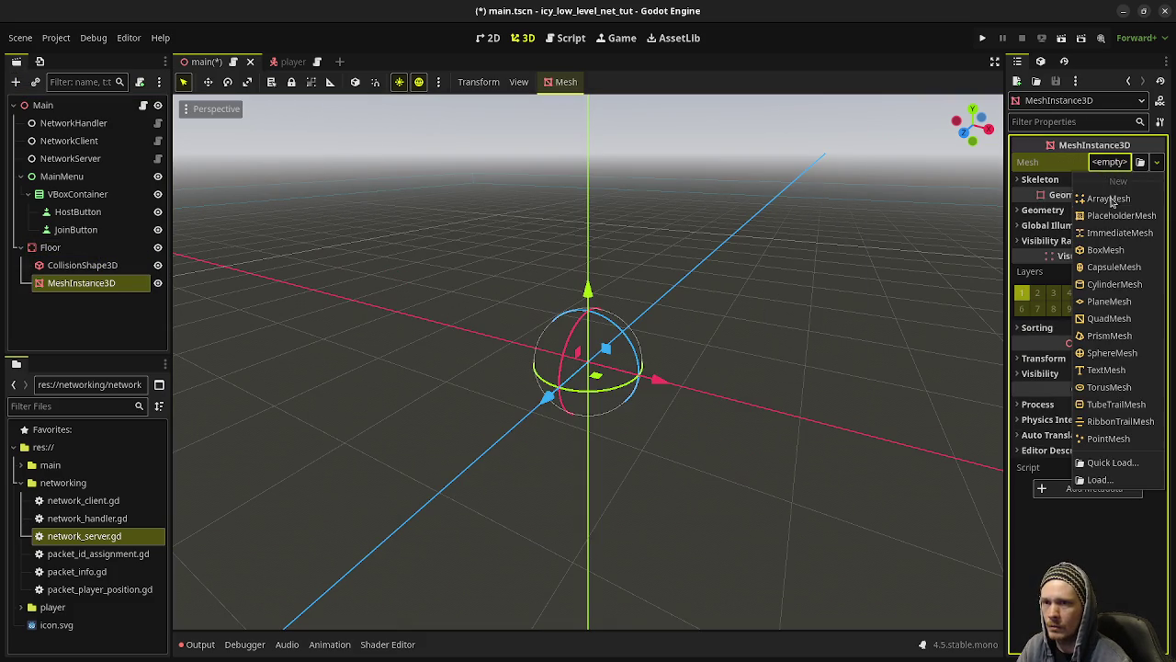
click(1092, 249)
click(1034, 313)
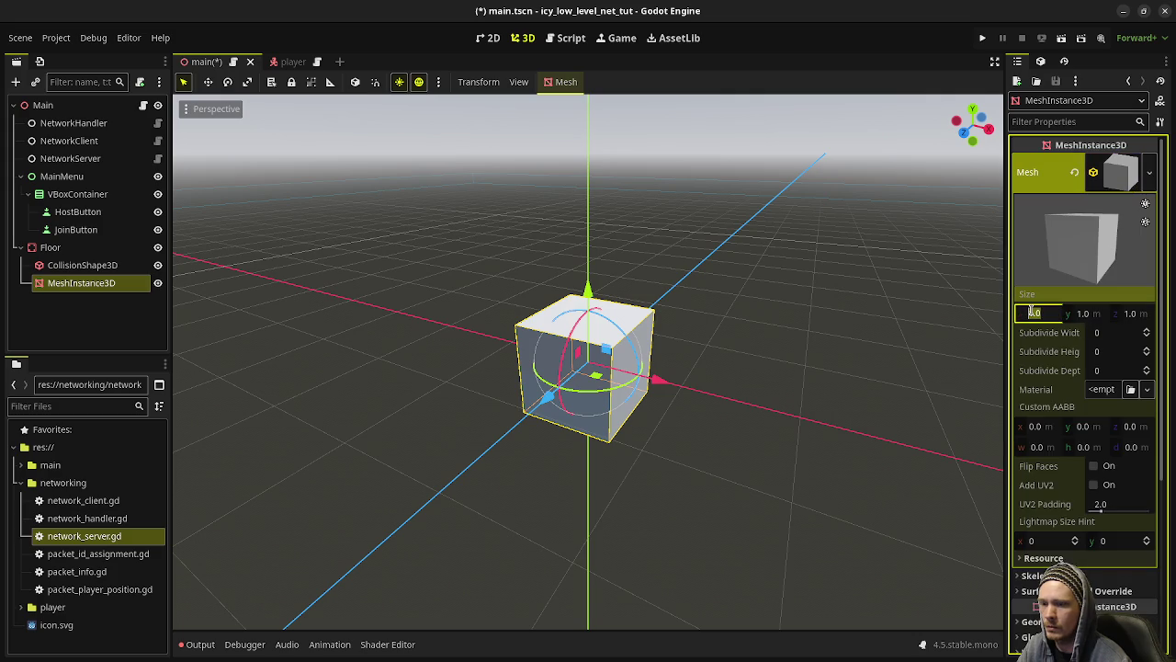
text(44)
key(Tab)
key(Tab)
text(64)
key(Return)
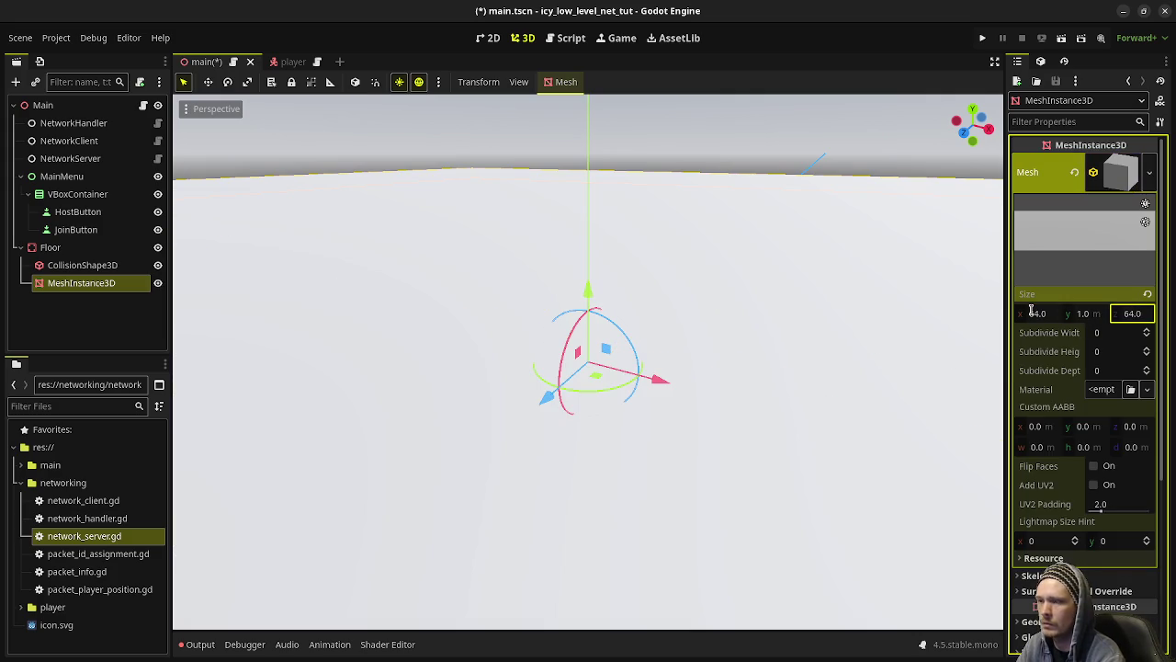
scroll(1038, 413, down, 5)
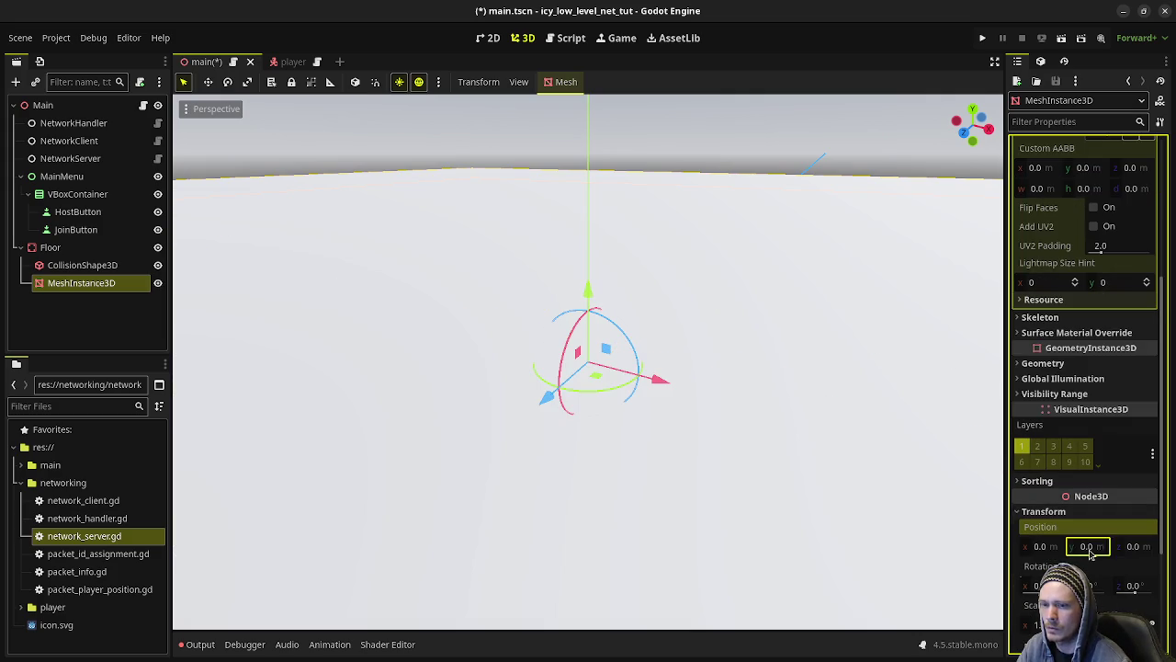
text(-0.5)
key(Return)
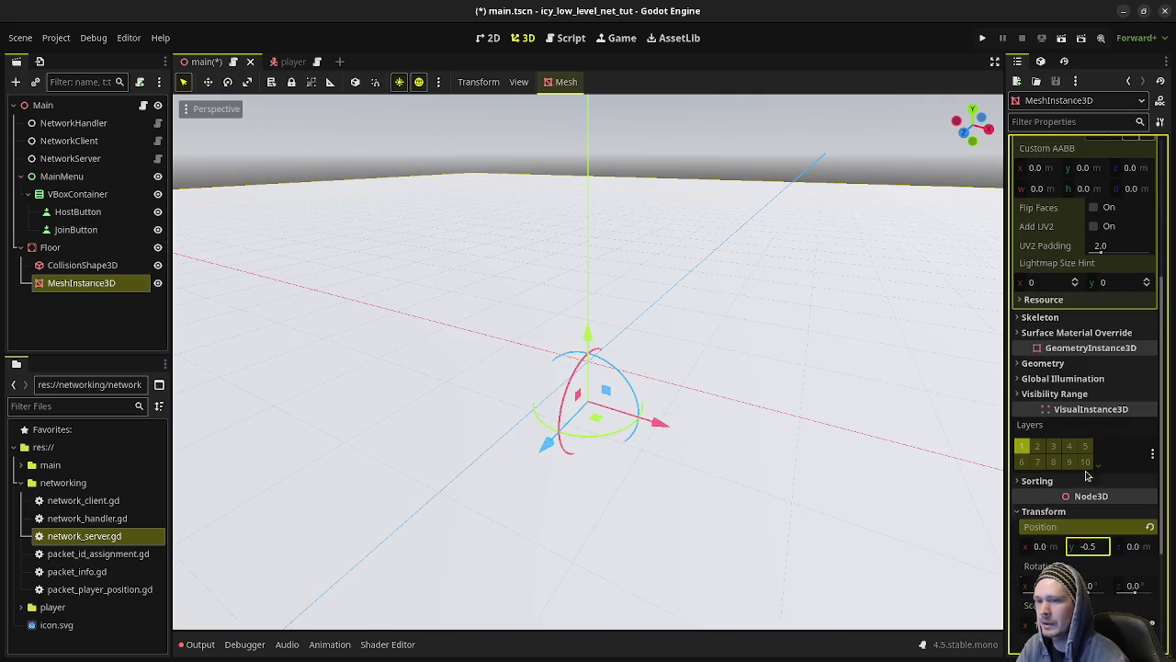
Step: Add a StandardMaterial3D material override with grey #4b4b4b albedo
click(1043, 363)
click(1107, 379)
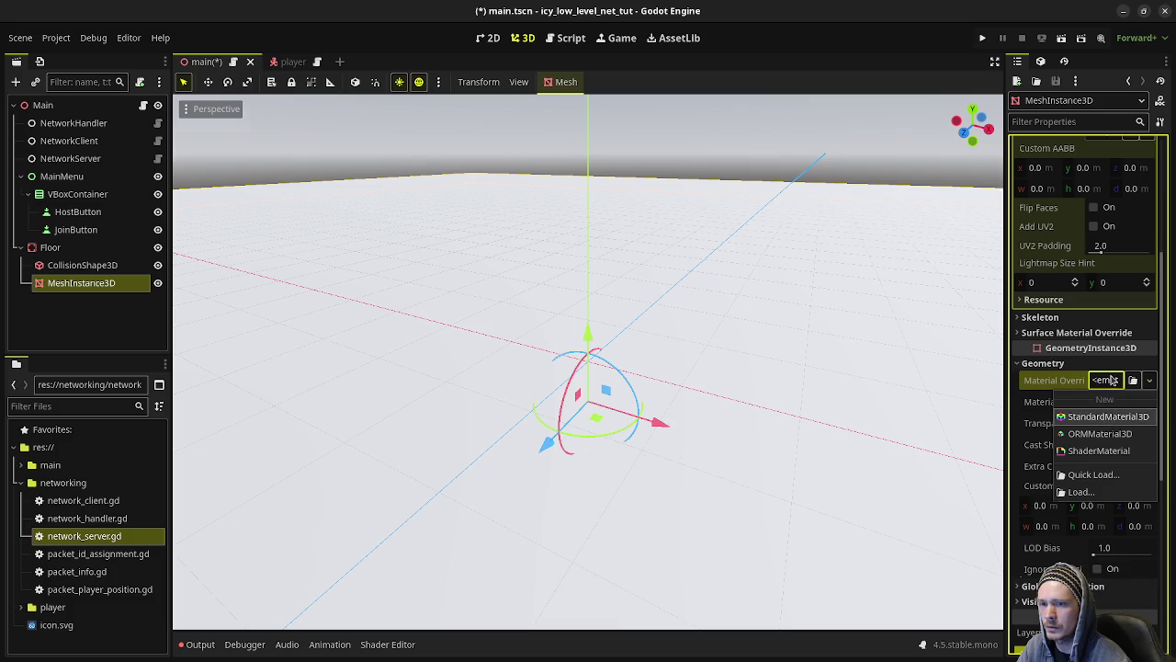
click(1107, 416)
click(1116, 379)
scroll(1065, 413, down, 5)
click(1048, 403)
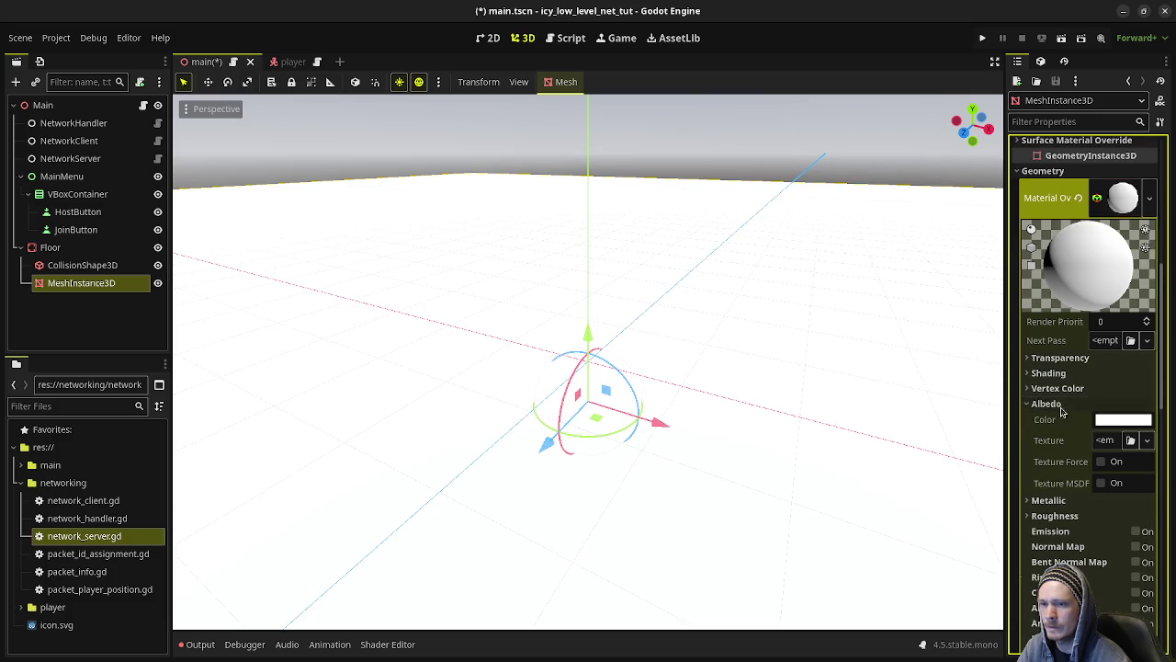
click(1123, 419)
click(1167, 147)
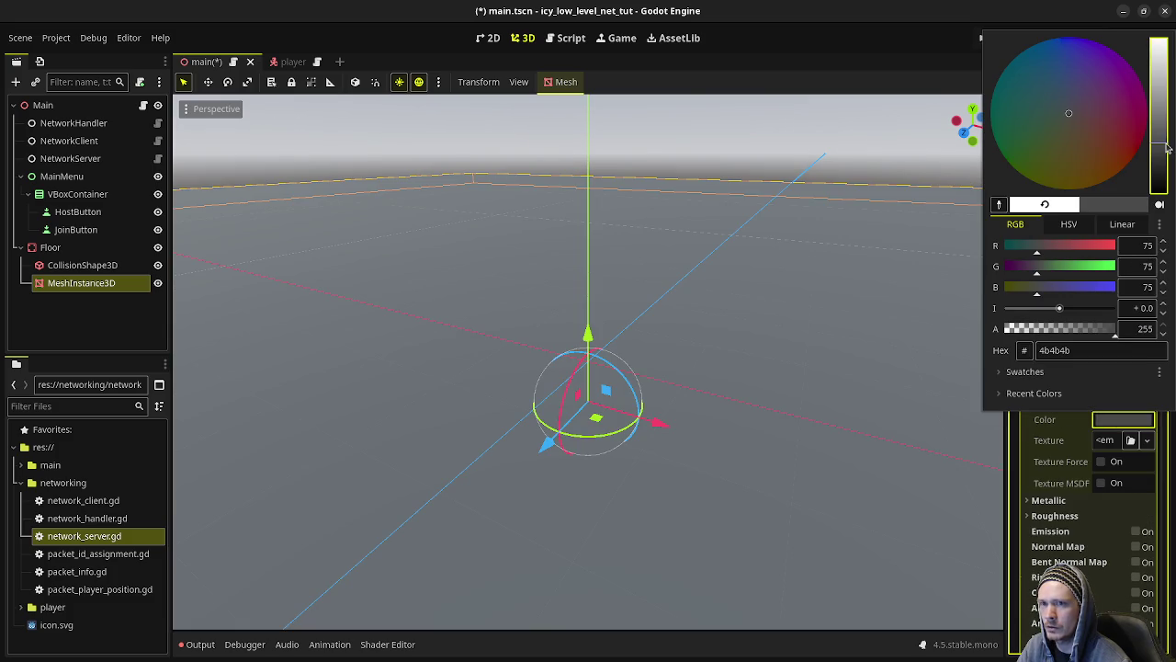
click(707, 210)
Step: Save the main scene and collapse the Floor node in the scene tree
key(ctrl+s)
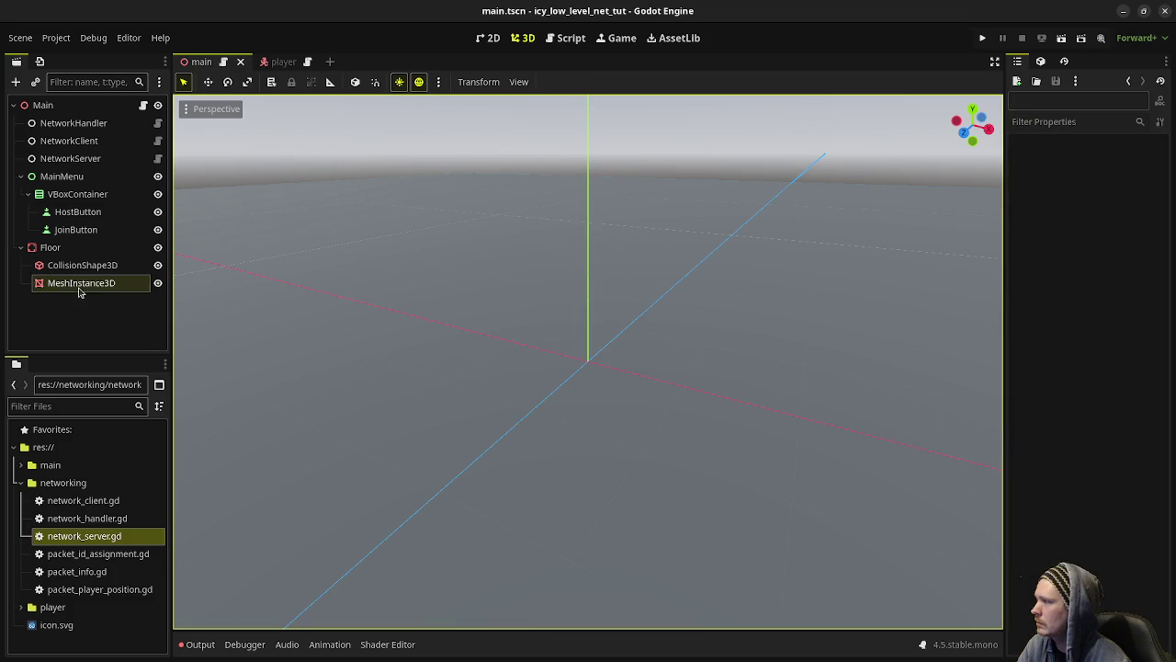
click(48, 247)
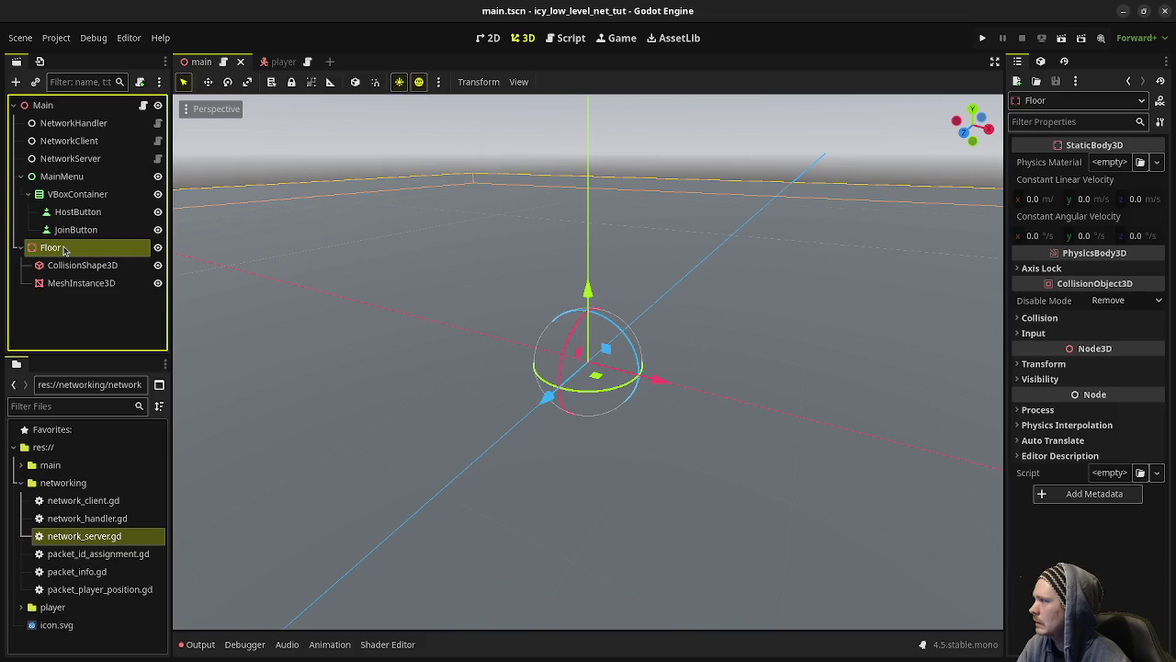
right_click(65, 248)
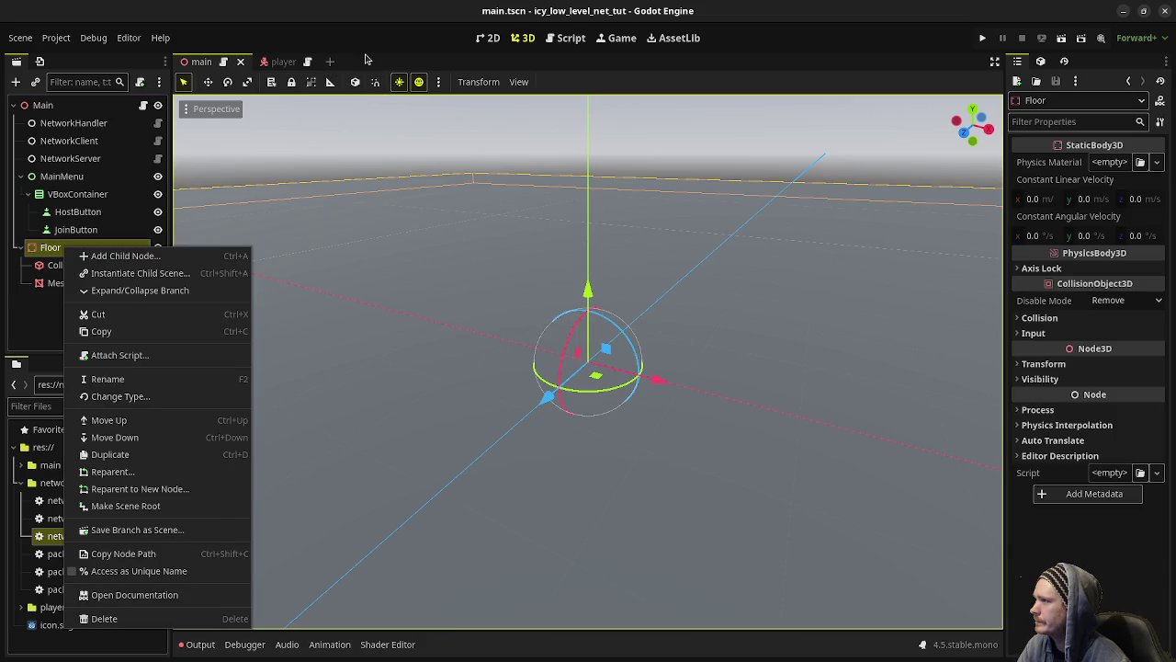
click(369, 61)
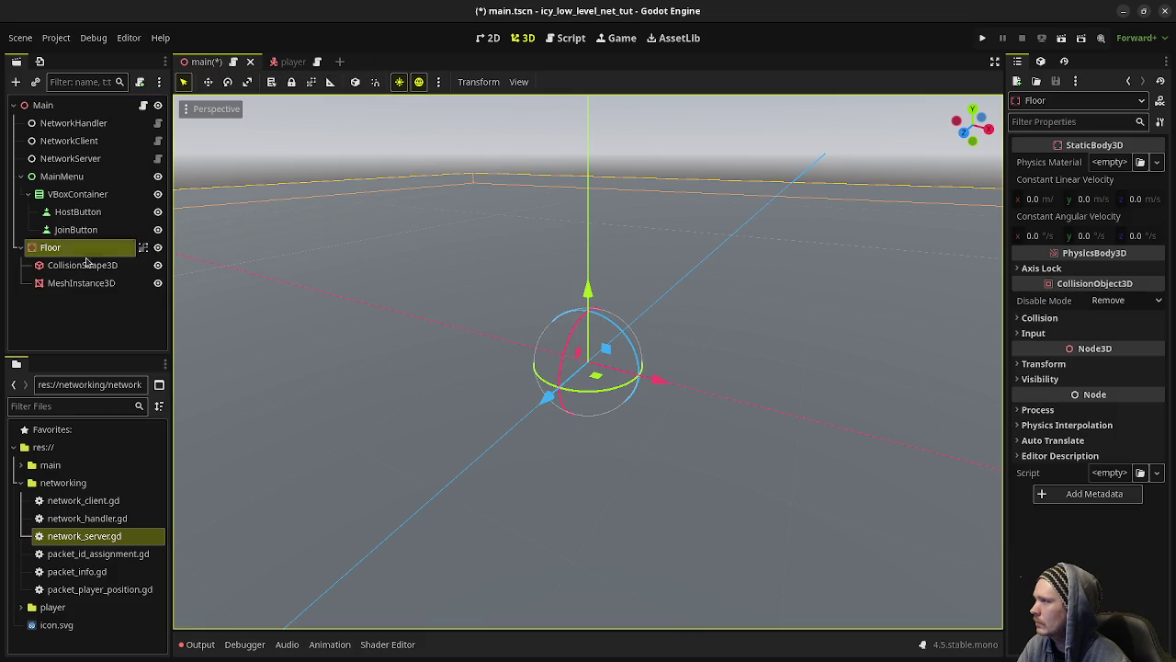
click(24, 247)
click(69, 105)
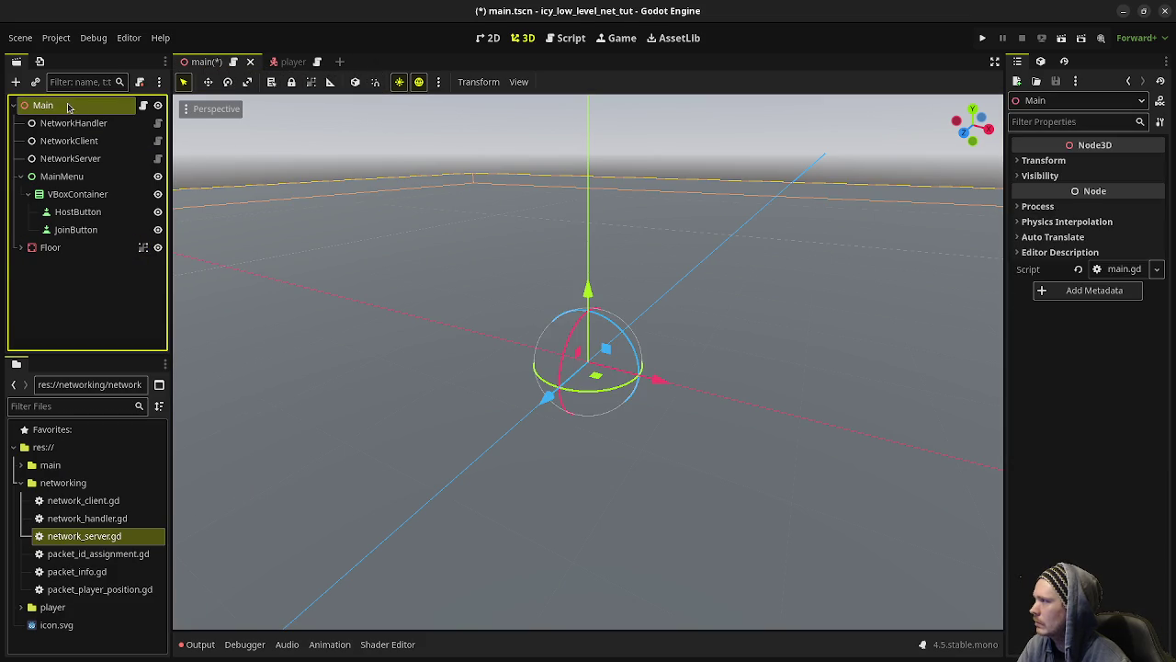
click(35, 82)
Step: Instance player.tscn under Main and save the scene
text(playe)
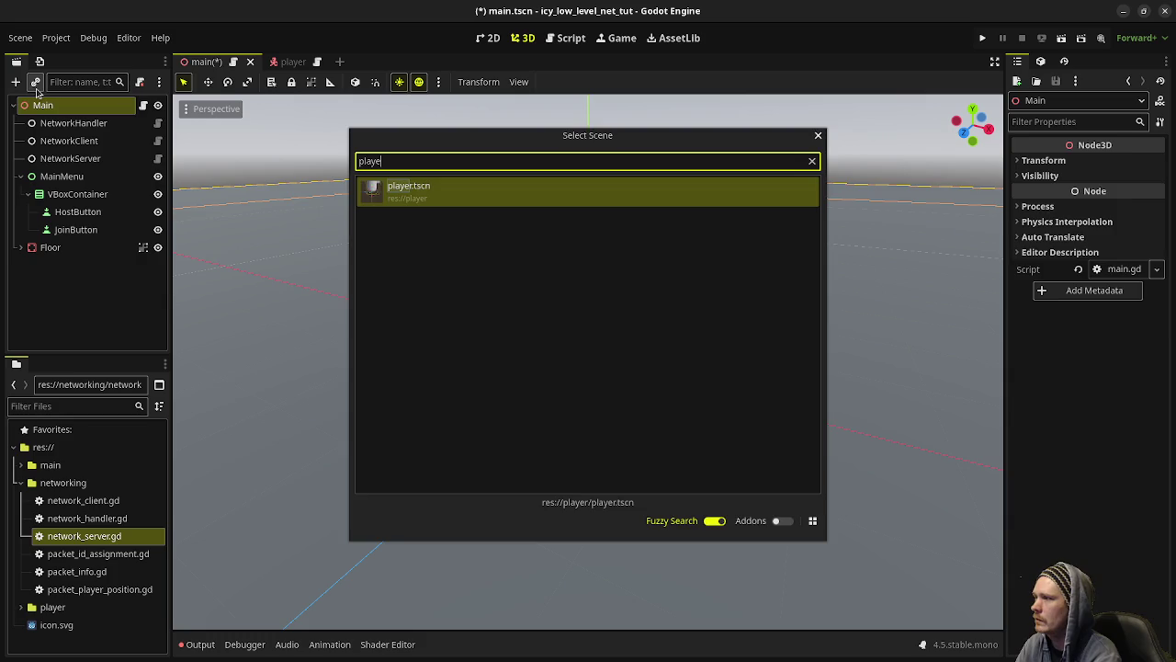
key(Return)
key(ctrl+s)
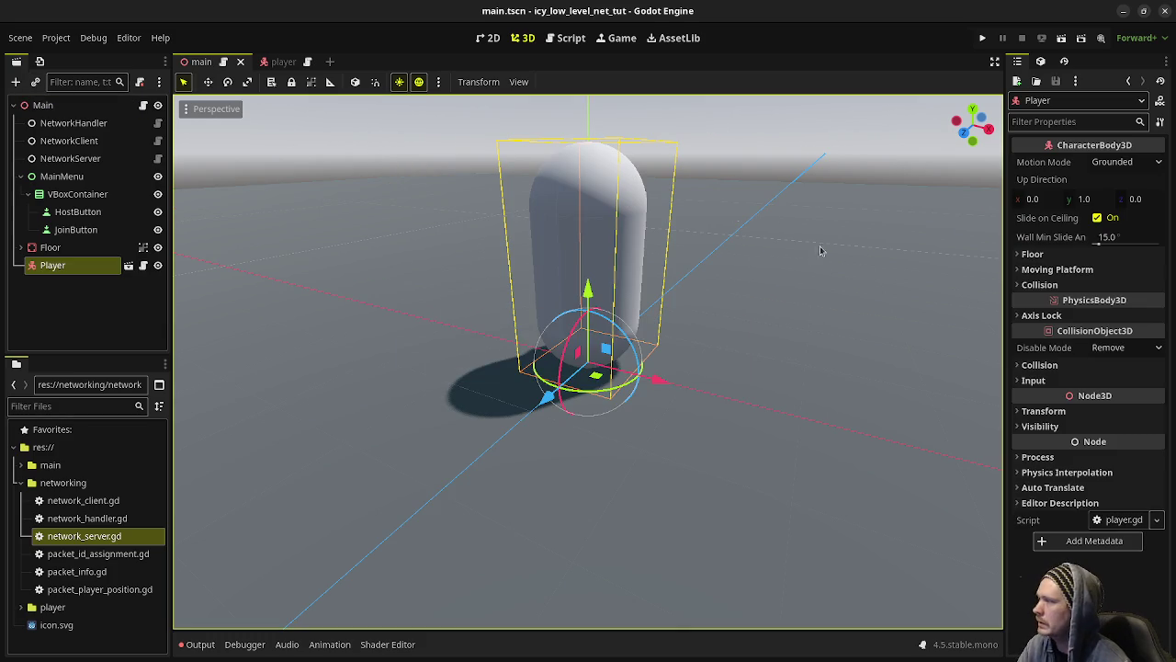
Step: Add a Camera3D under Main, tilt it down, raise it, and move it beside the player
click(83, 106)
key(ctrl+a)
text(camera)
key(Return)
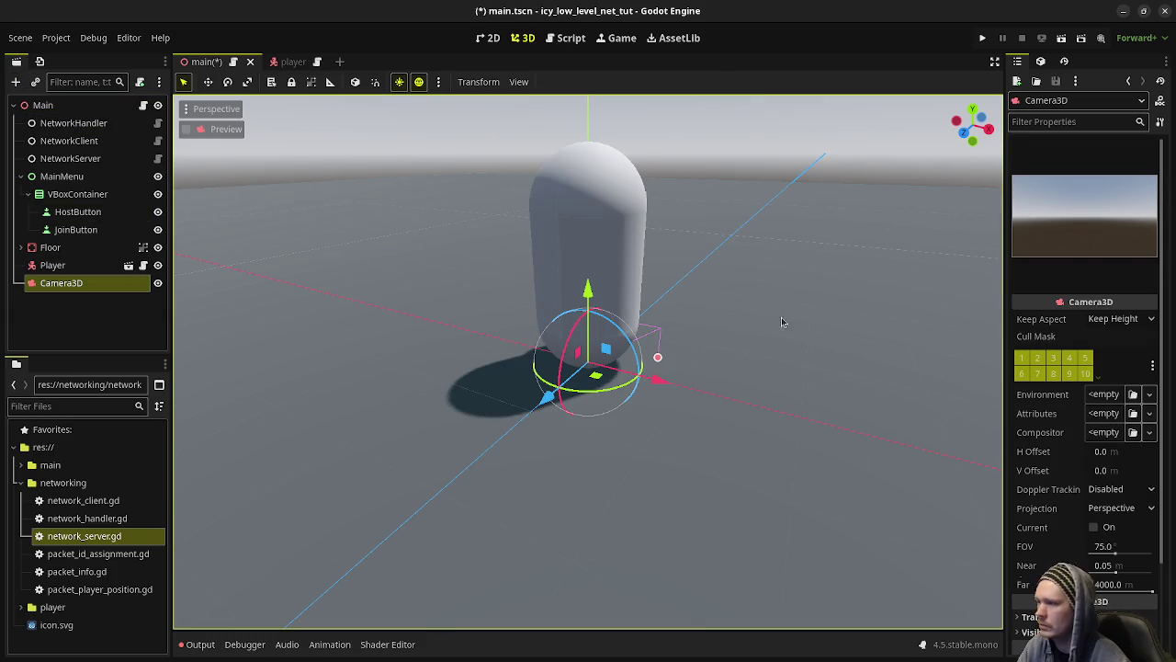
scroll(698, 361, down, 5)
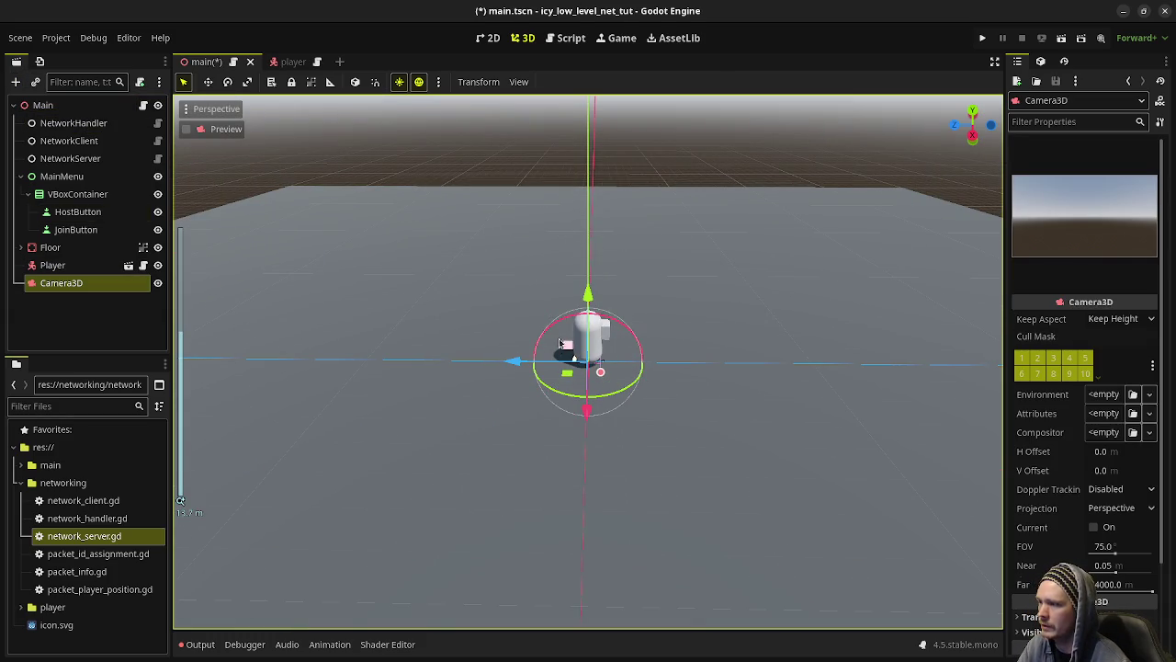
click(436, 355)
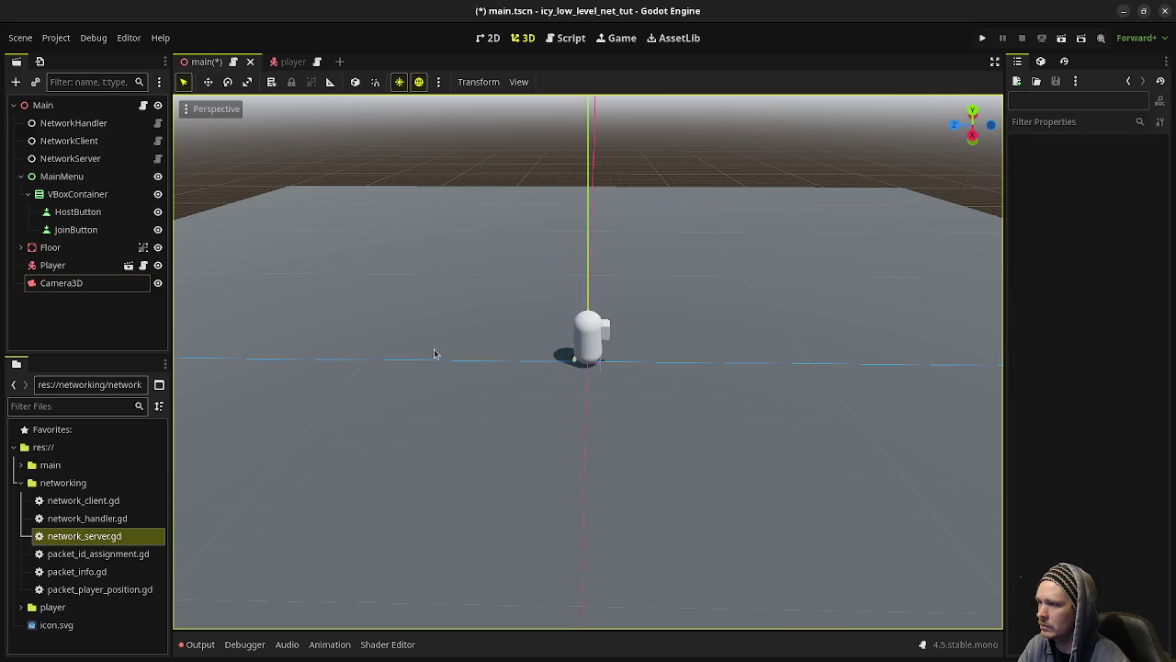
click(69, 283)
mouse_move(555, 325)
mouse_down()
mouse_move(601, 325)
mouse_move(588, 329)
mouse_up()
drag(588, 275, 588, 138)
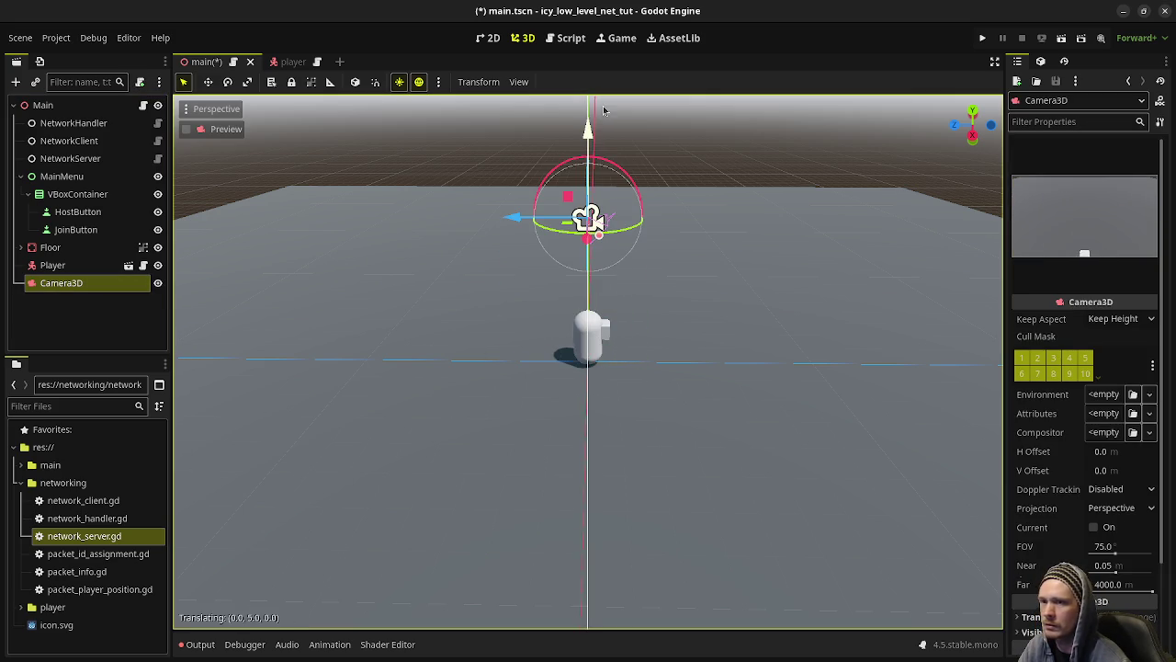
mouse_move(512, 218)
mouse_down()
mouse_move(332, 217)
mouse_move(371, 217)
mouse_up()
Step: Save the main scene and do a quick test run of the game
key(ctrl+s)
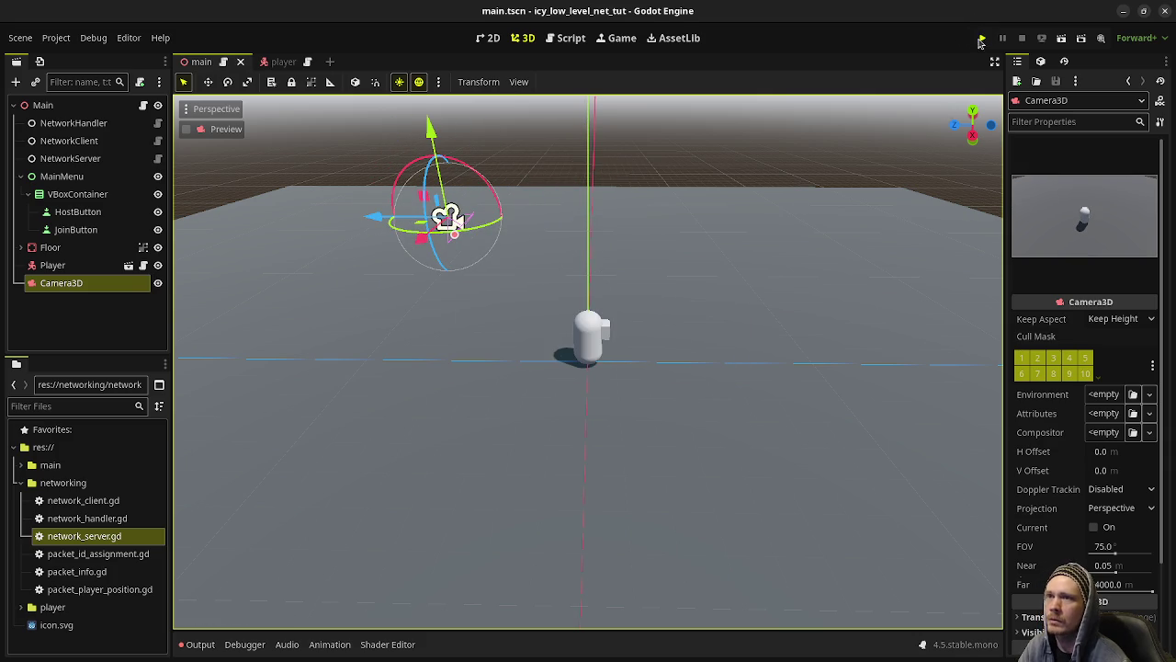
click(981, 39)
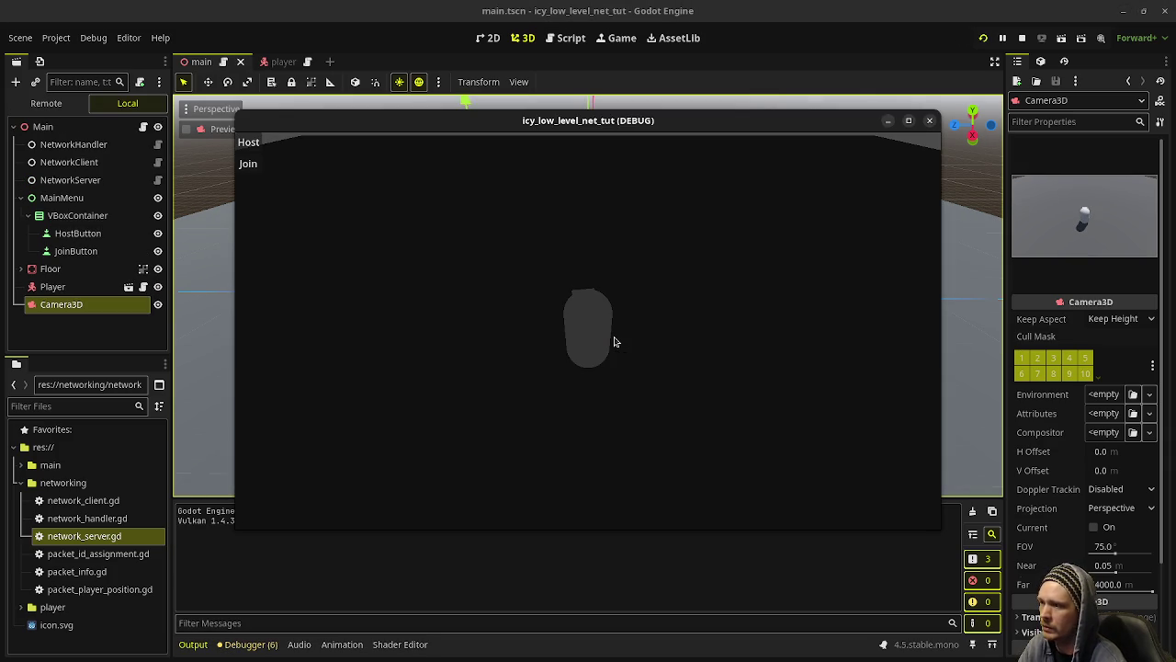
click(1022, 38)
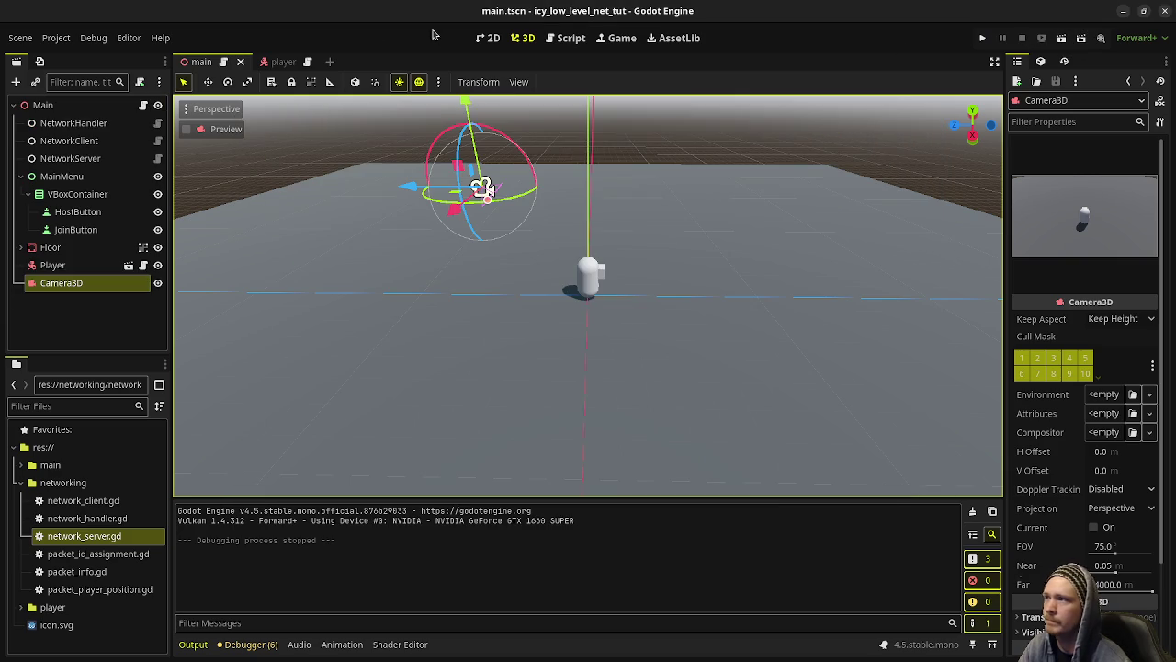
Step: Add the preview sun and environment to the scene as DirectionalLight3D and WorldEnvironment, then save
click(74, 106)
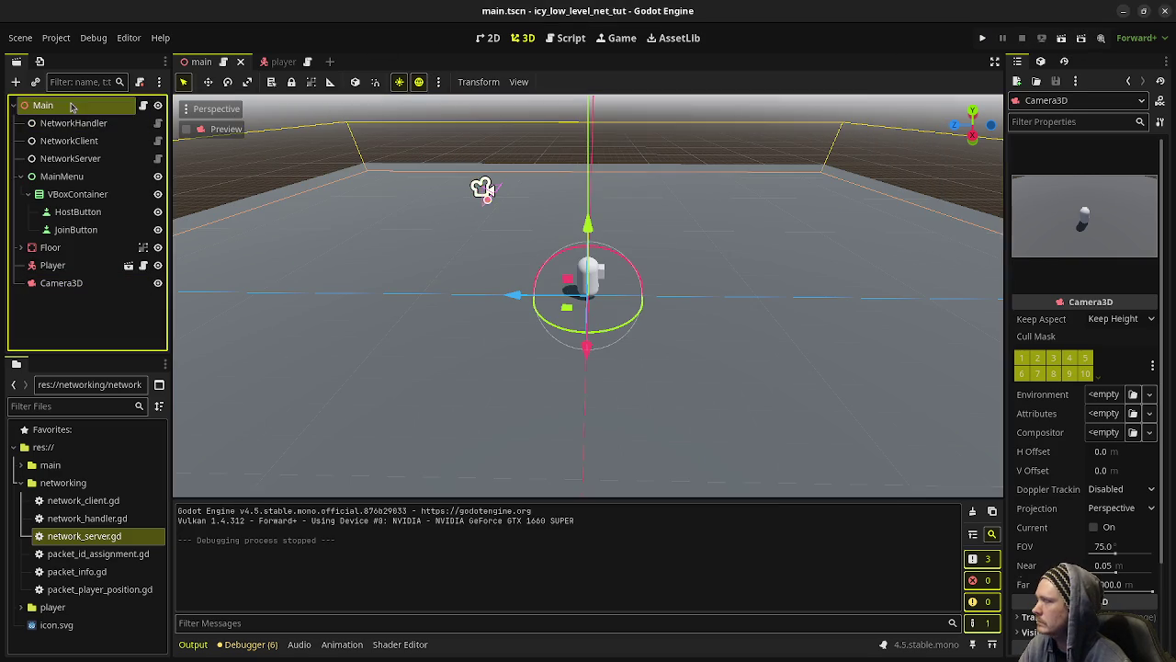
click(439, 81)
click(411, 397)
click(438, 81)
click(511, 396)
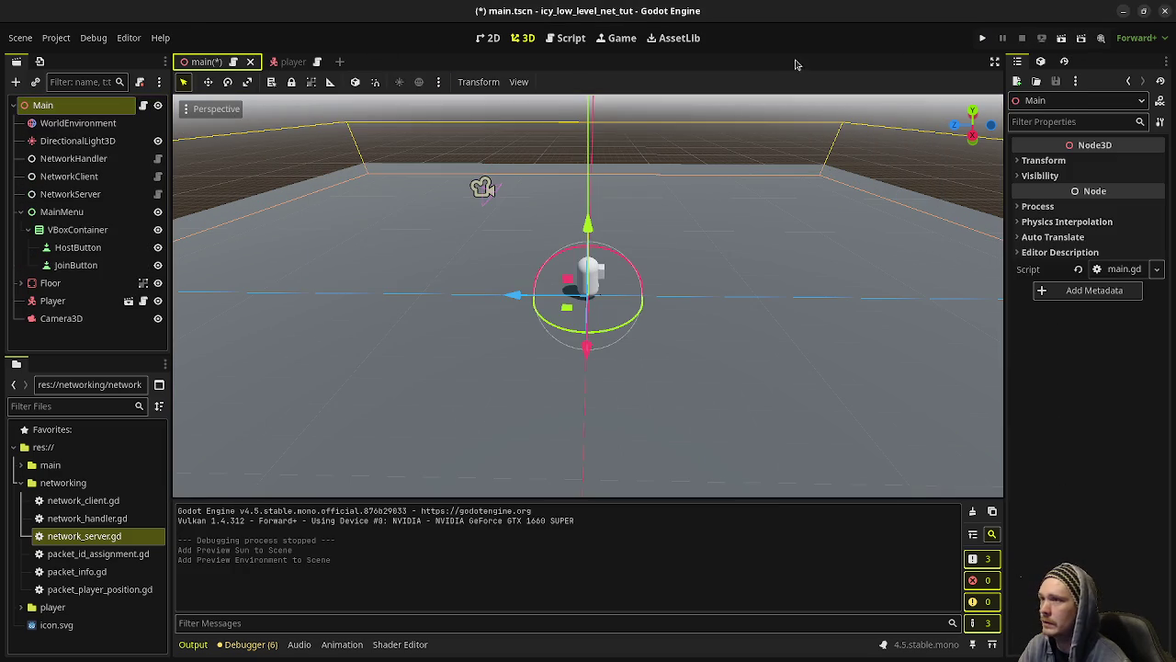
key(ctrl+s)
key(ctrl+F3)
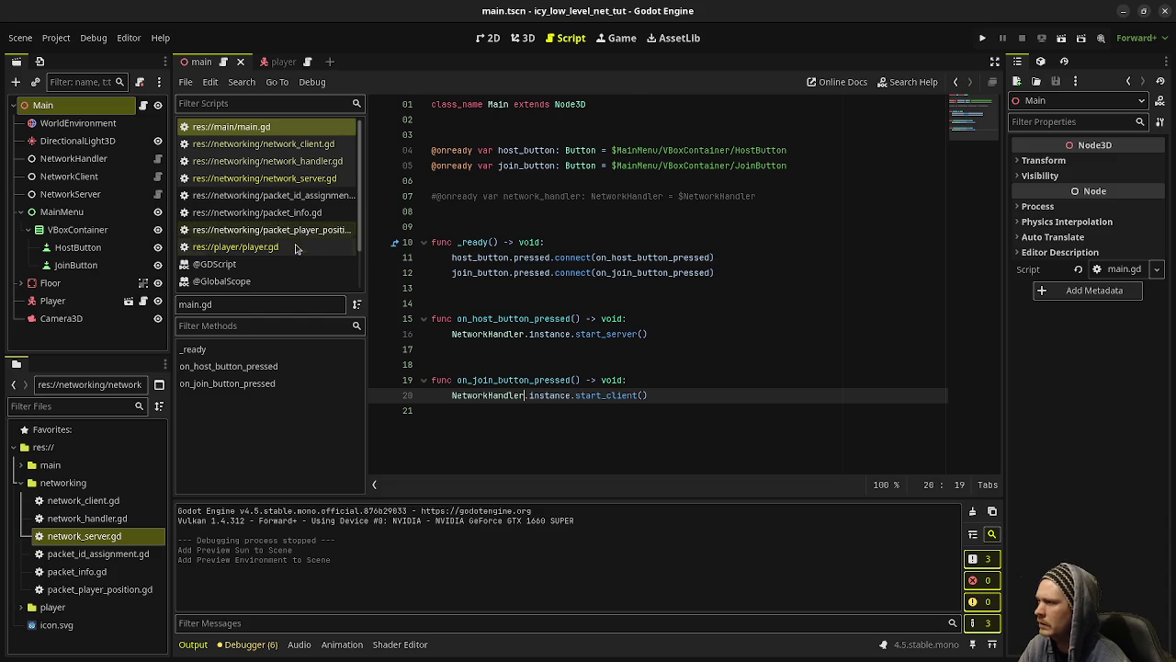
Step: Reverse the turning direction in player.gd to deg_to_rad(-90.0) and save
click(235, 246)
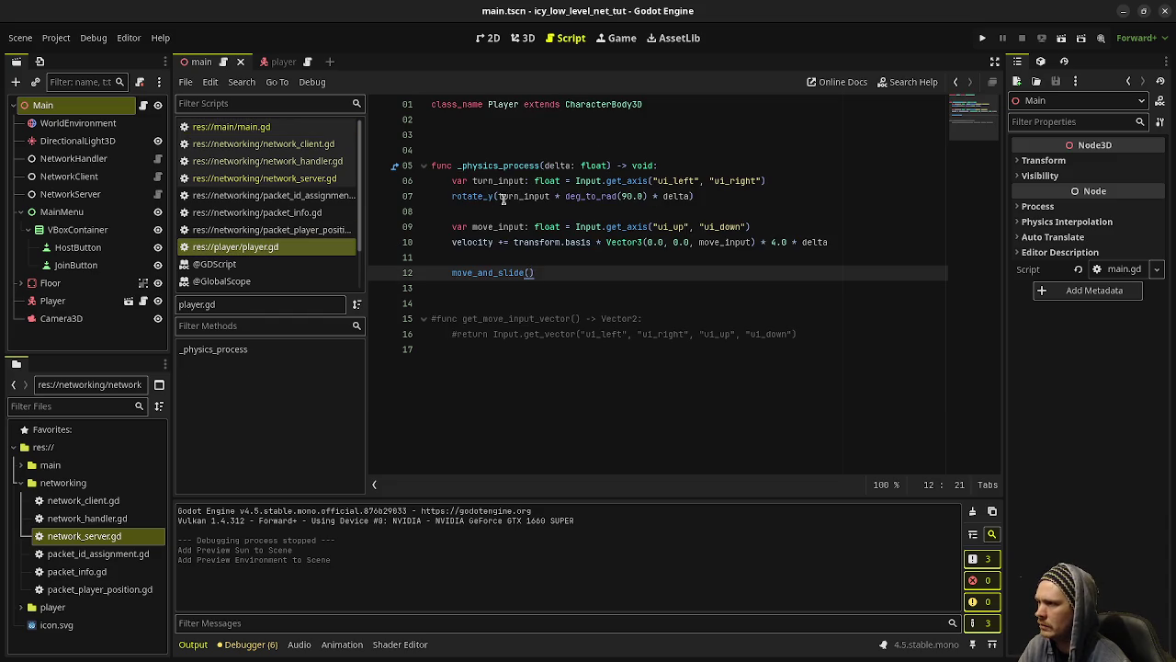
click(494, 196)
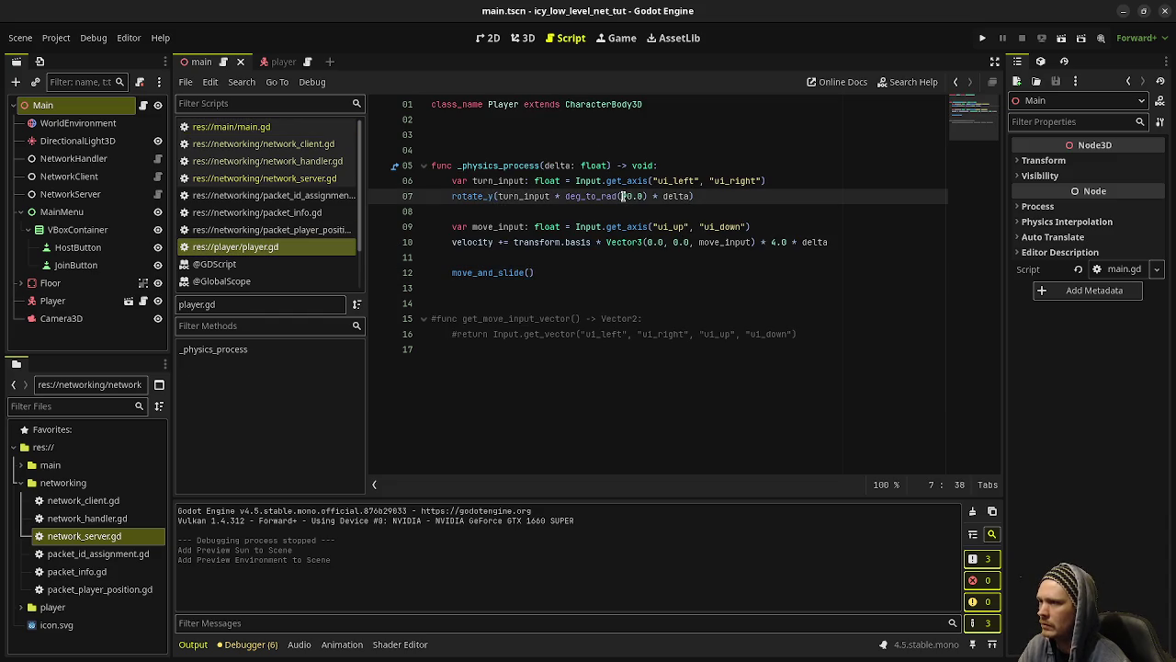
text(-)
key(ctrl+s)
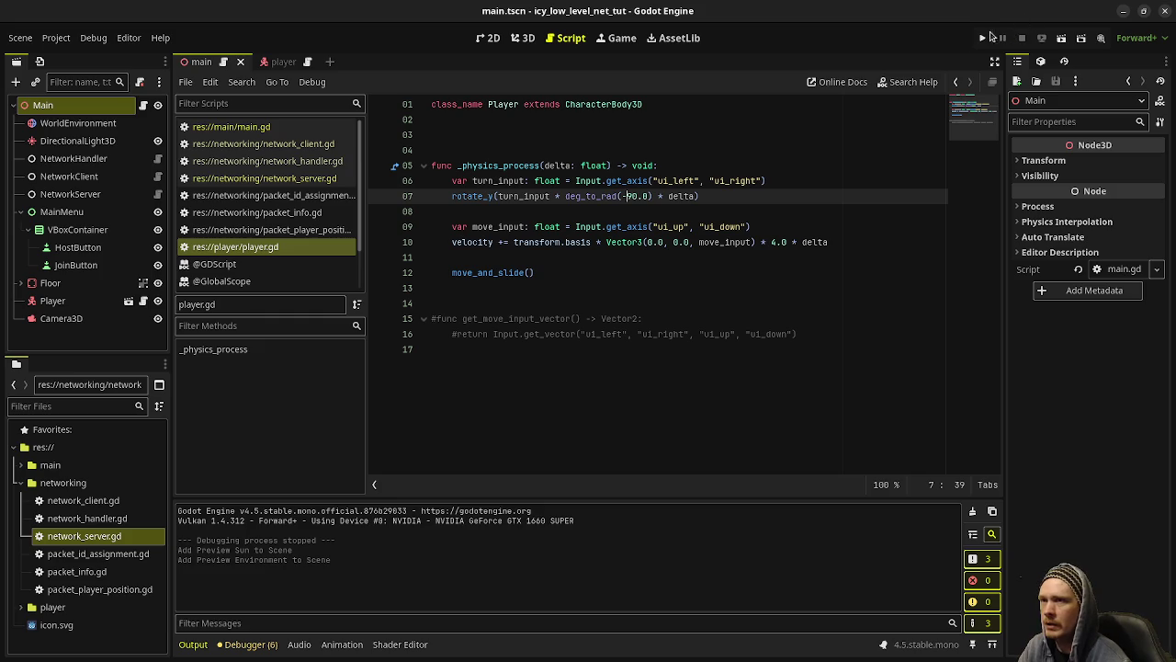
Step: Run the game, drive and turn the player capsule with W/A/S/D, then stop it
click(992, 35)
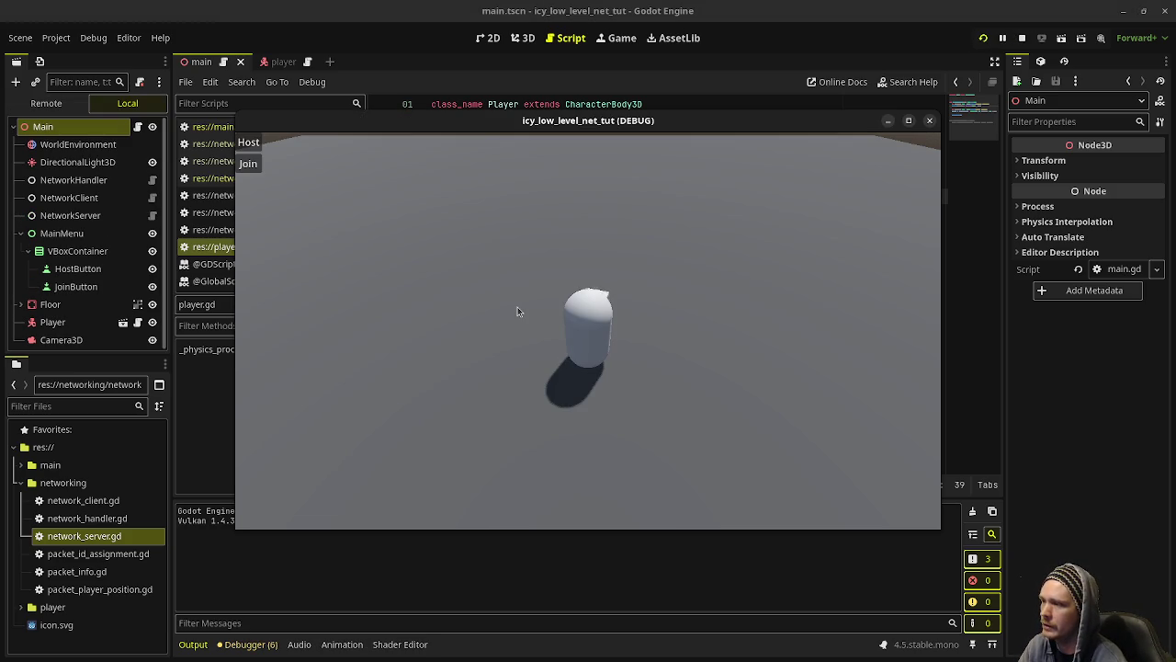
key(w)
key(a)
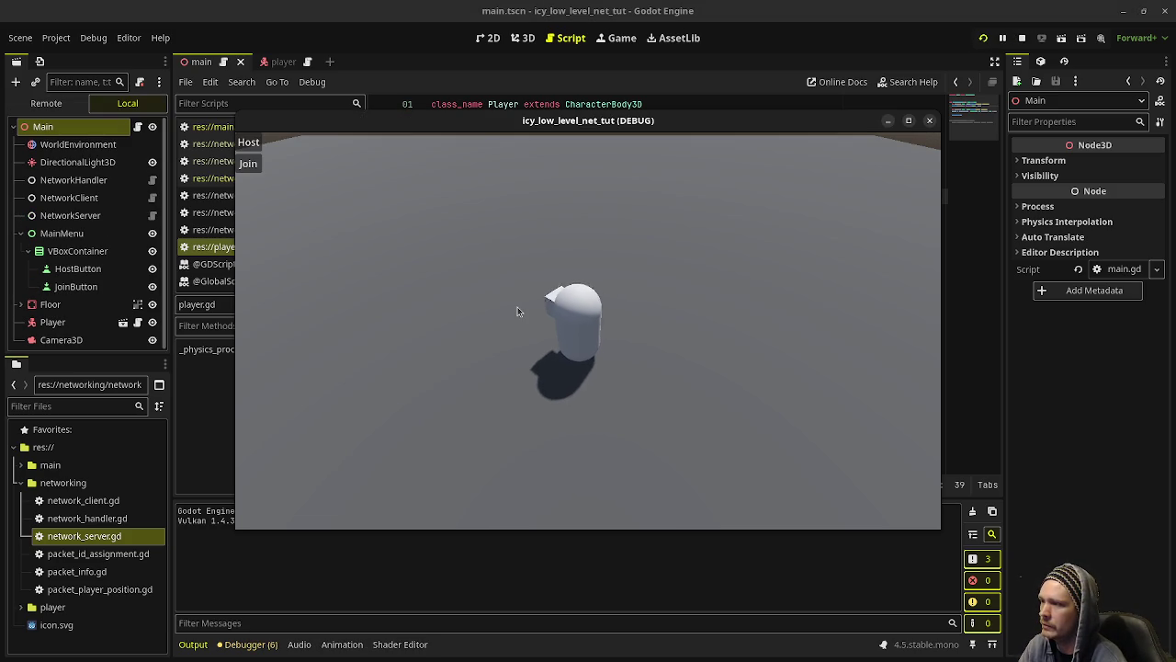
key(s)
key(d)
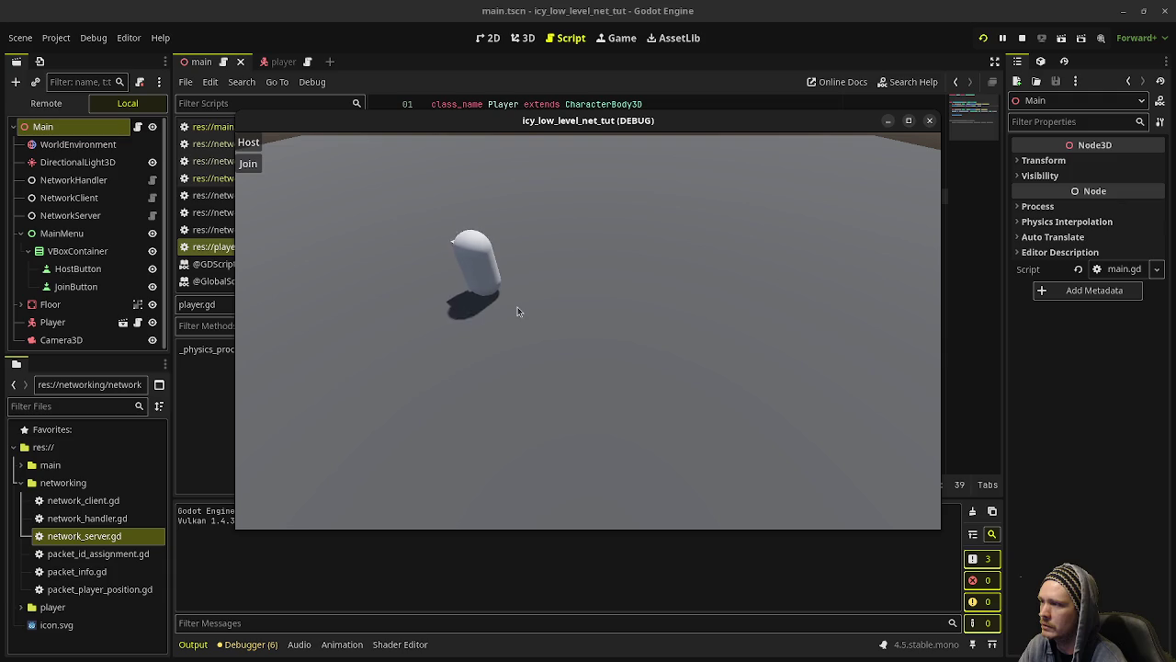
key(s)
key(d)
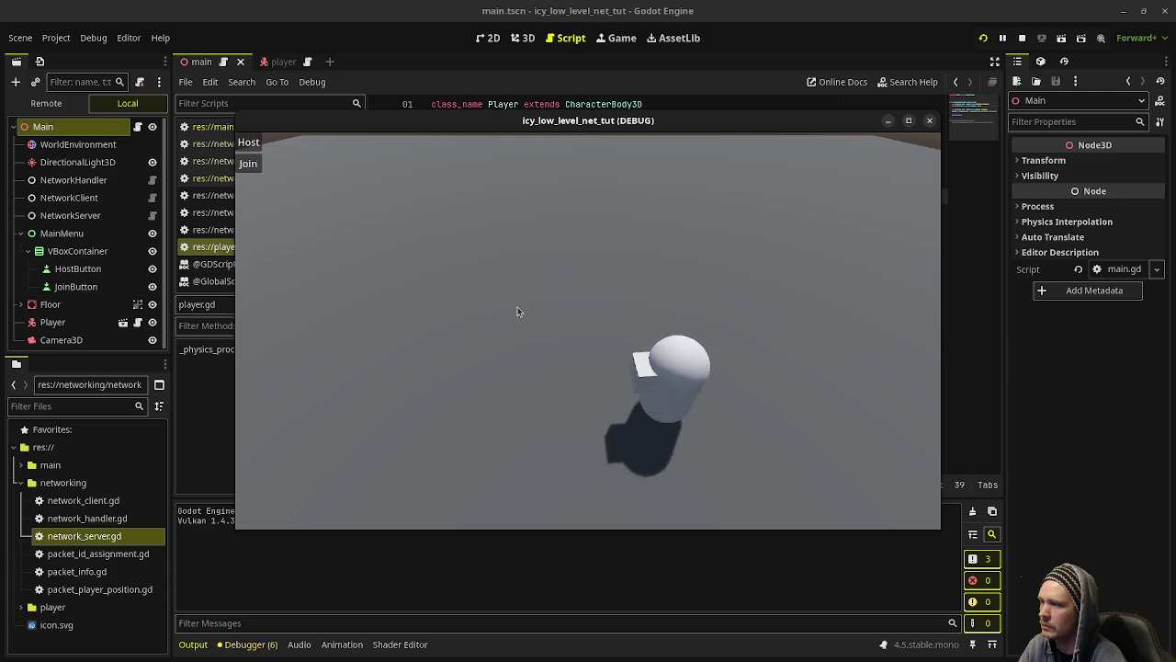
click(1020, 36)
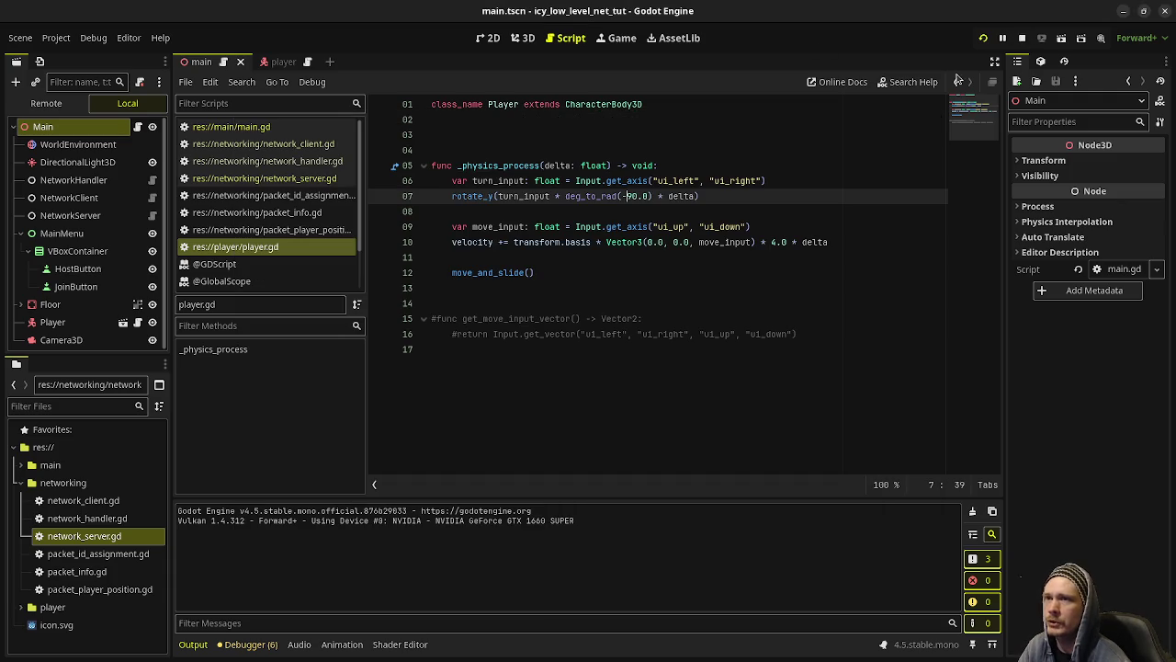
Step: Add 'velocity.x *= 0.95' and 'velocity.z *= 0.95' below the velocity update line
click(871, 244)
key(Return)
key(Return)
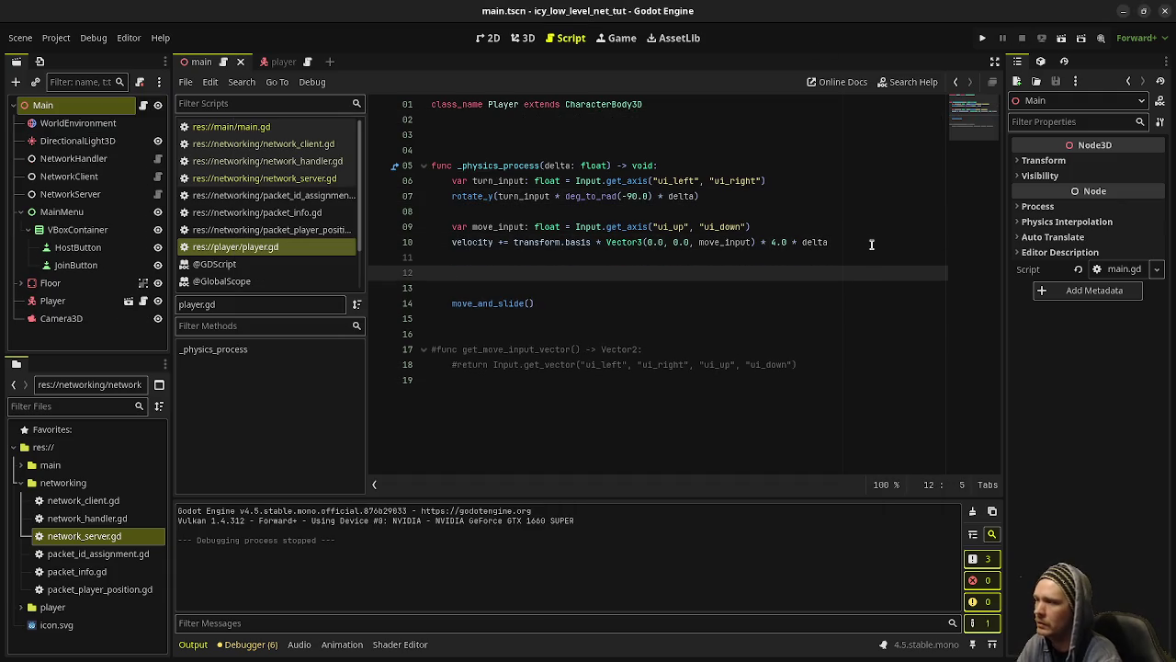
text(velocity.x *=)
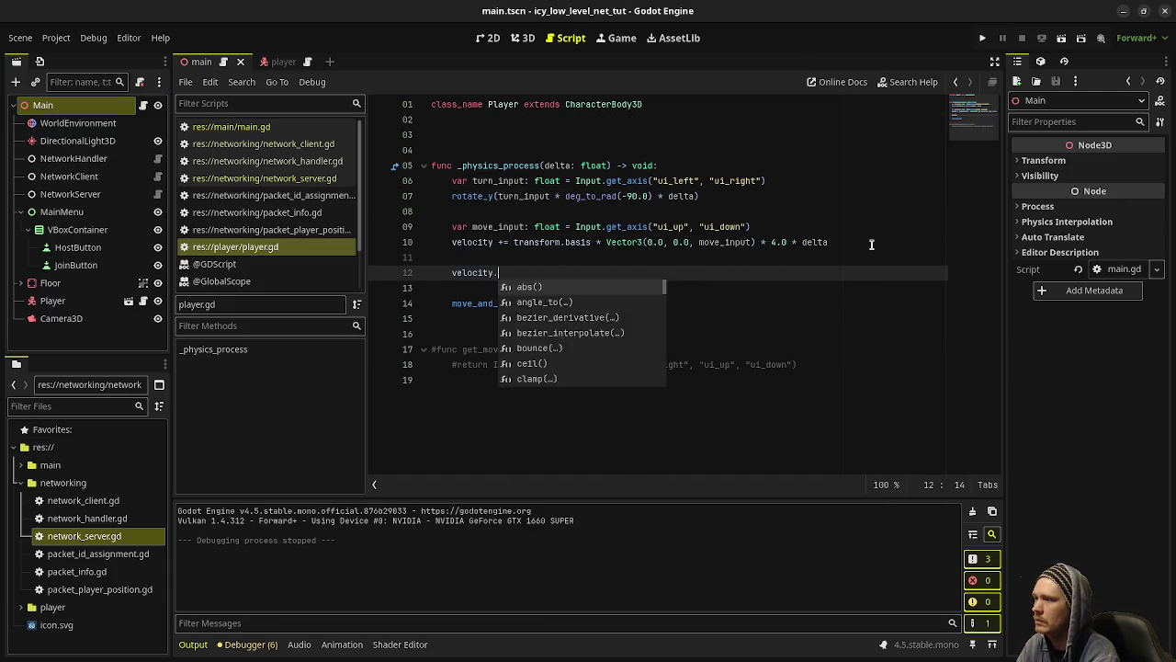
text( 0.95)
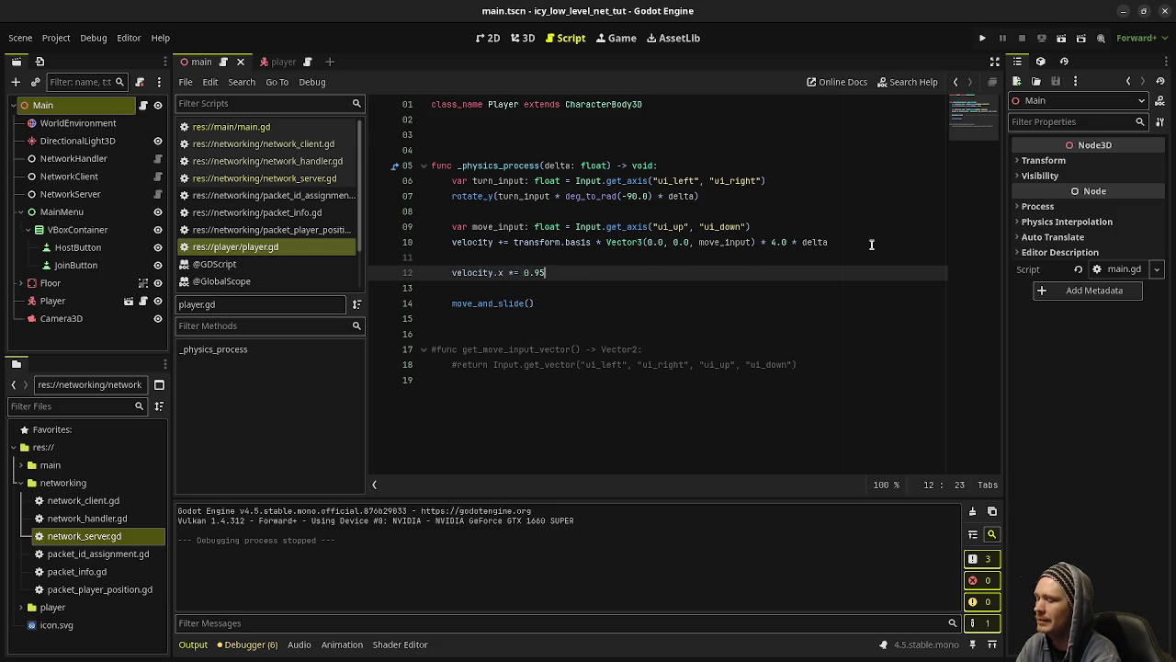
key(Return)
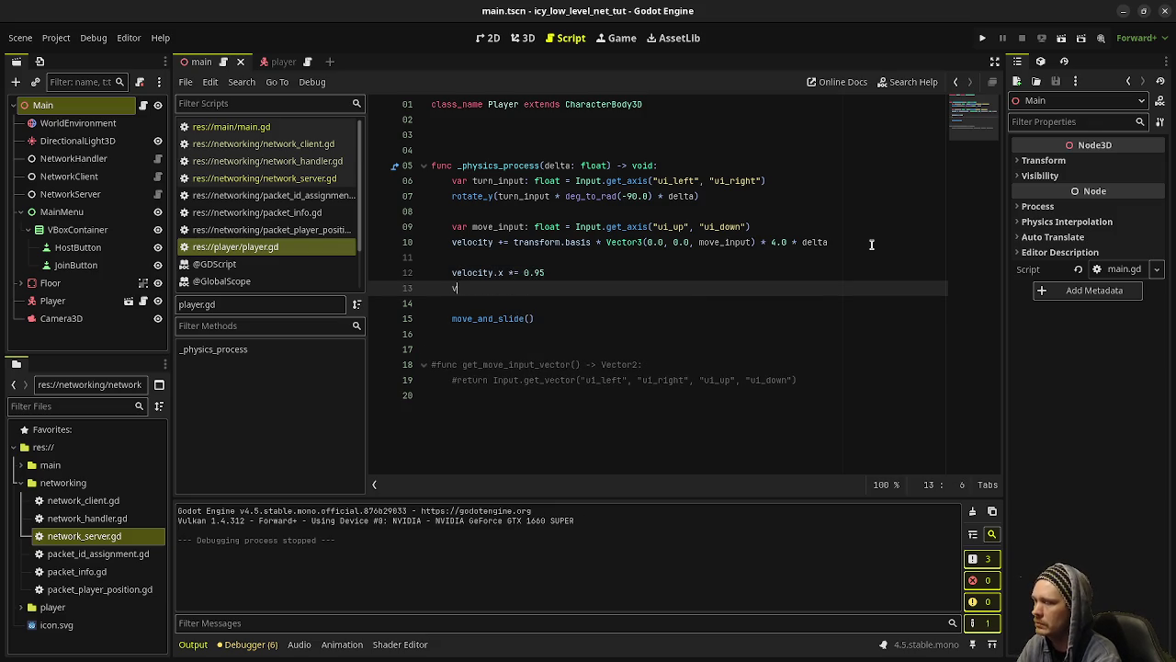
text(velocity.z )
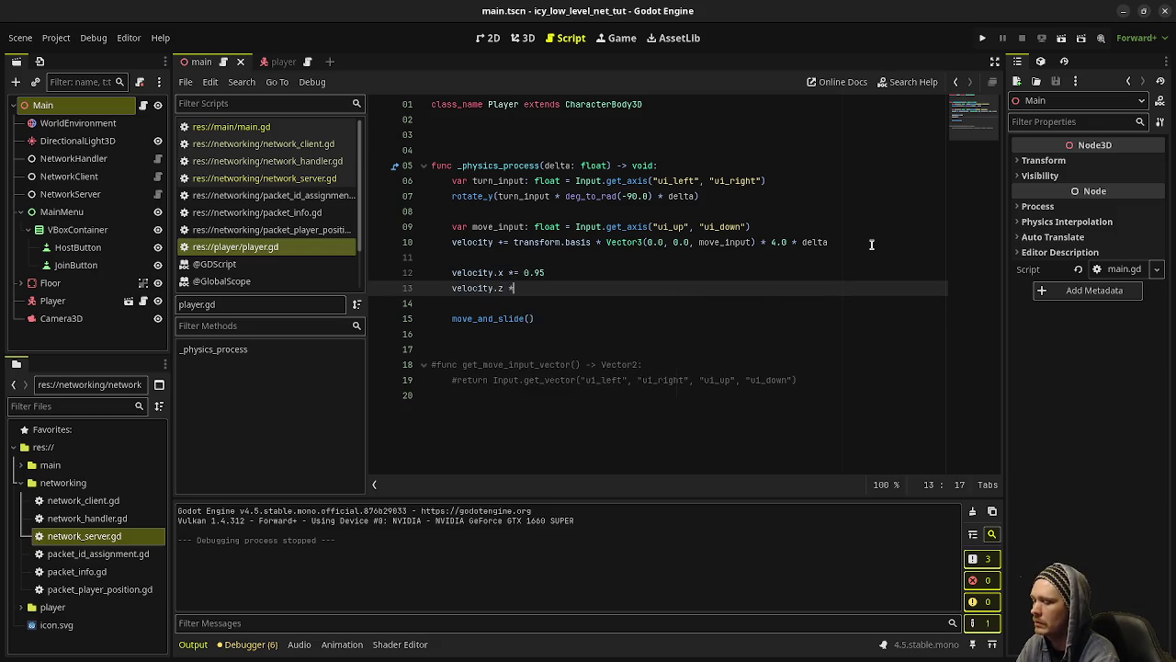
text(*= 0.95)
Step: Run the game with F5, drive the player around with WASD, then stop it
key(F5)
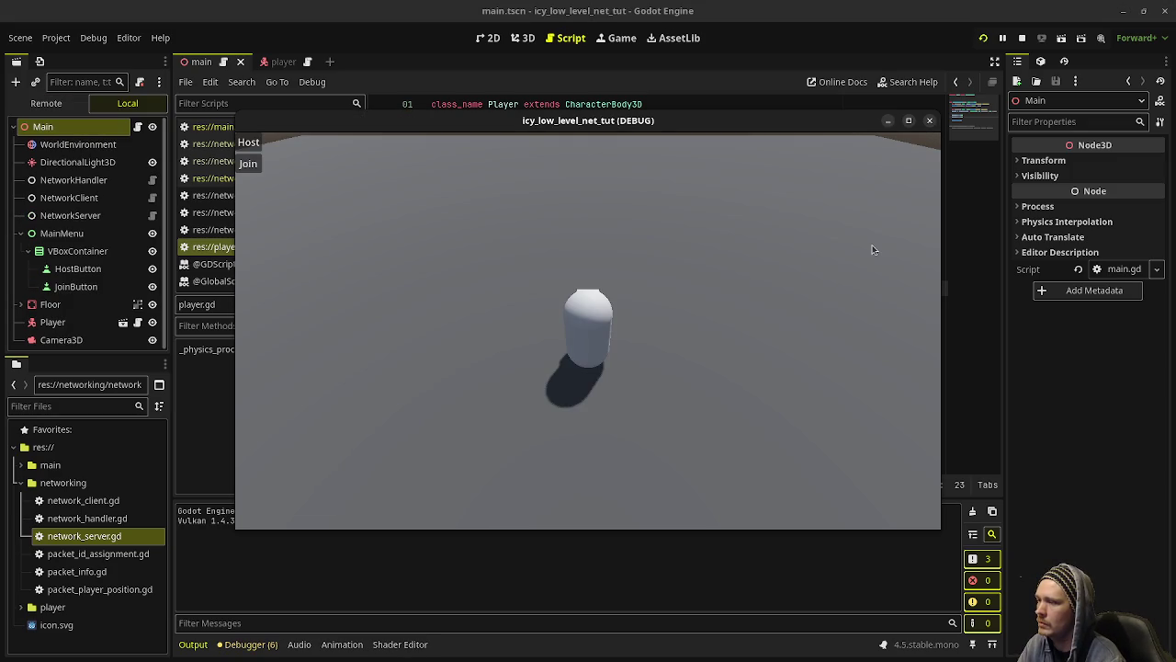
key(w)
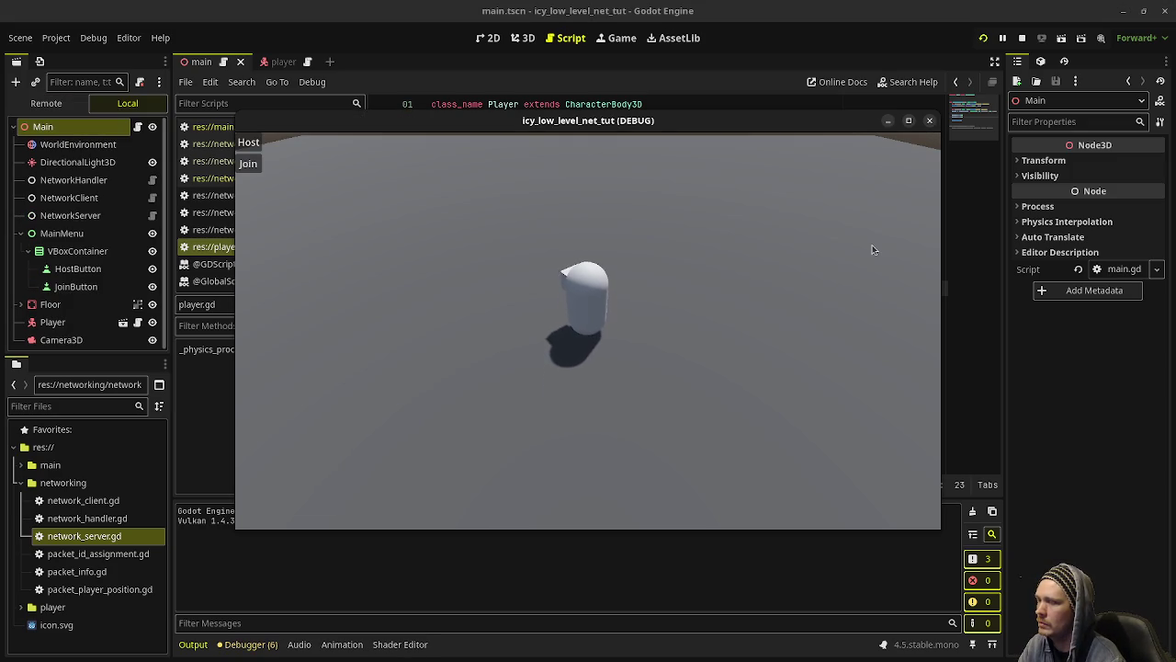
key(a)
key(s)
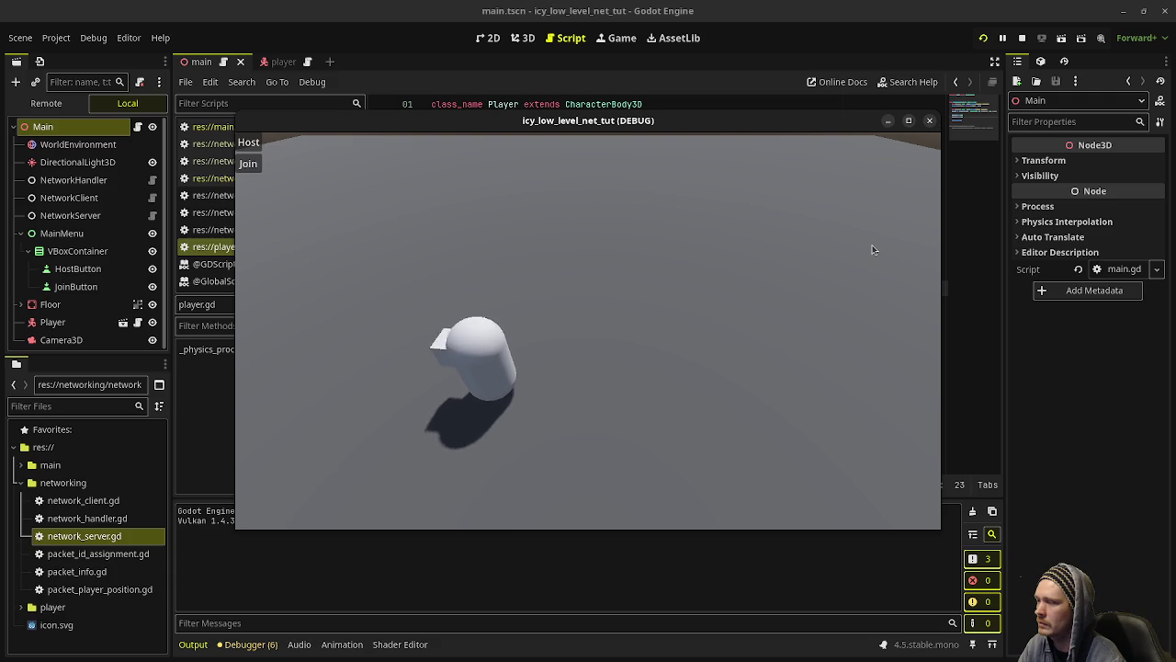
key(w)
key(a)
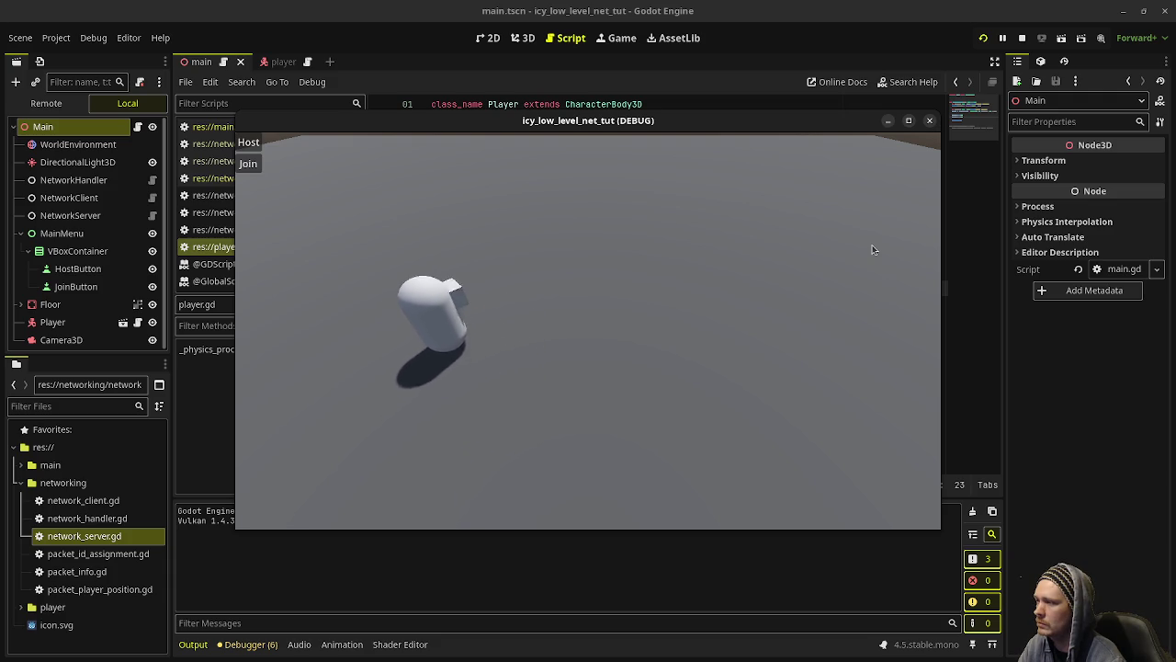
key(d)
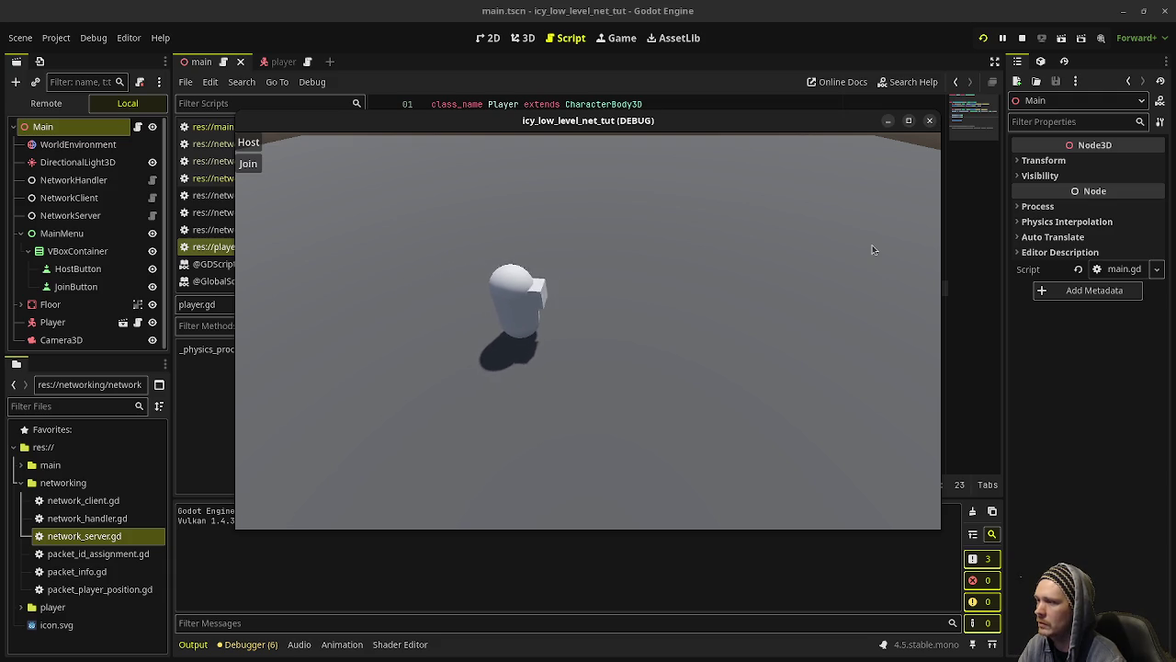
key(s)
key(d)
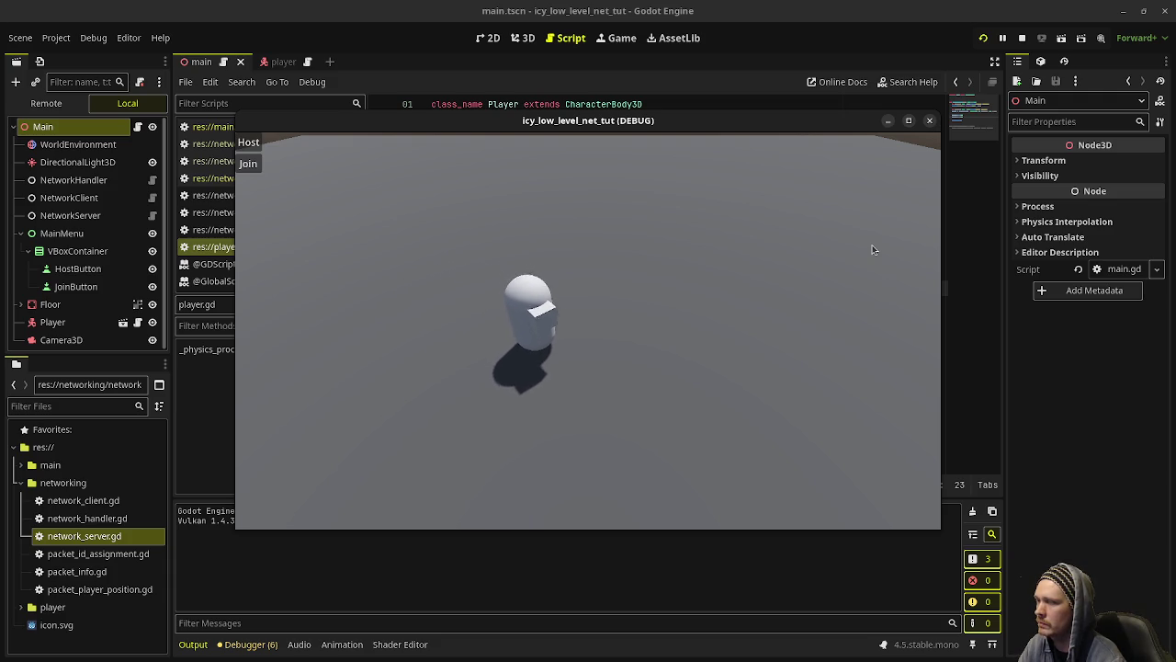
key(w)
key(a)
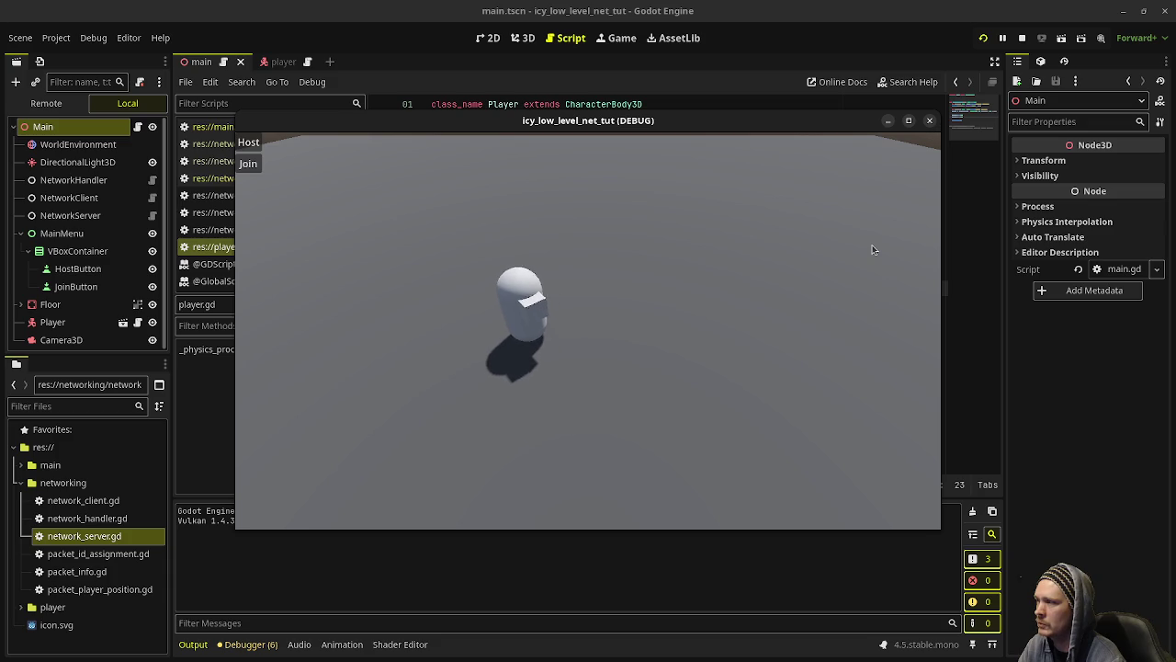
click(1020, 37)
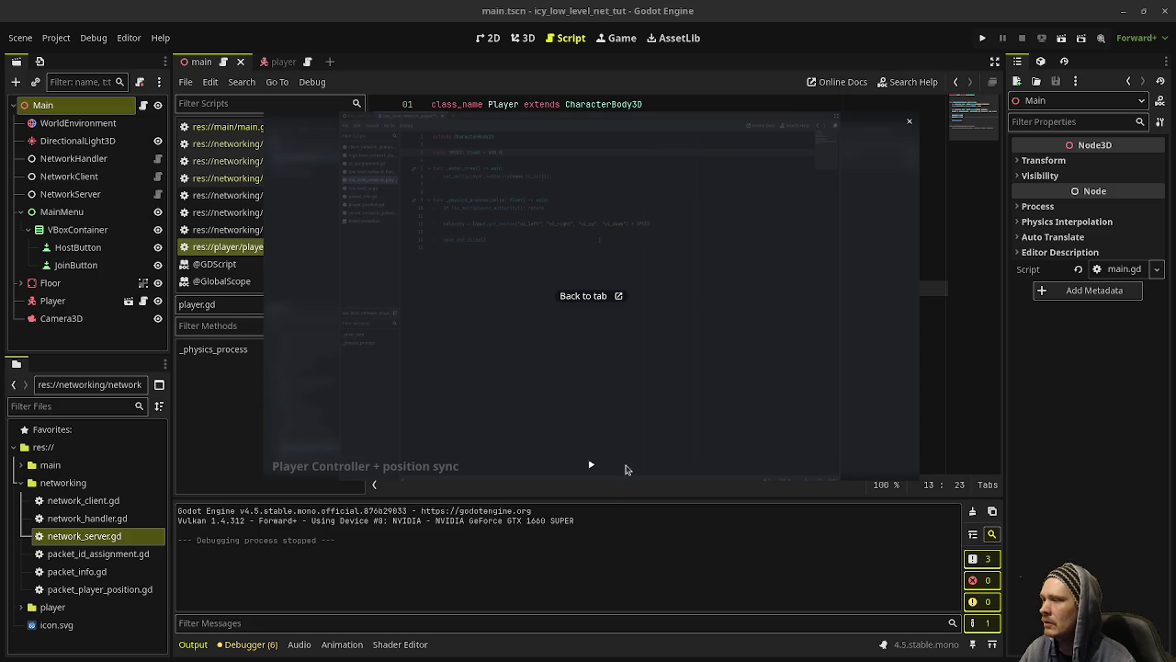
click(591, 464)
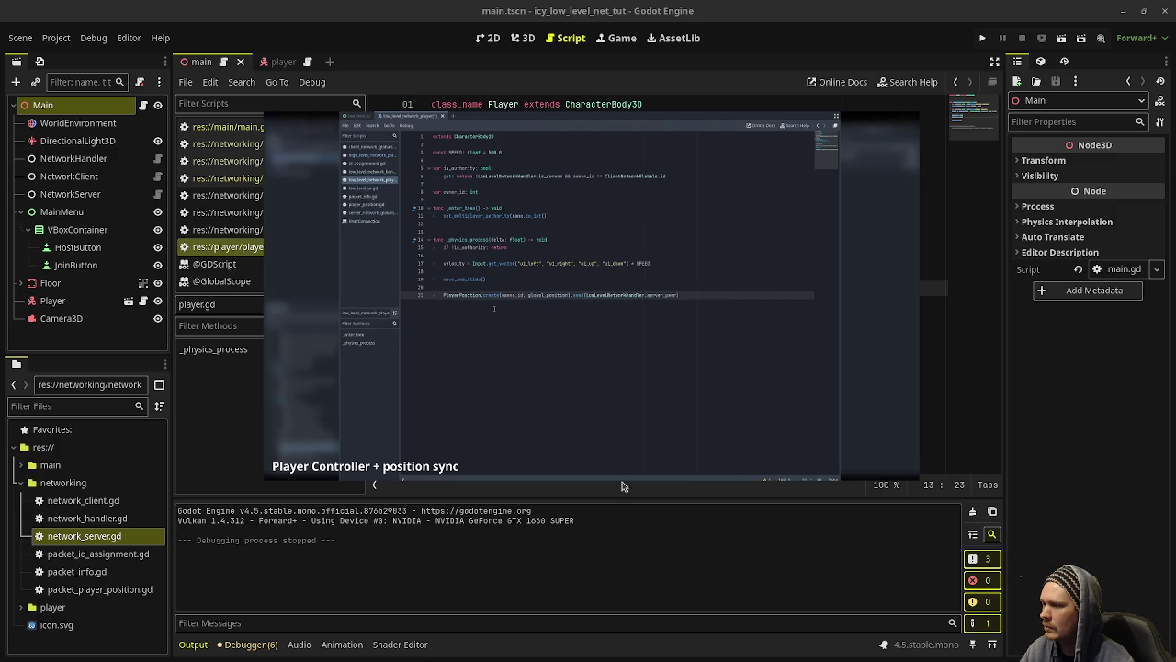
click(590, 464)
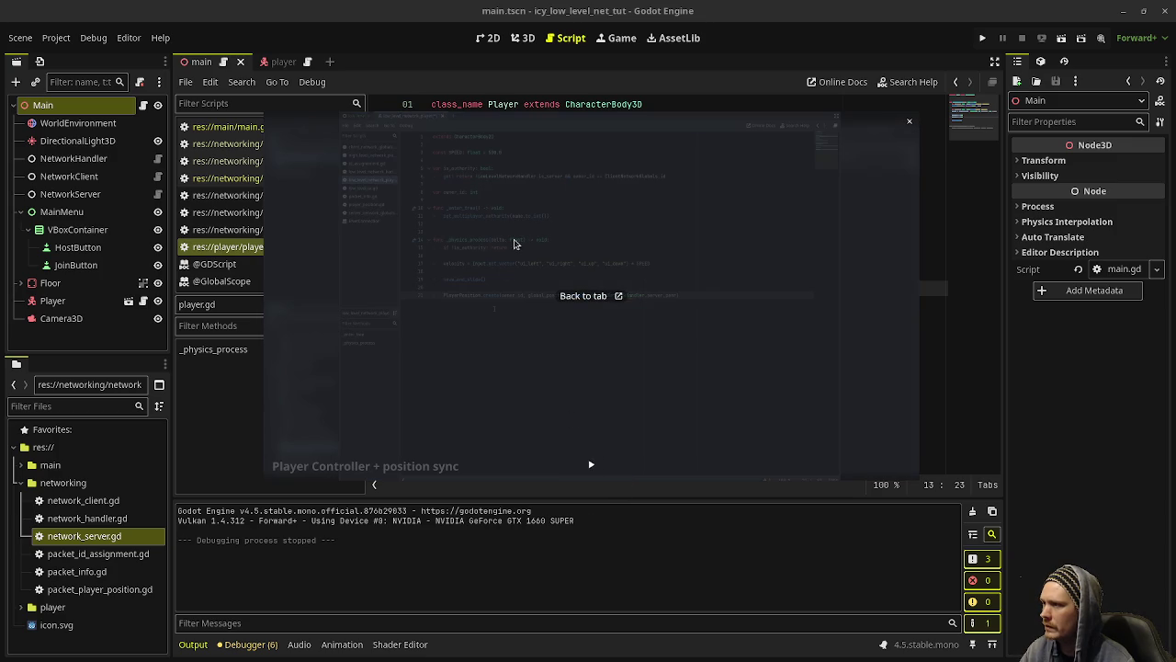
click(591, 464)
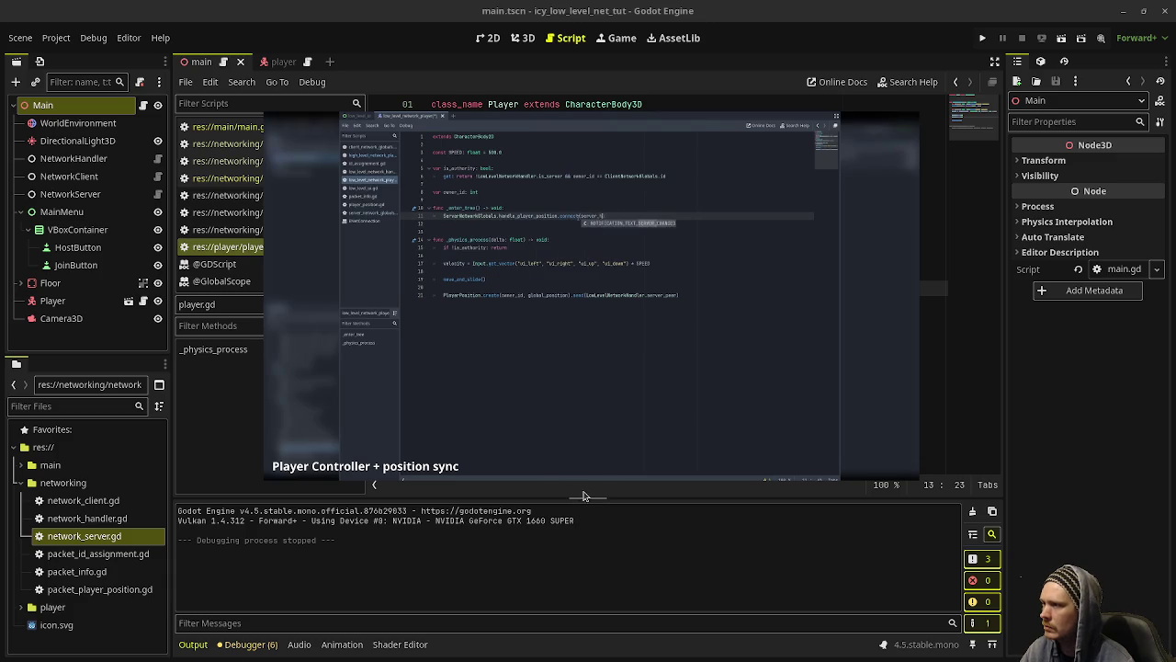
click(591, 464)
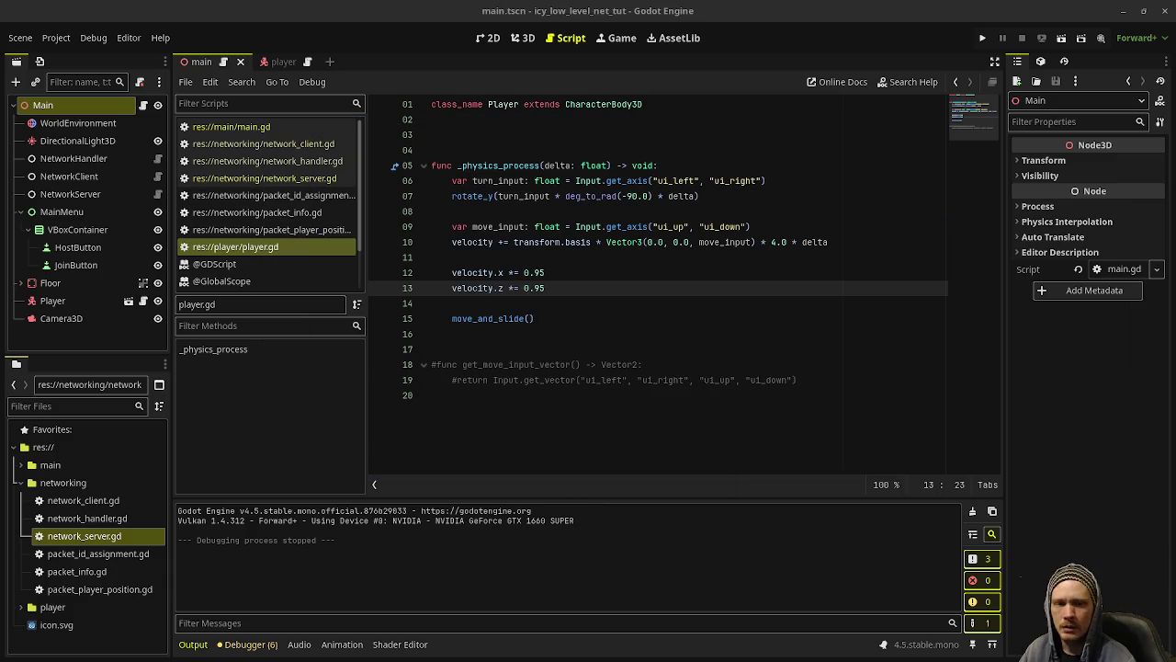
Step: Declare 'var owner_id: int' below the class declaration
click(513, 156)
key(Return)
key(Up)
text(var owner_)
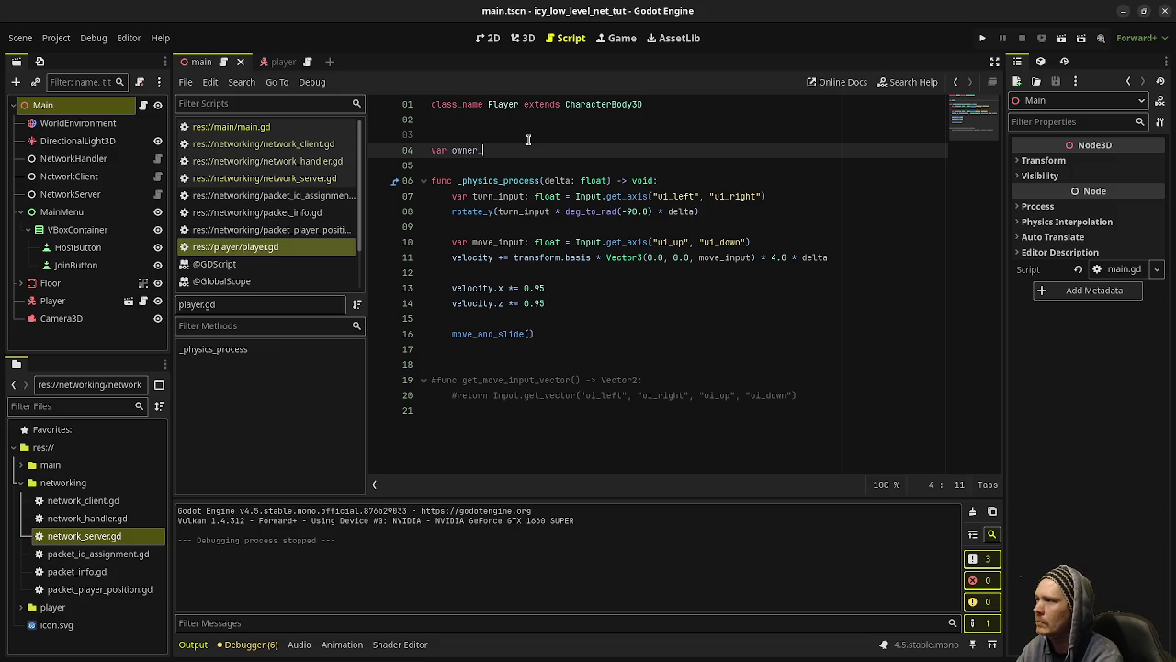
text(id: int)
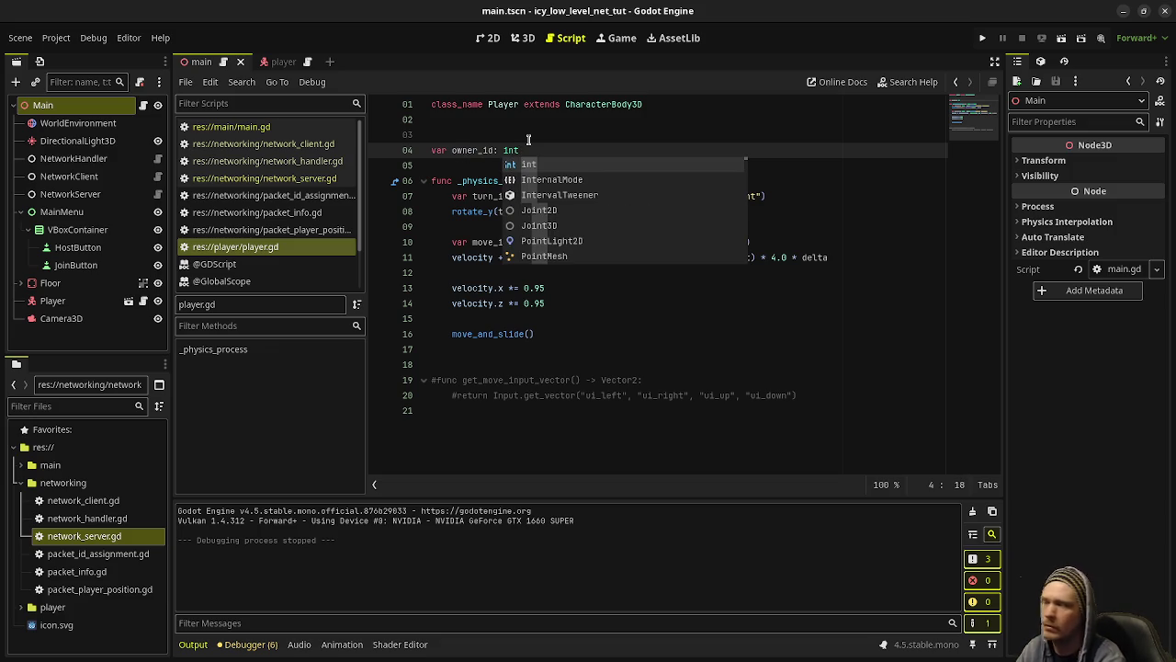
click(528, 138)
click(561, 151)
Step: Add 'var is_authority: bool:' with a getter line starting 'get: return !NetworkHandler.instance.is'
key(Return)
key(Return)
text(var is_authority)
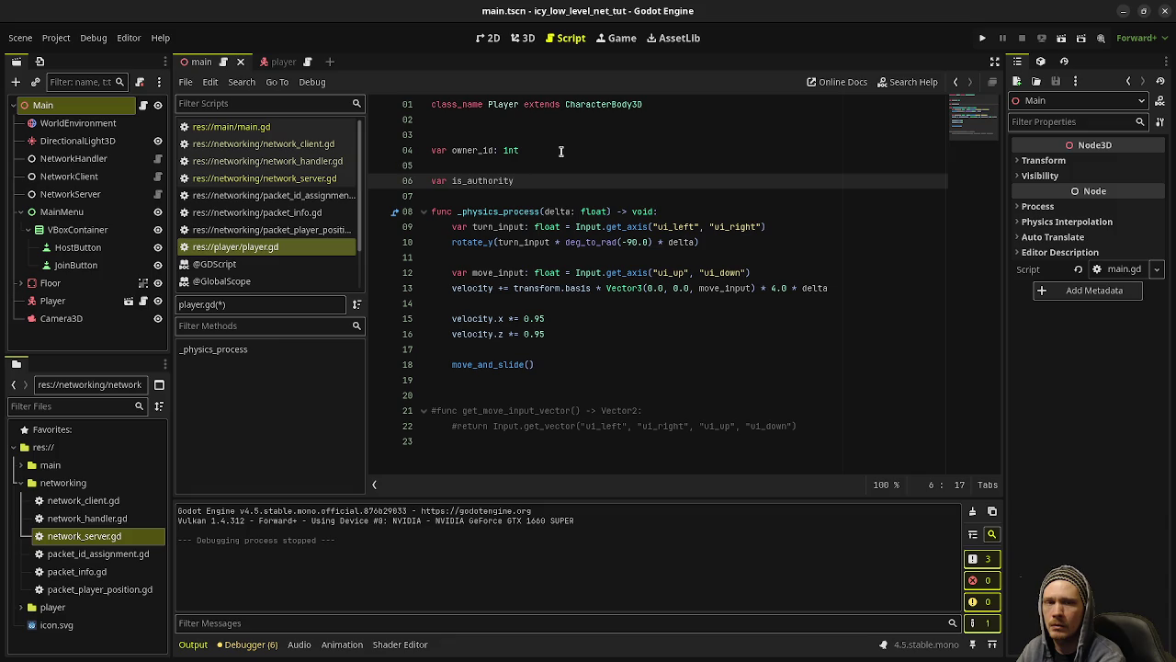
text(: bool:)
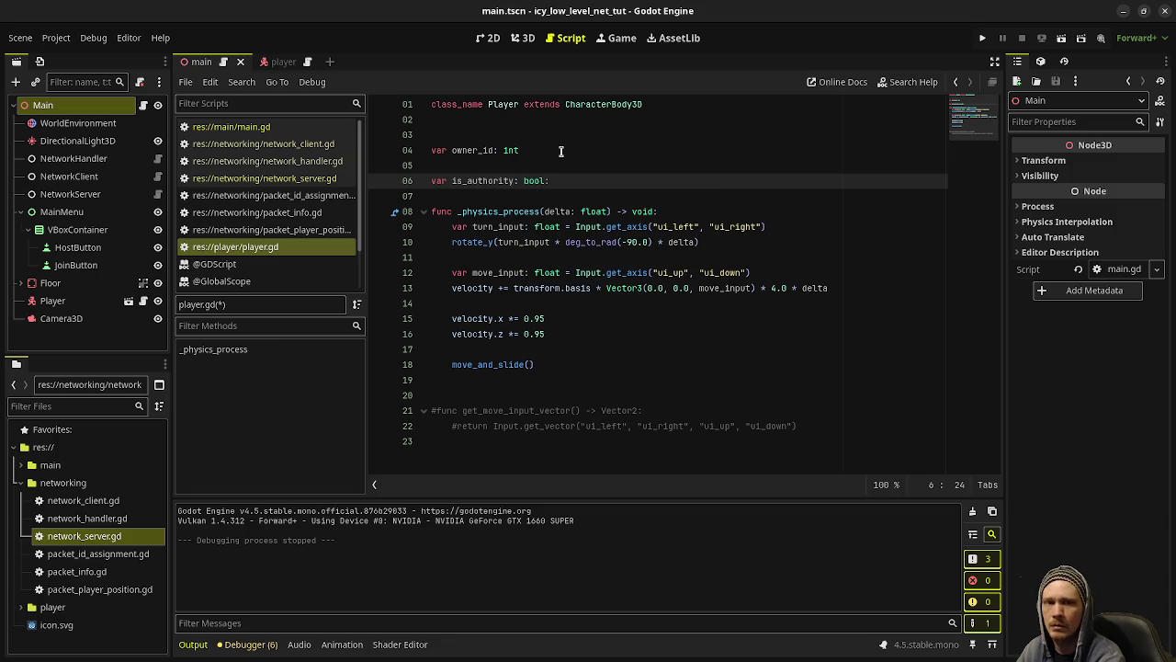
key(Return)
text(get: return !)
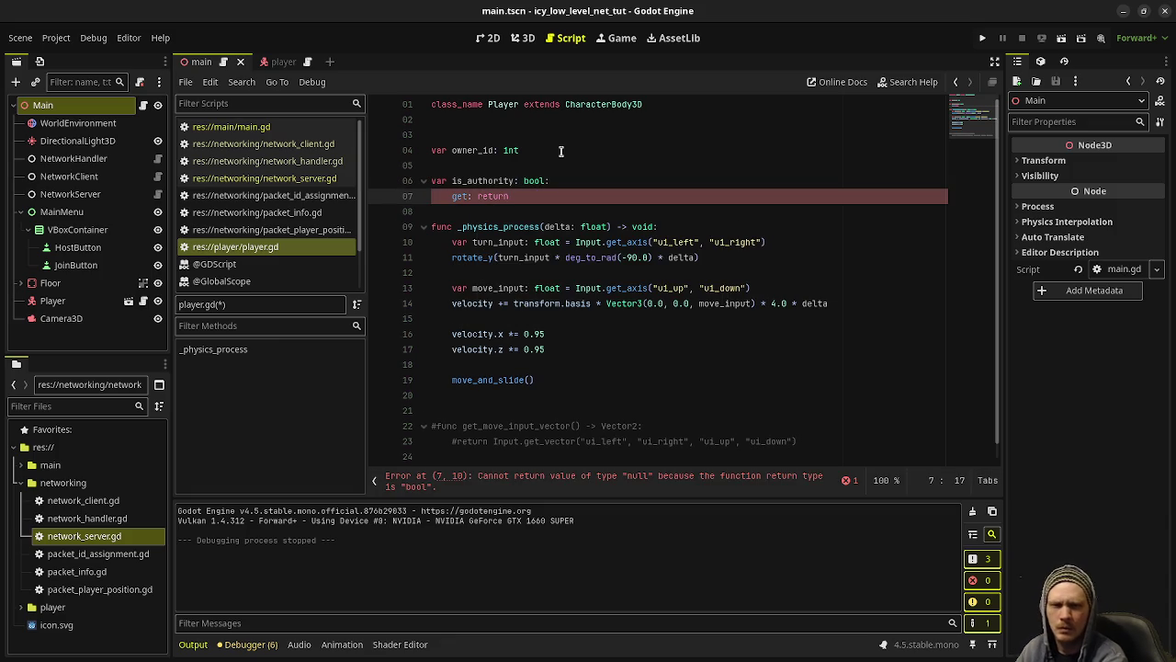
text(Network)
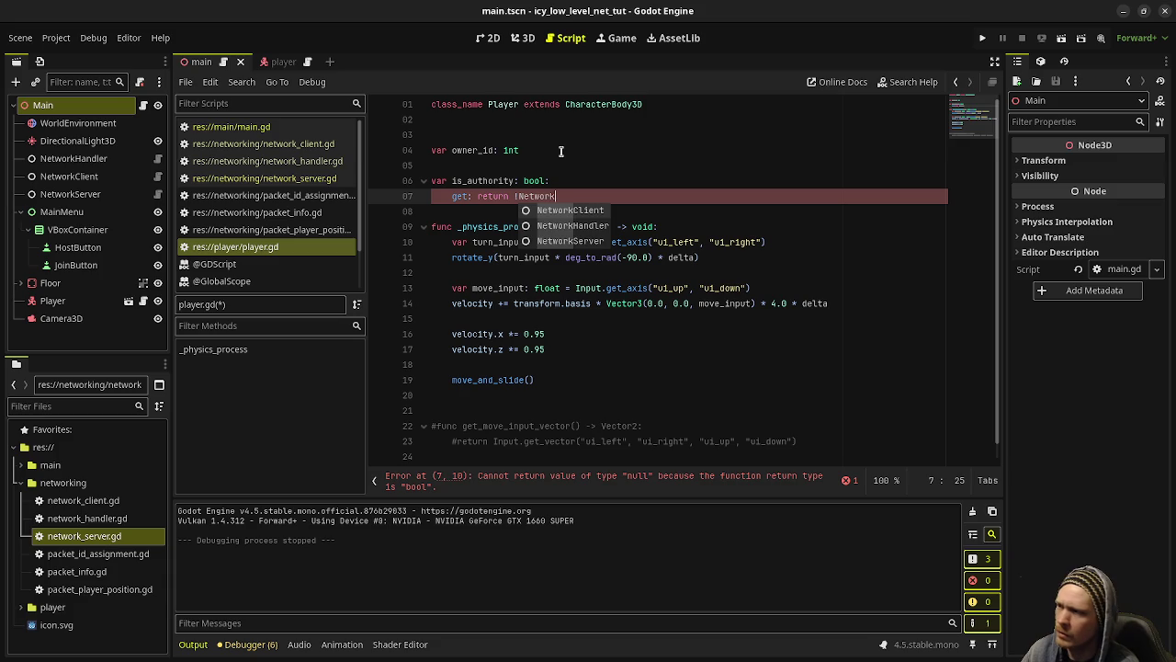
text(Handler.instance.)
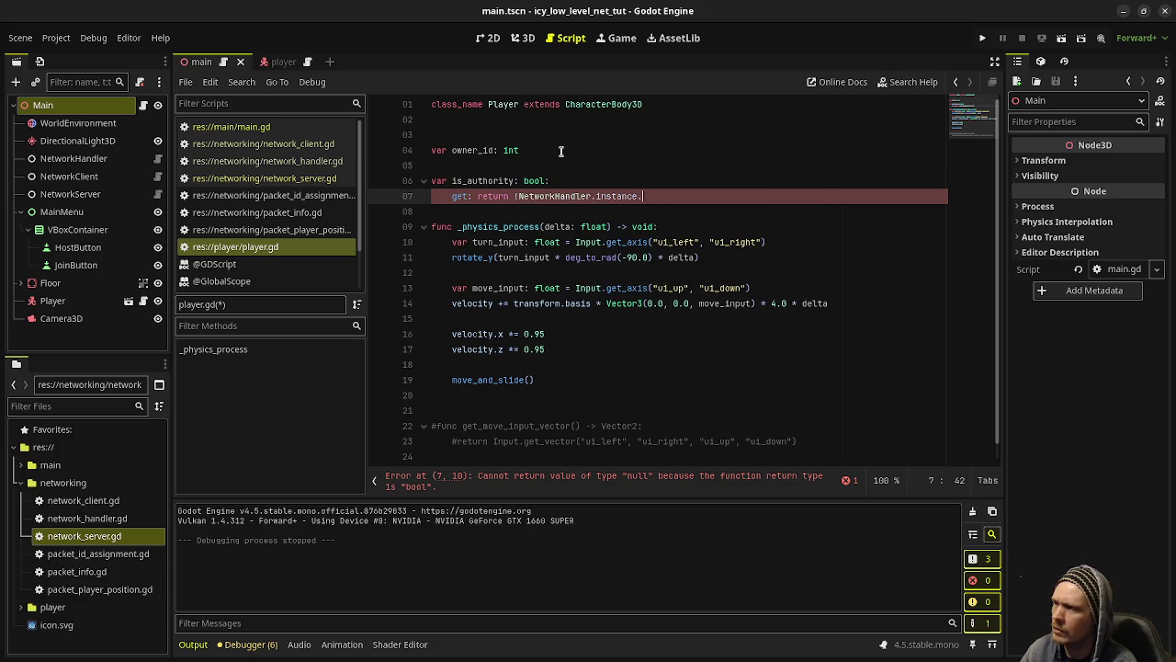
text(is_server)
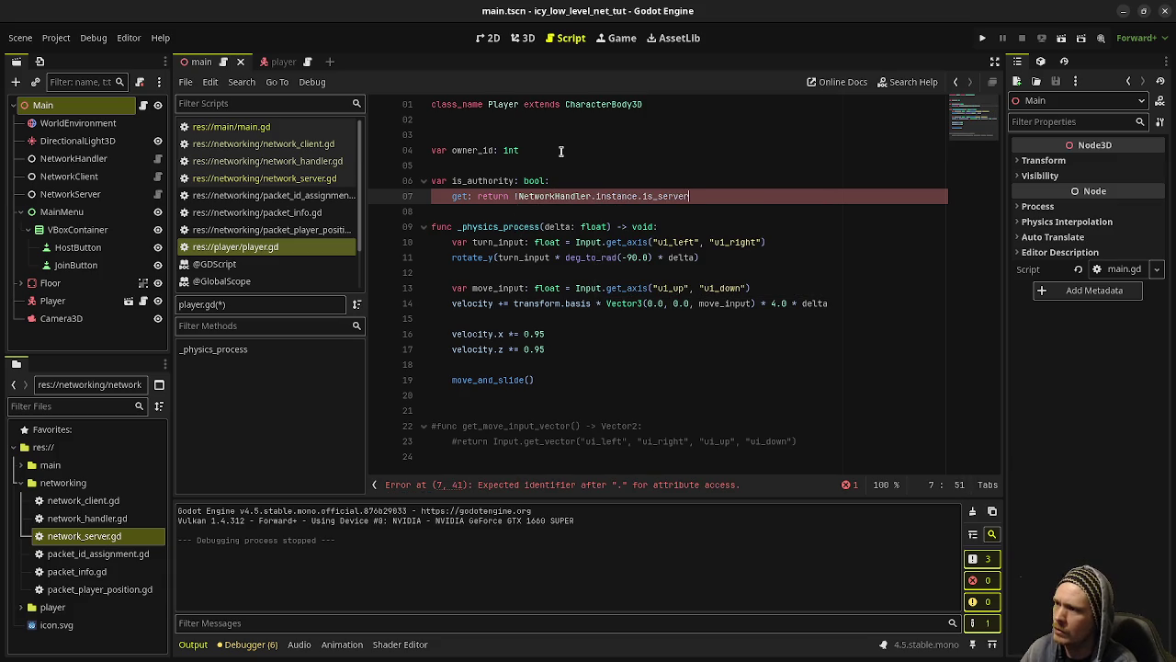